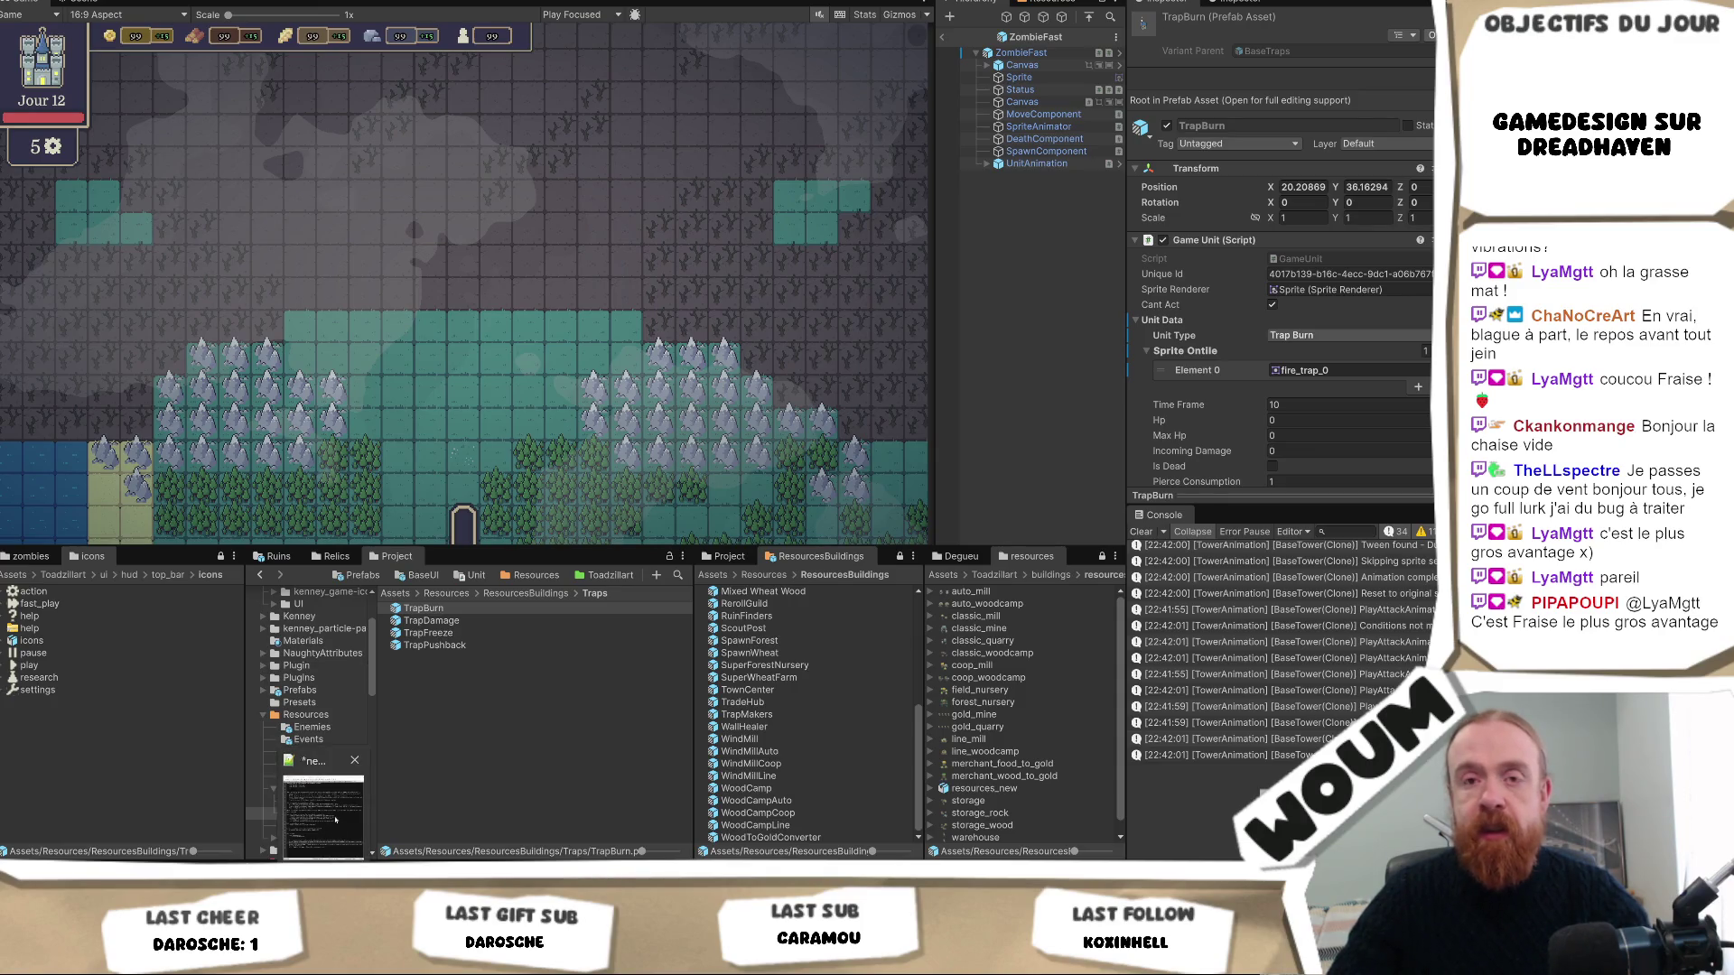
# Alt+Tab from Unity to the Notepad++ window with the DreadHaven design notes.
pyautogui.hotkey('alt', 'Tab')
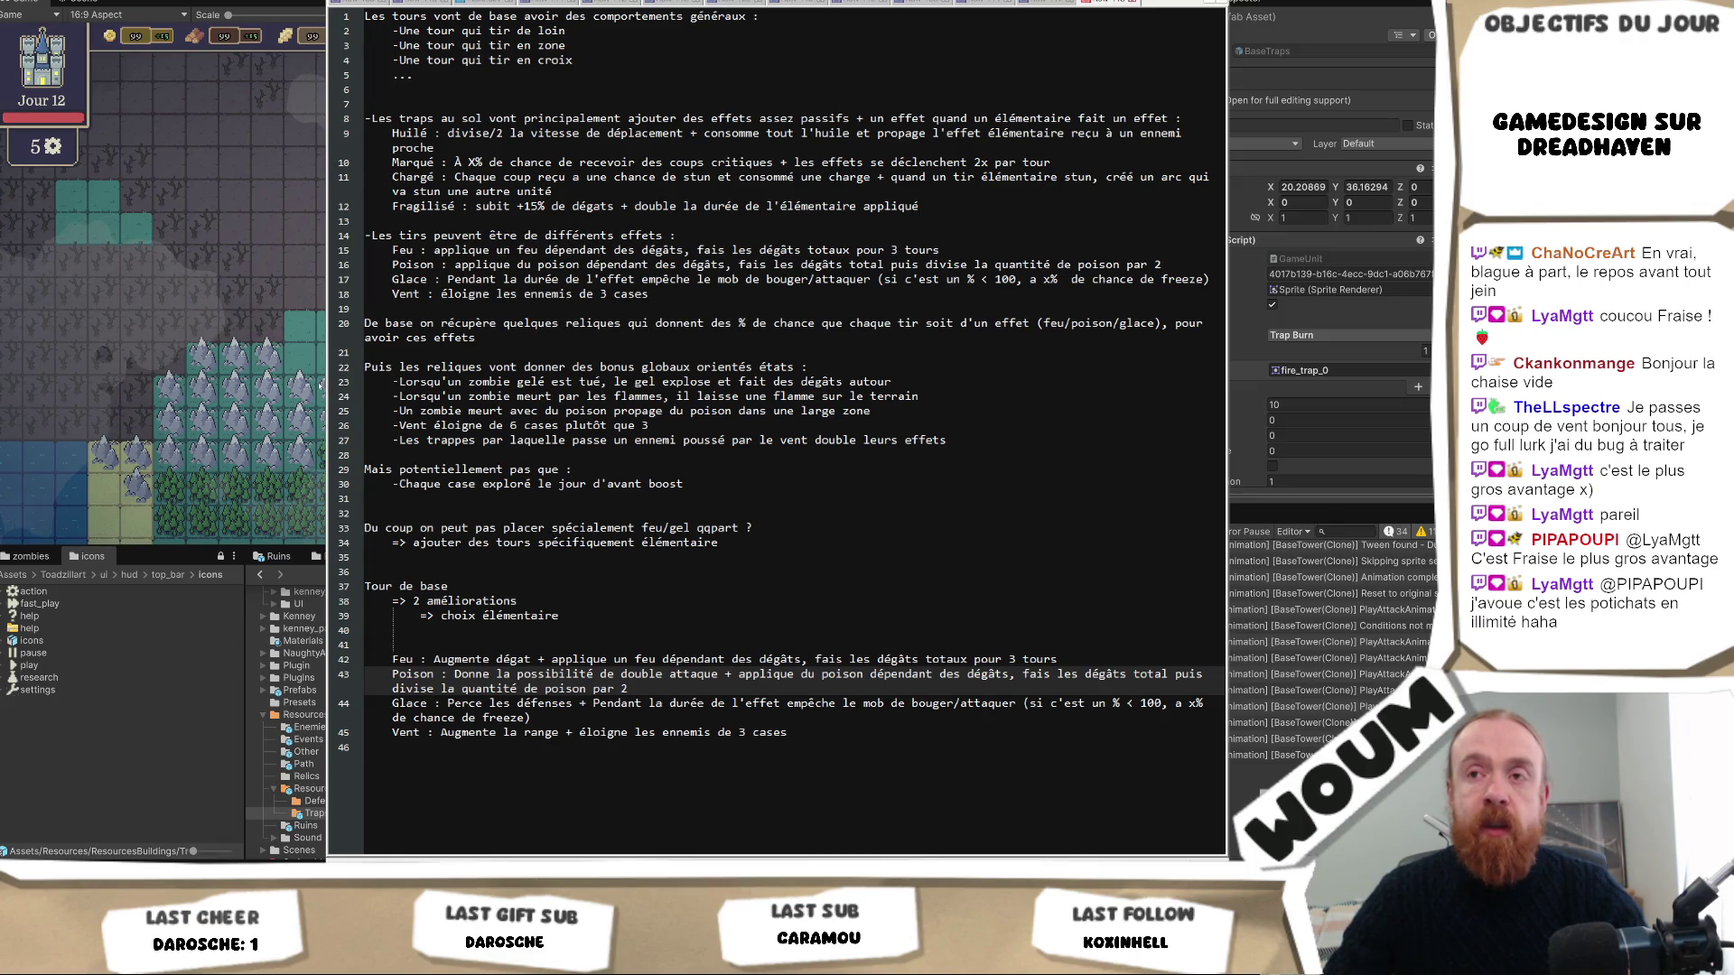
# Widen the Notepad++ notes window from its left edge, check the note lines, then return to Unity.
pyautogui.moveTo(325, 379); pyautogui.dragTo(276, 379)
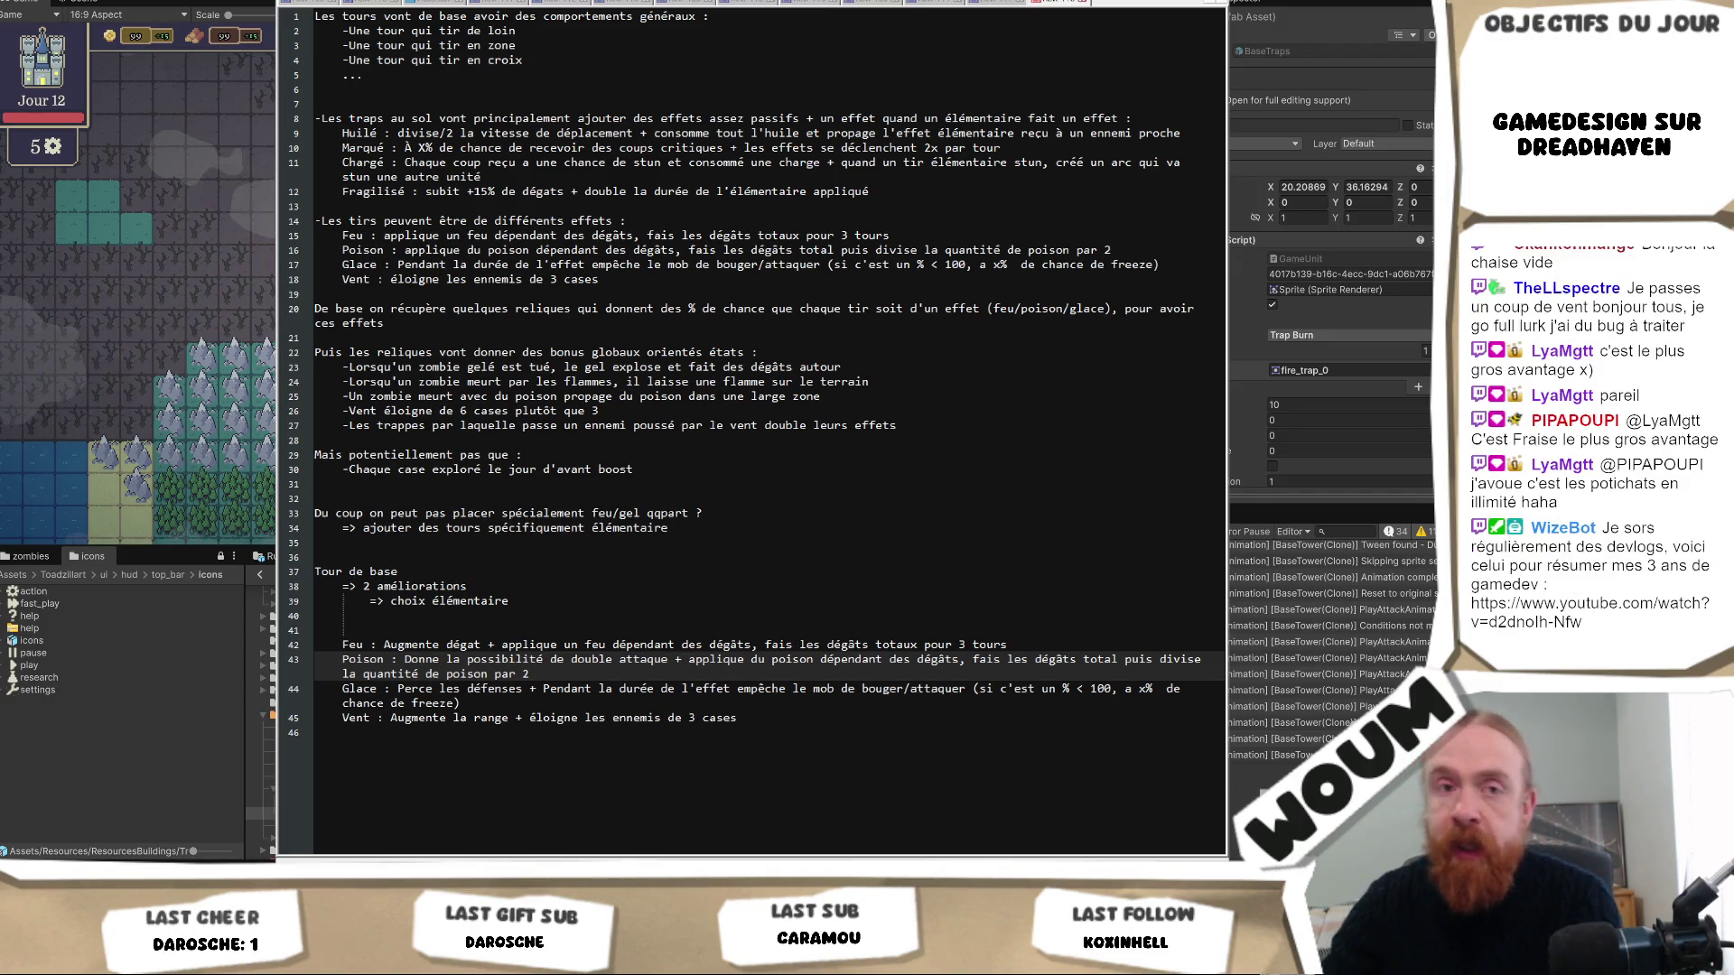
pyautogui.click(605, 482)
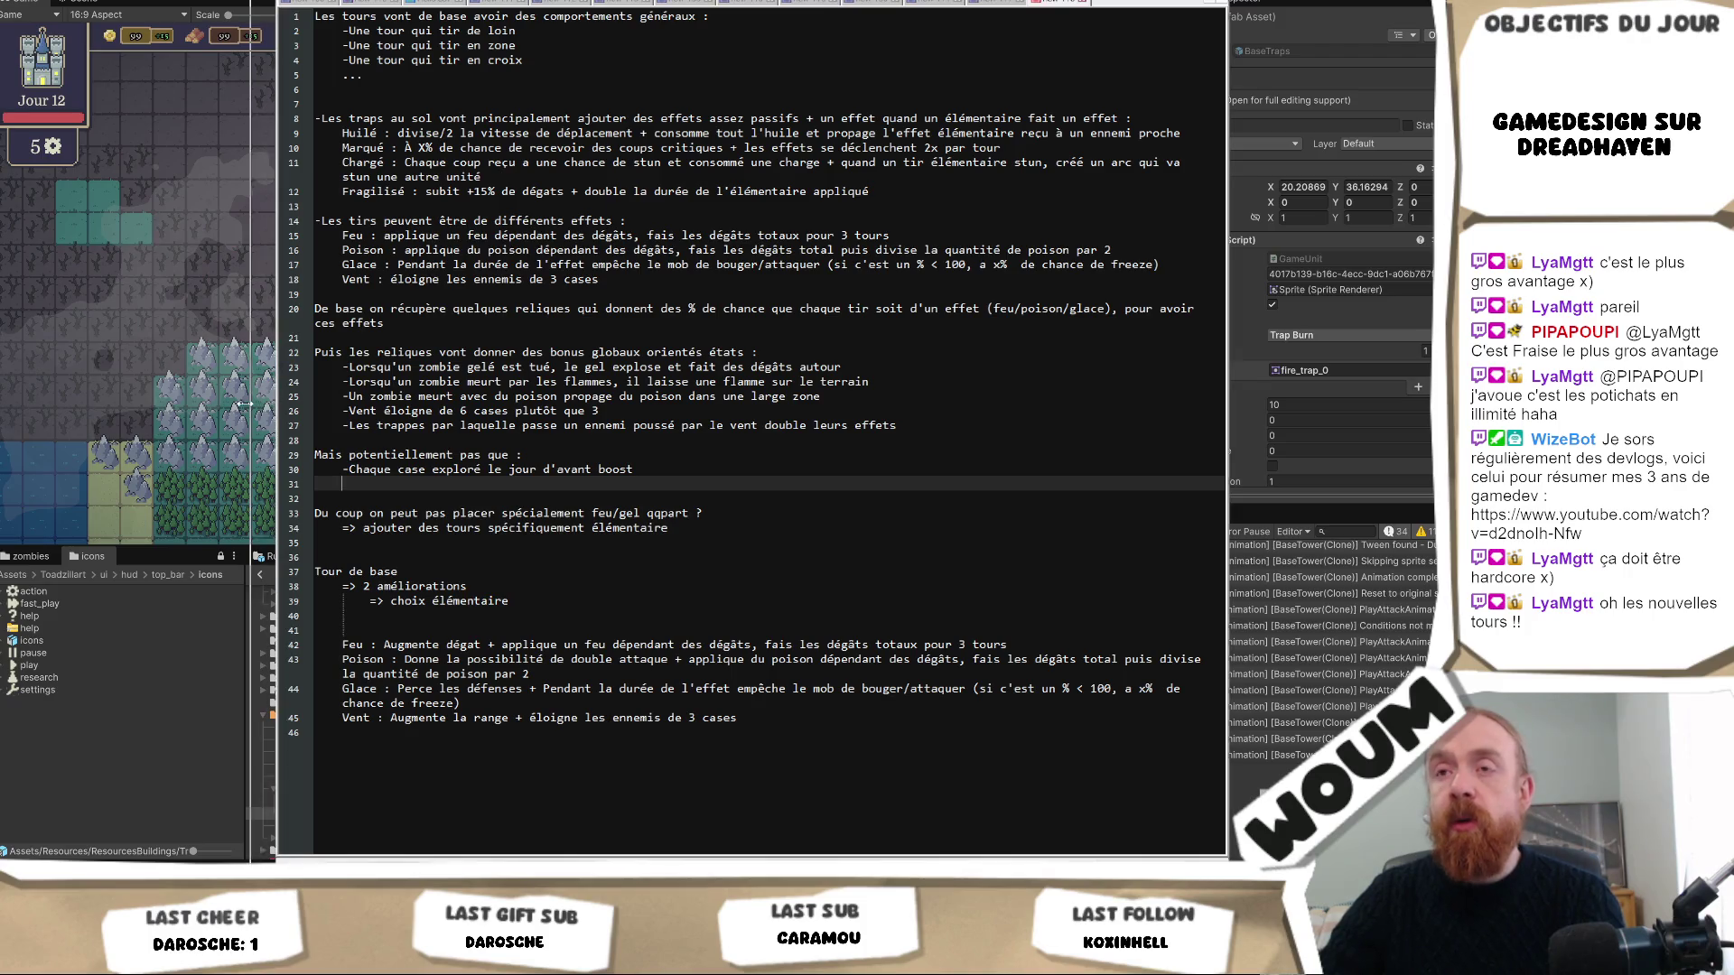
pyautogui.moveTo(270, 407); pyautogui.dragTo(245, 404)
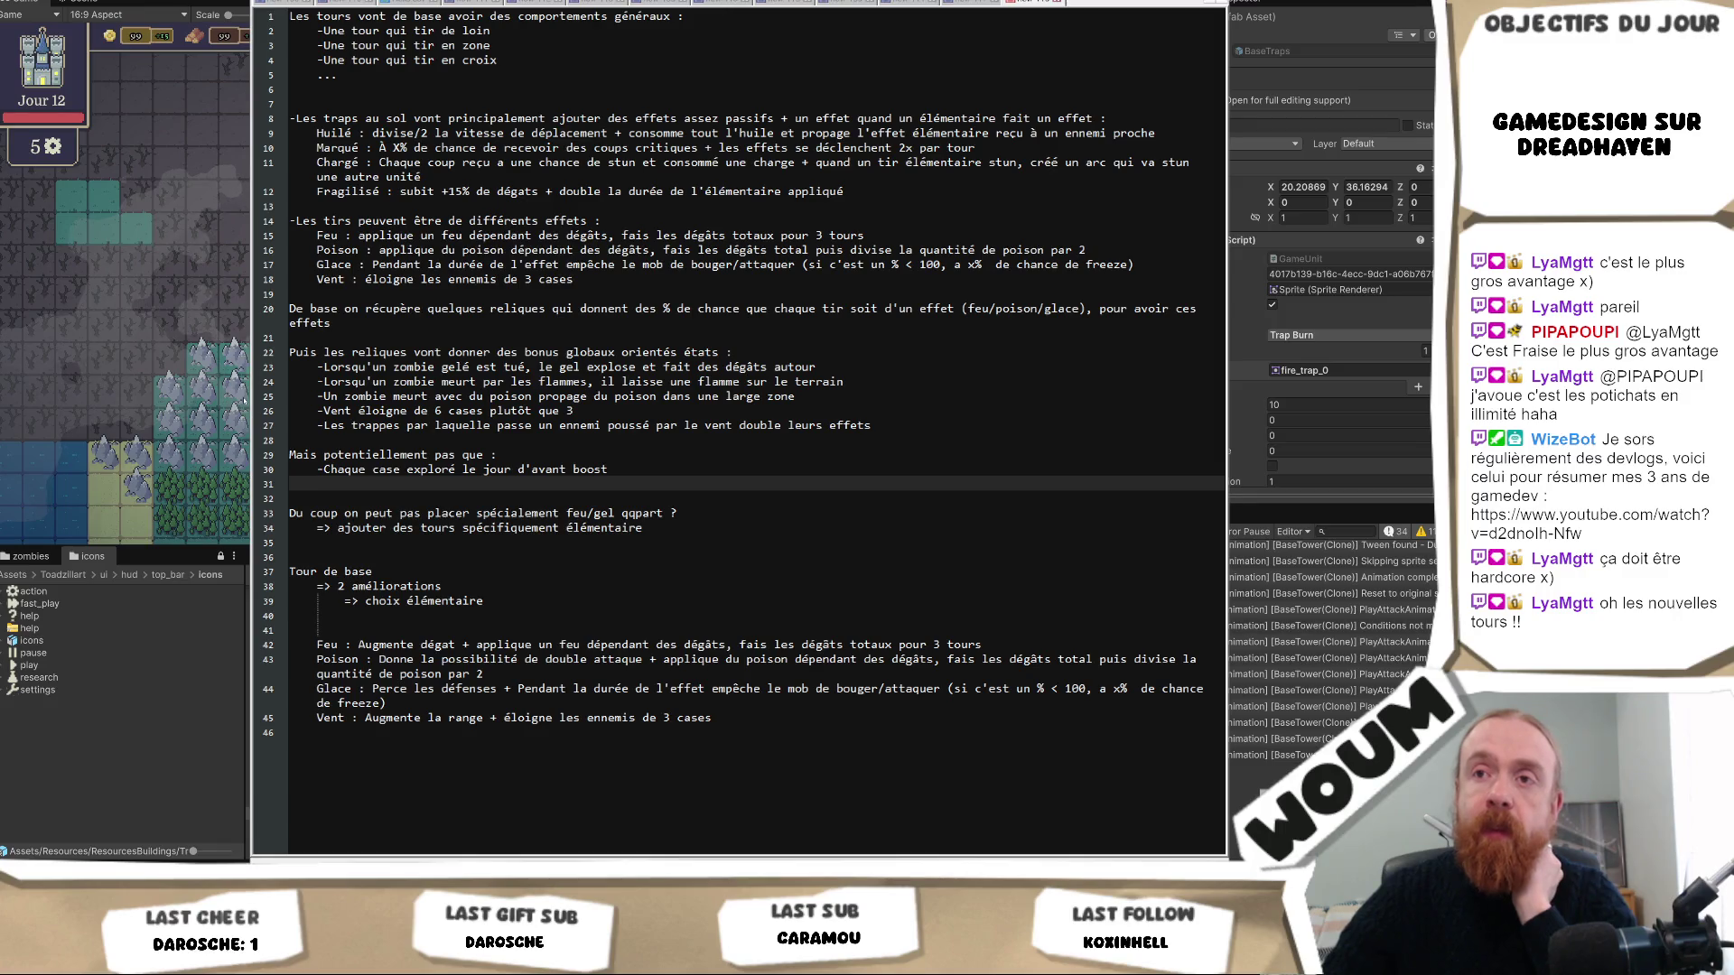
pyautogui.click(270, 396)
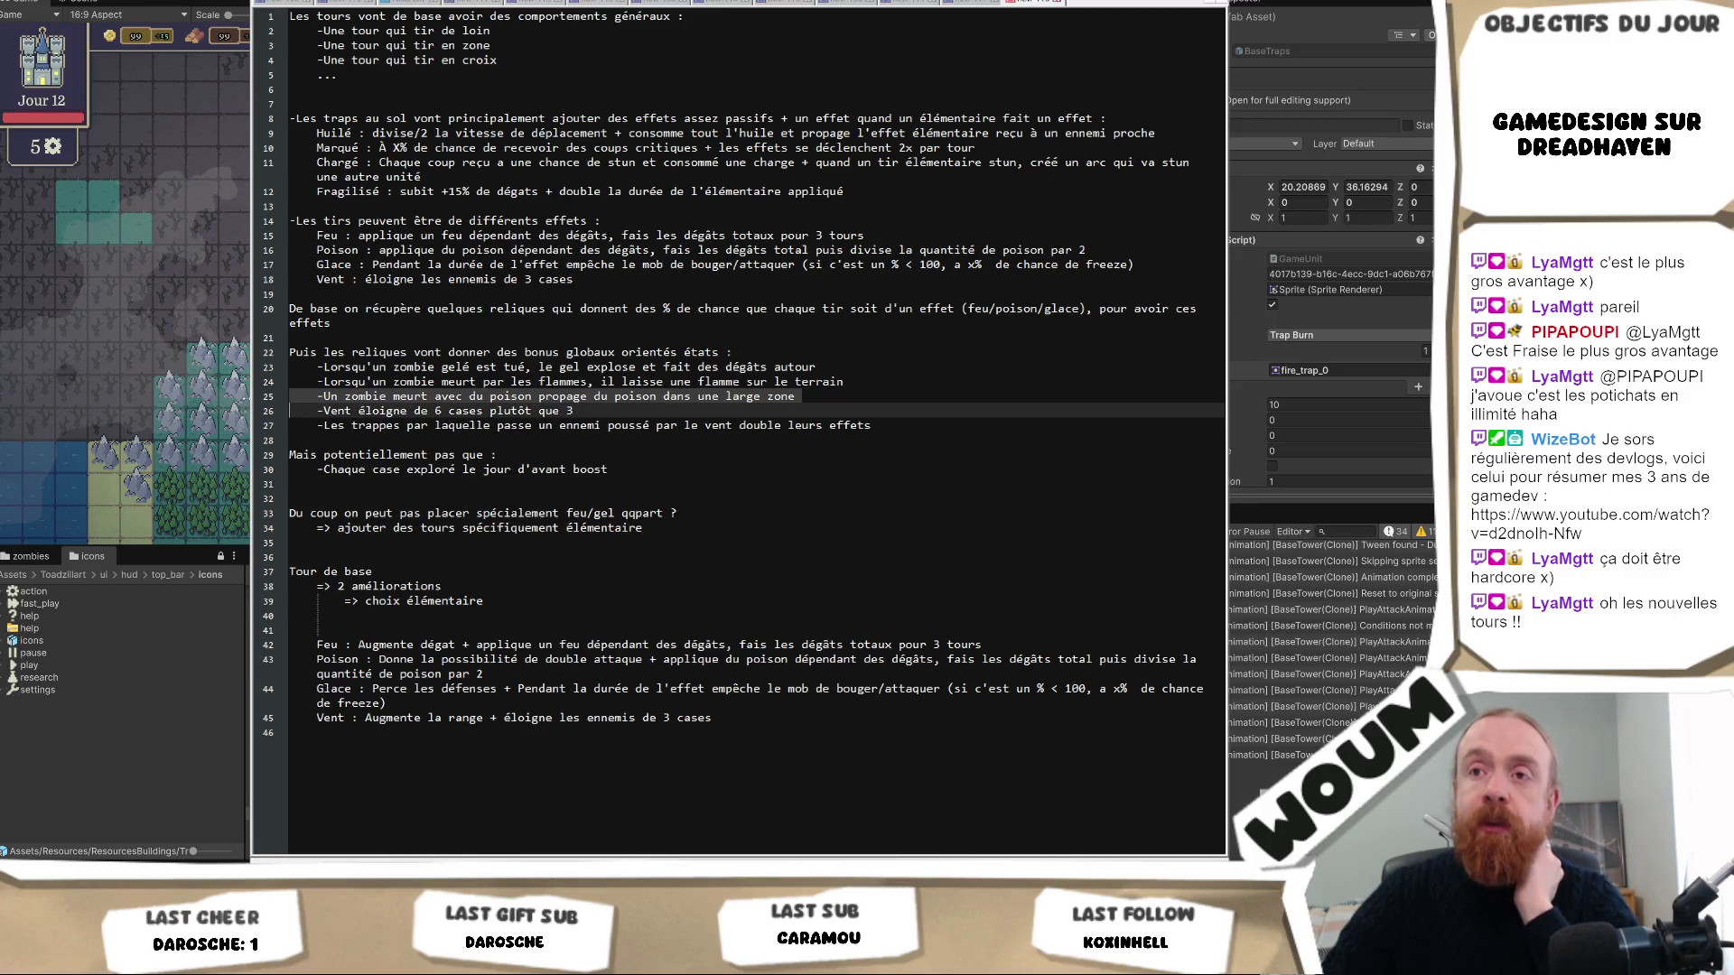
pyautogui.moveTo(253, 397); pyautogui.dragTo(275, 395)
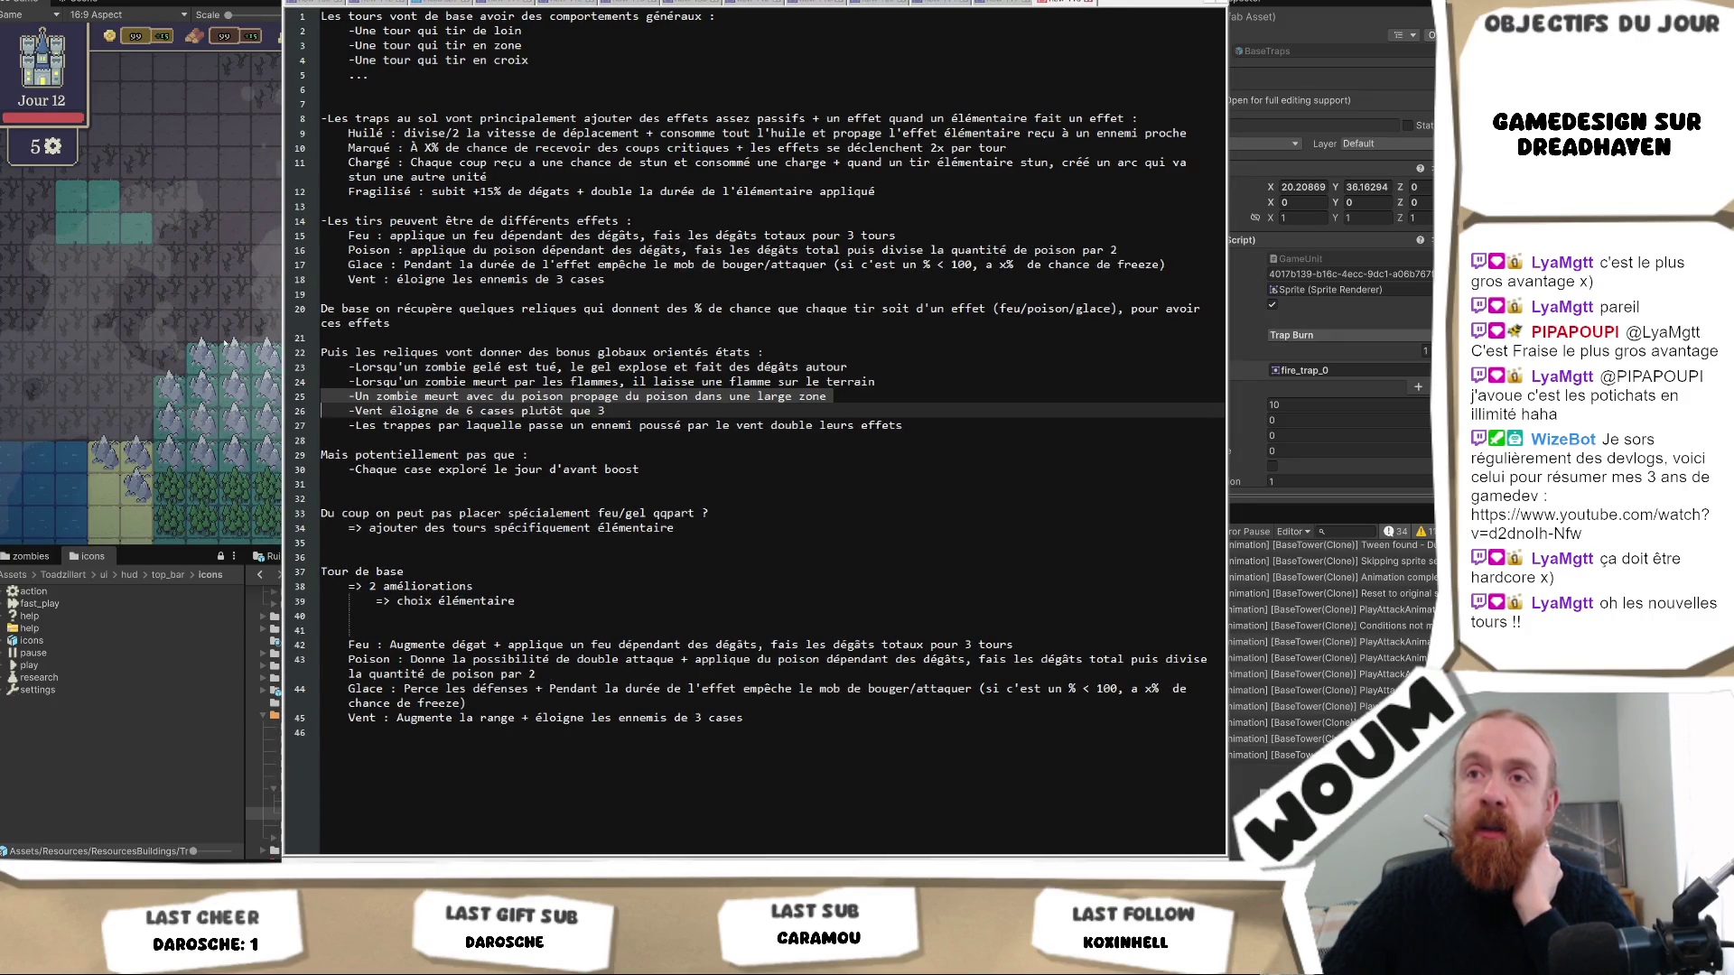
pyautogui.click(275, 395)
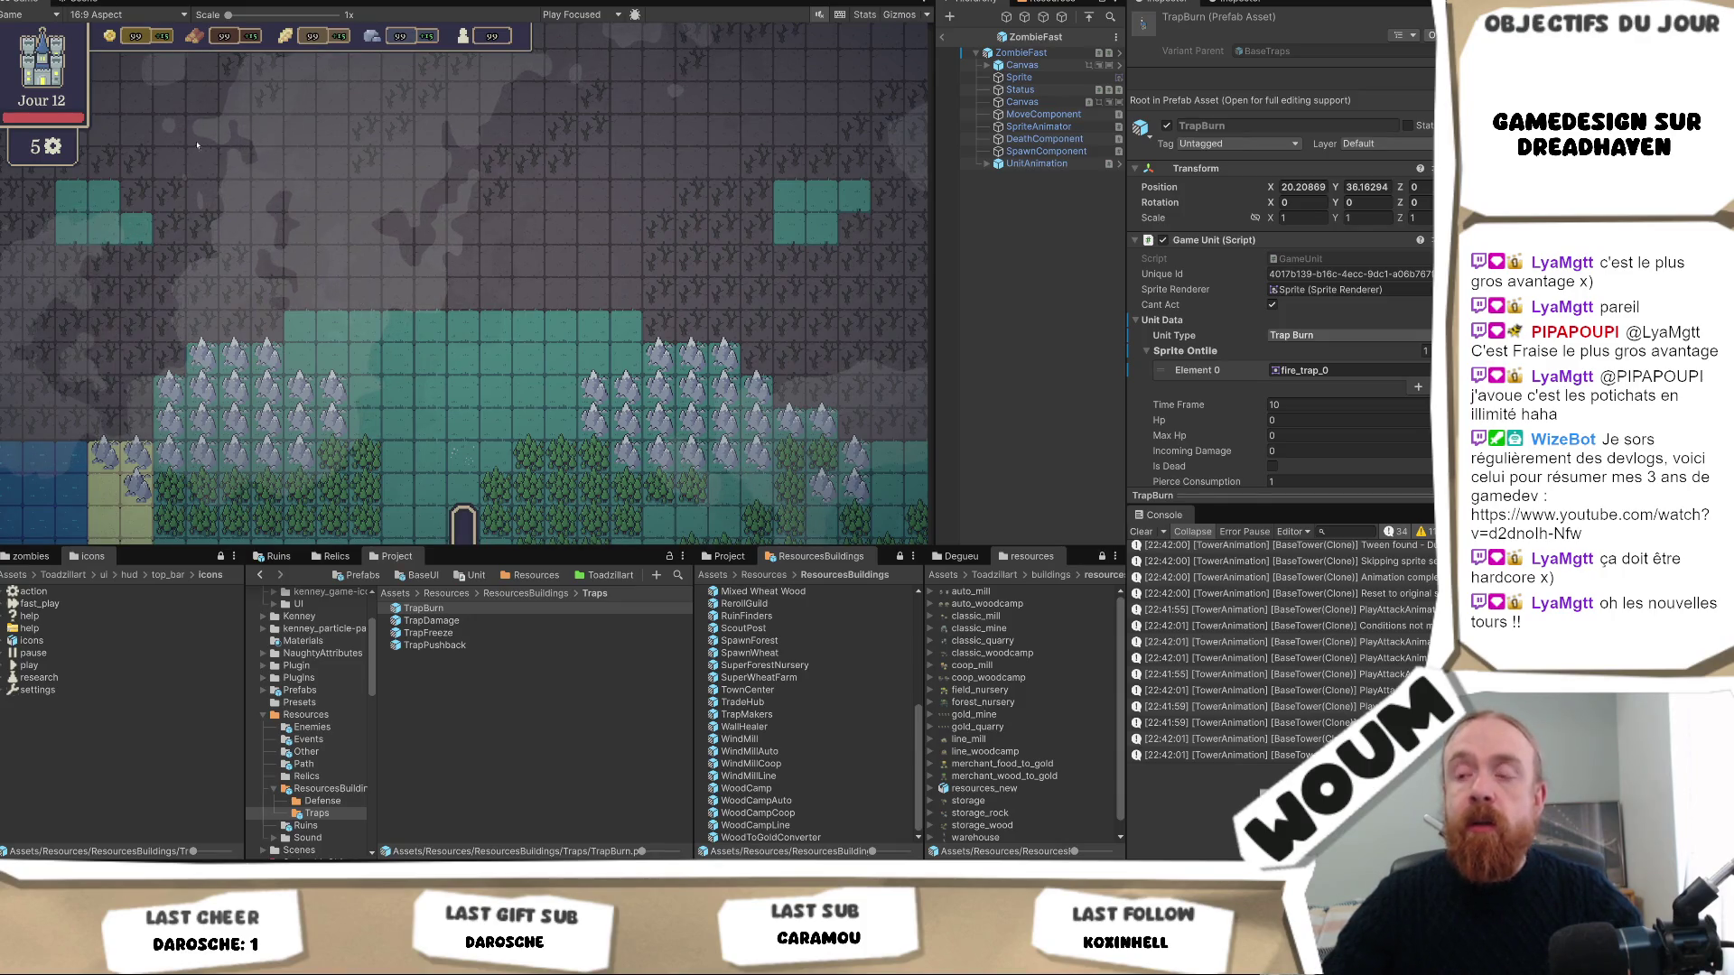
# Bring the notes back, widen the Notepad++ window further left, then switch back to Unity.
pyautogui.hotkey('alt', 'Tab')
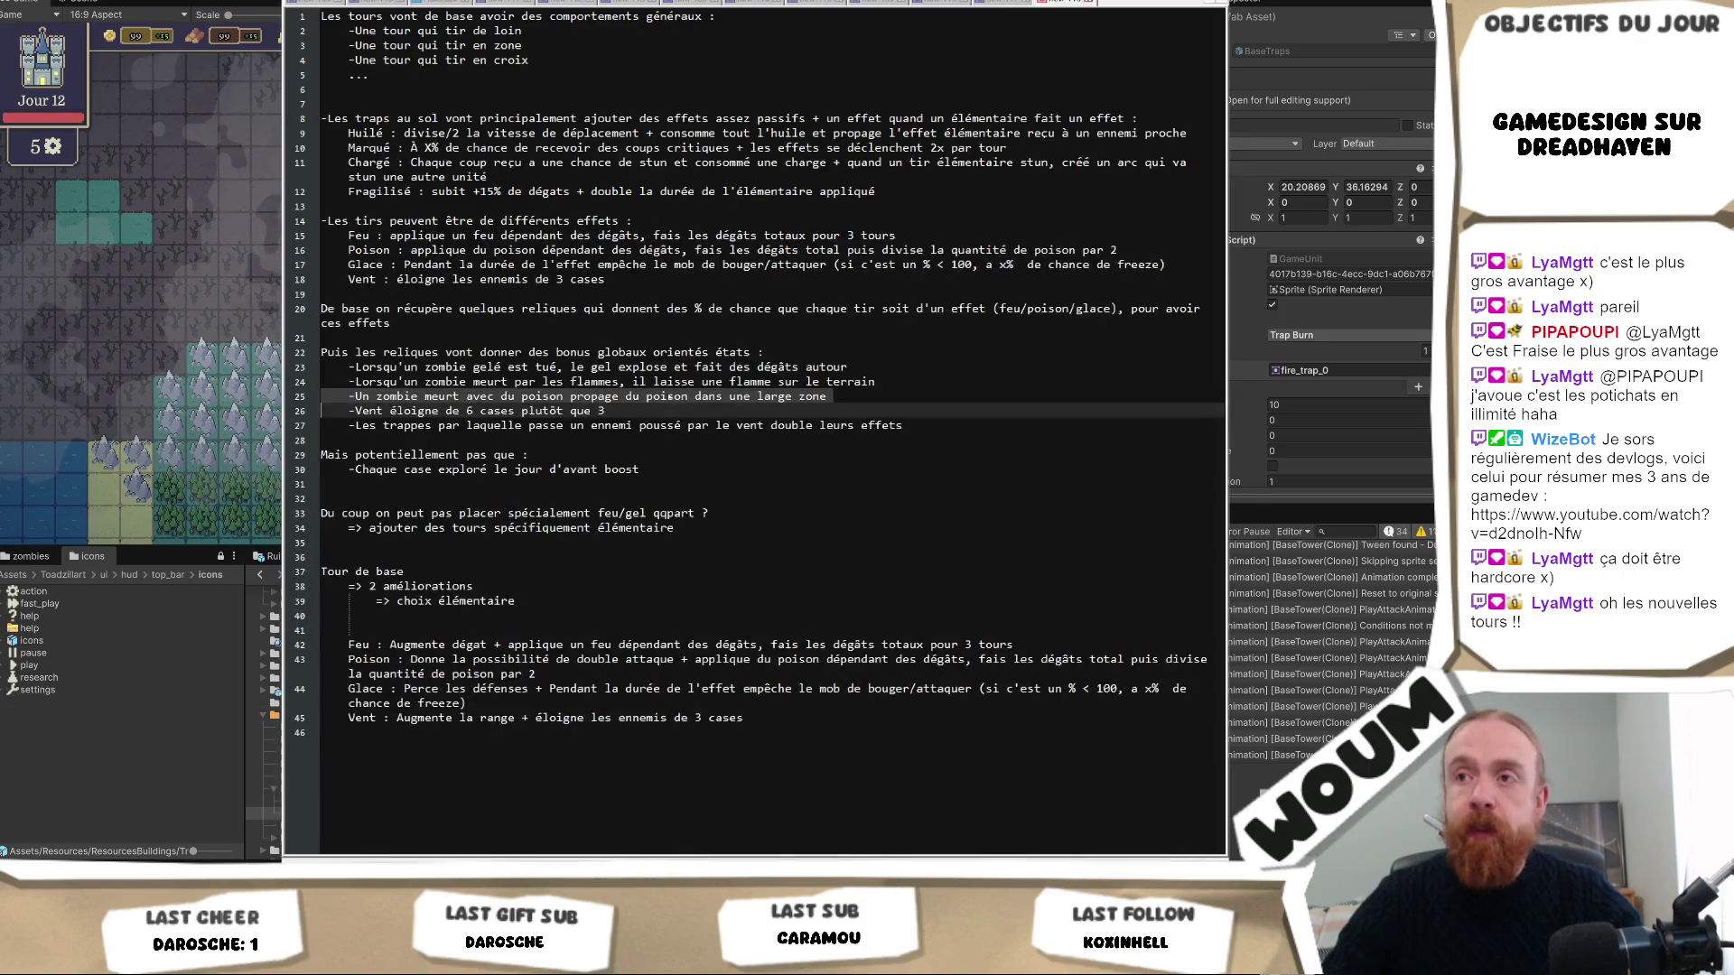
pyautogui.click(667, 396)
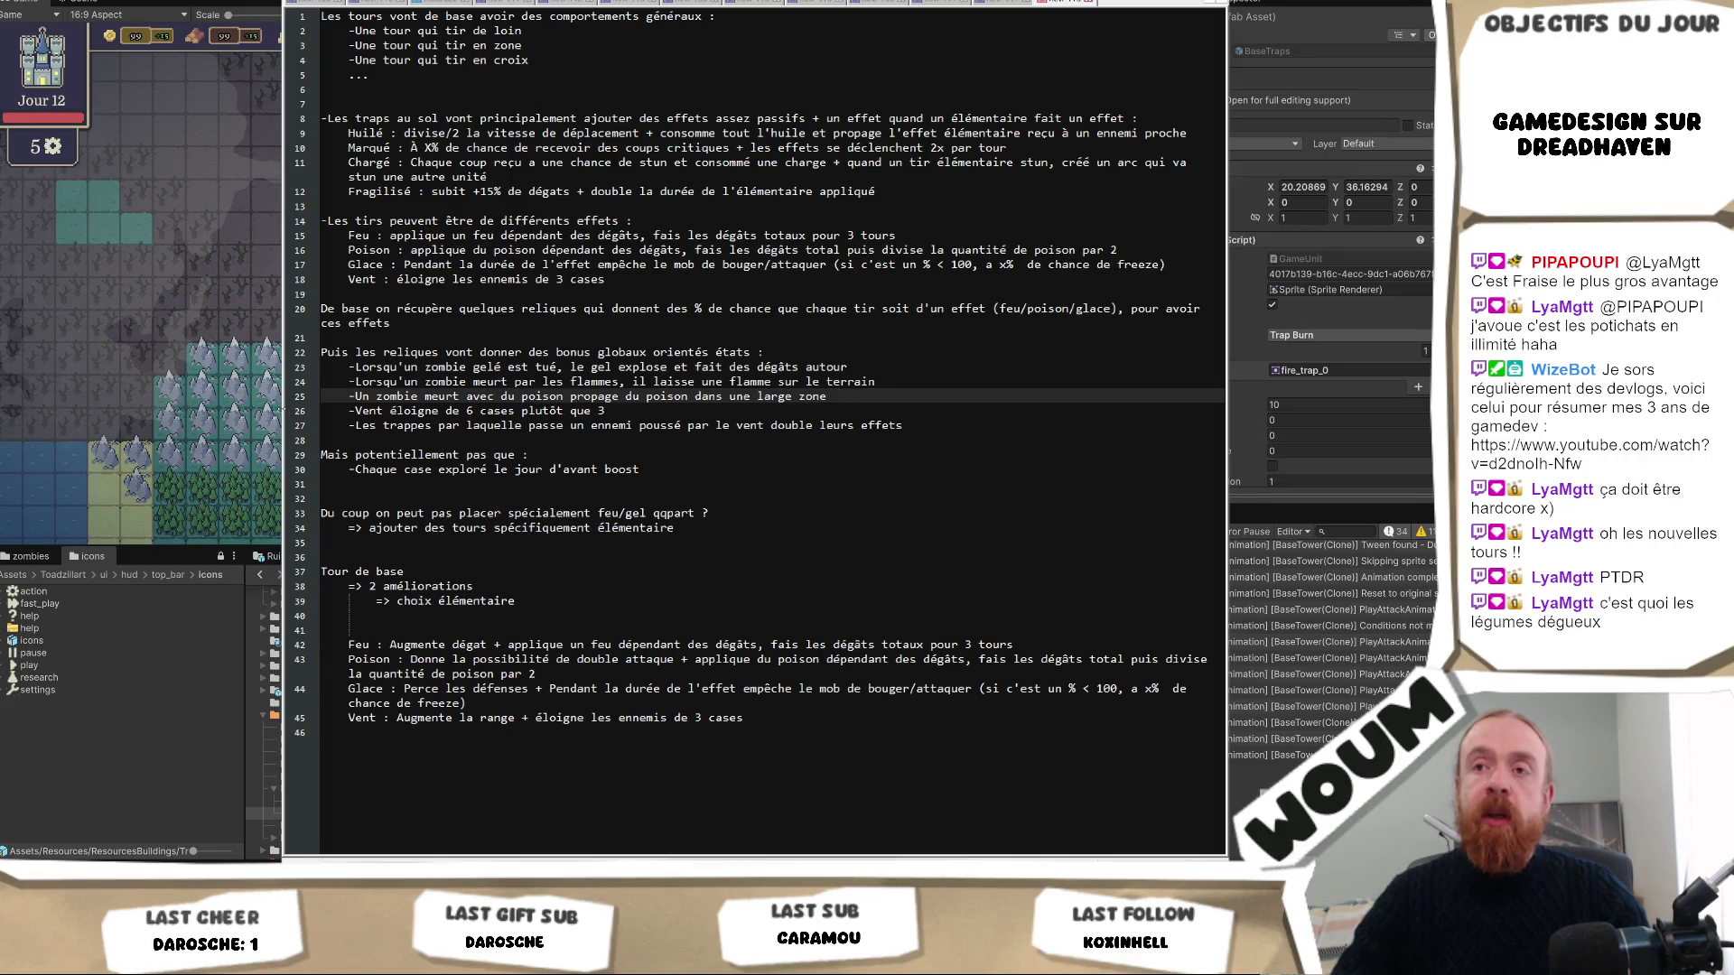
pyautogui.moveTo(282, 411); pyautogui.dragTo(215, 411)
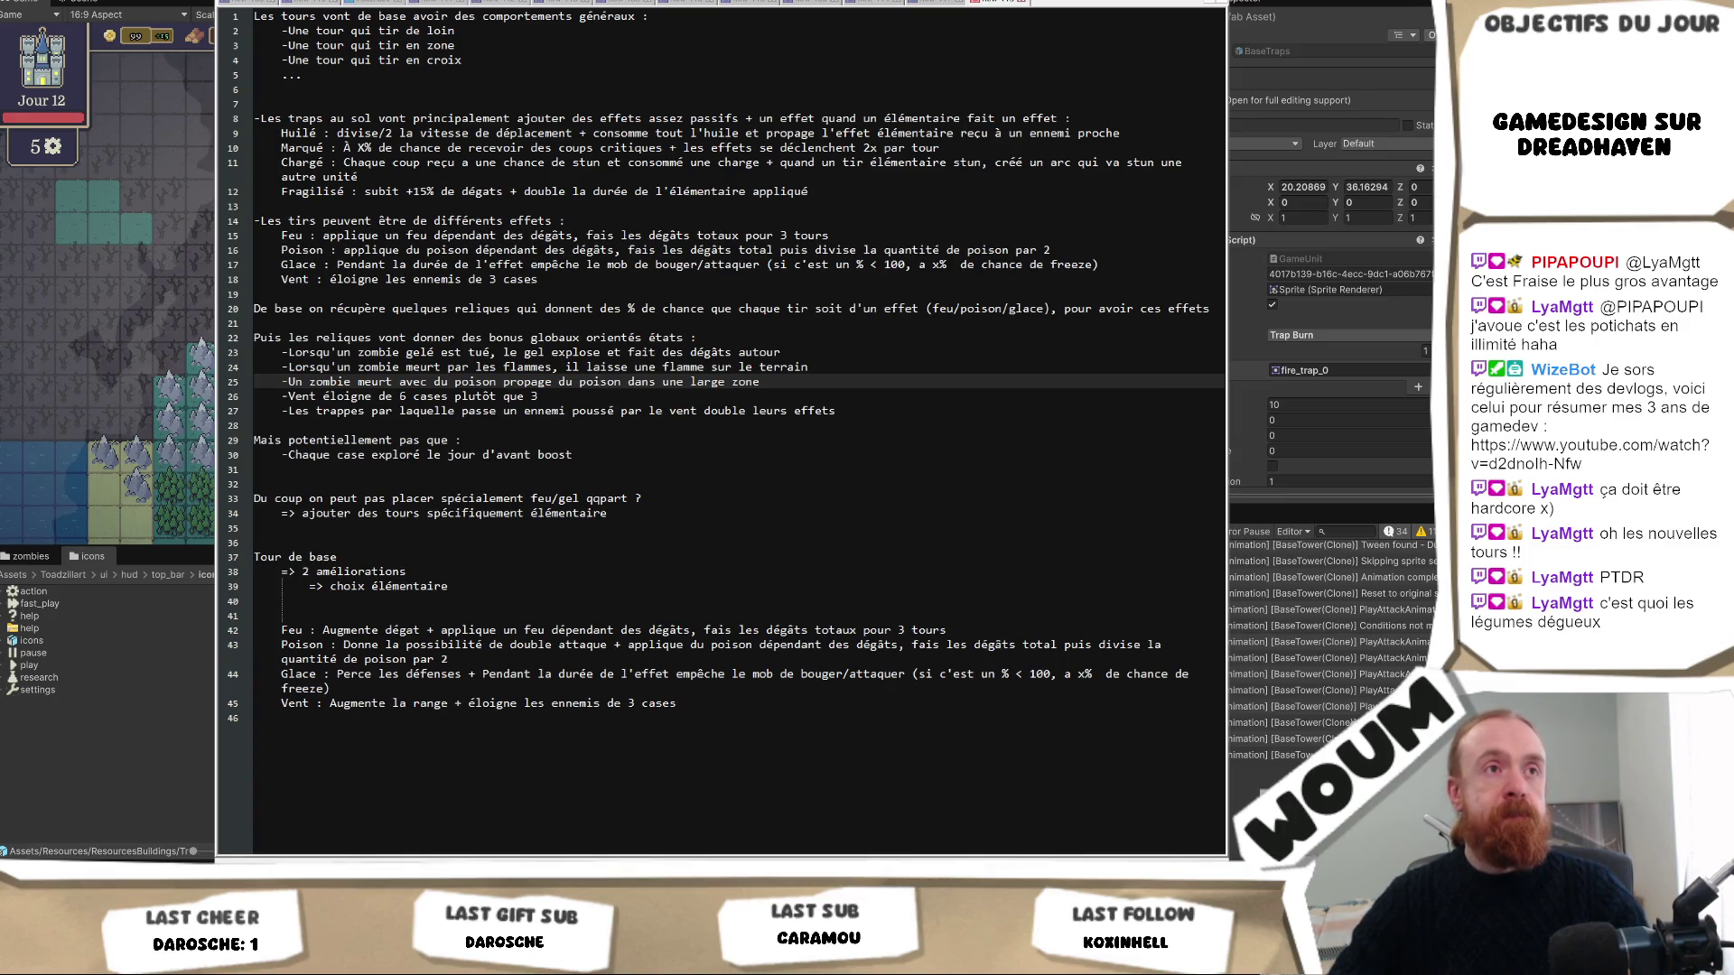
pyautogui.hotkey('alt', 'Tab')
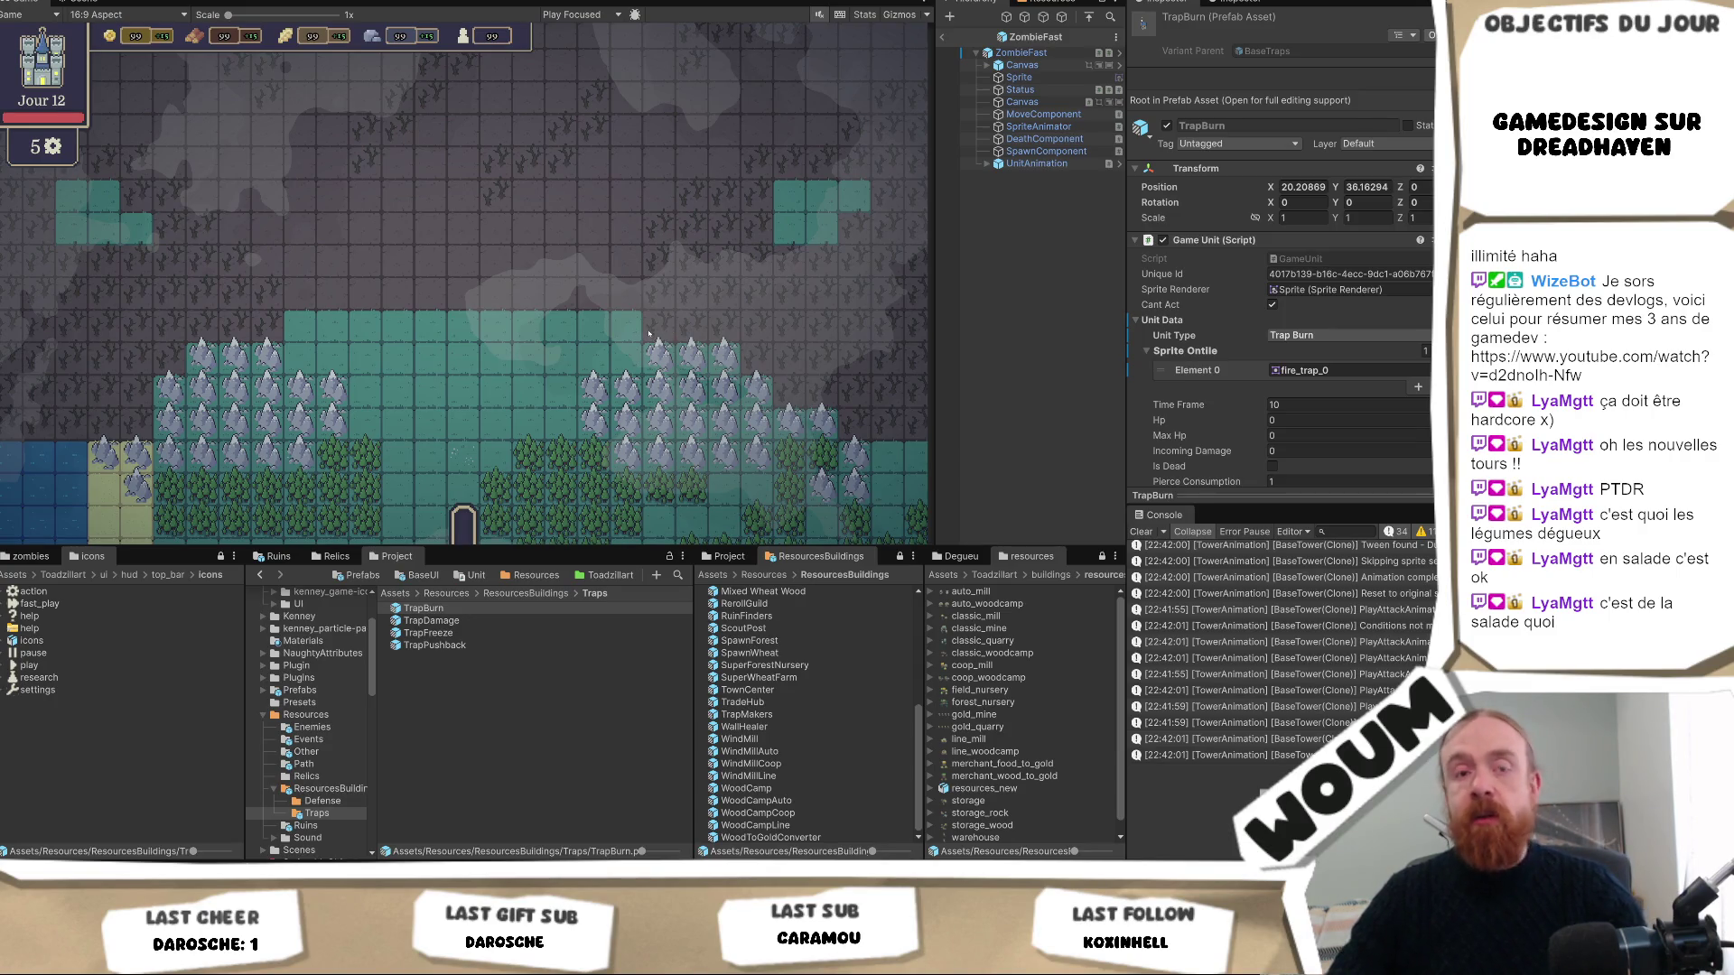
# Alt+Tab to show the Notepad++ design notes over Unity again.
pyautogui.hotkey('alt', 'Tab')
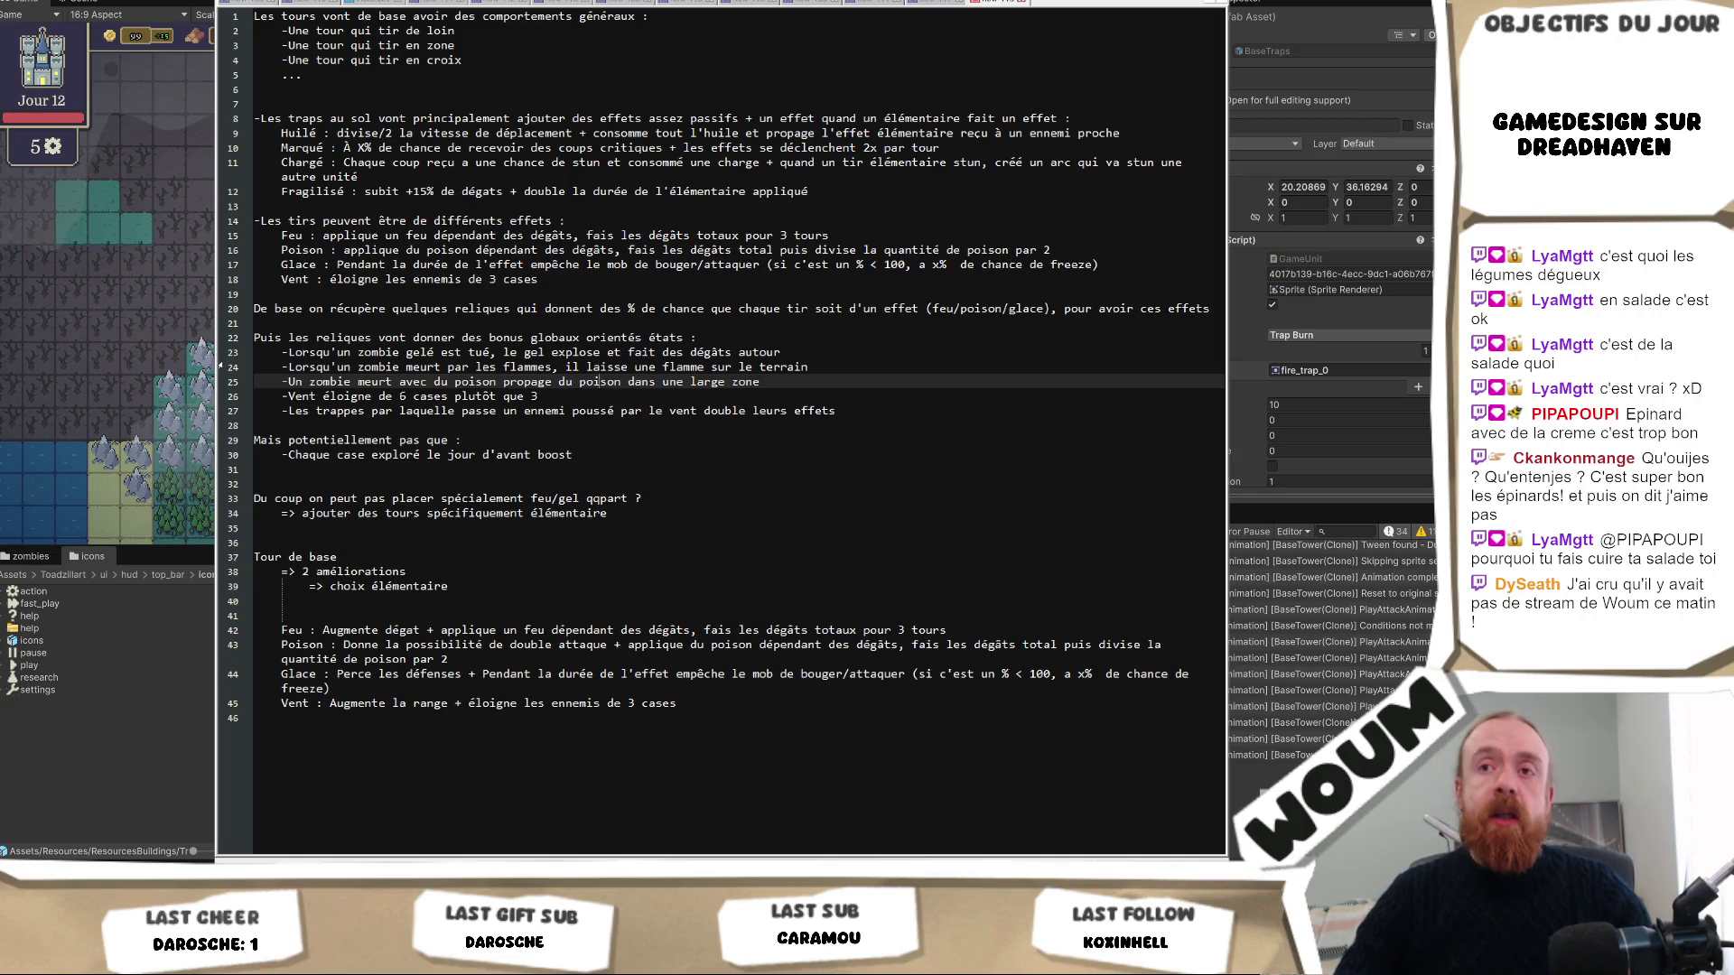
# Widen the notes window again, place the cursor under line 40, and return to Unity's Game view.
pyautogui.moveTo(213, 365)
pyautogui.mouseDown()
pyautogui.moveTo(169, 368)
pyautogui.moveTo(187, 369)
pyautogui.mouseUp()
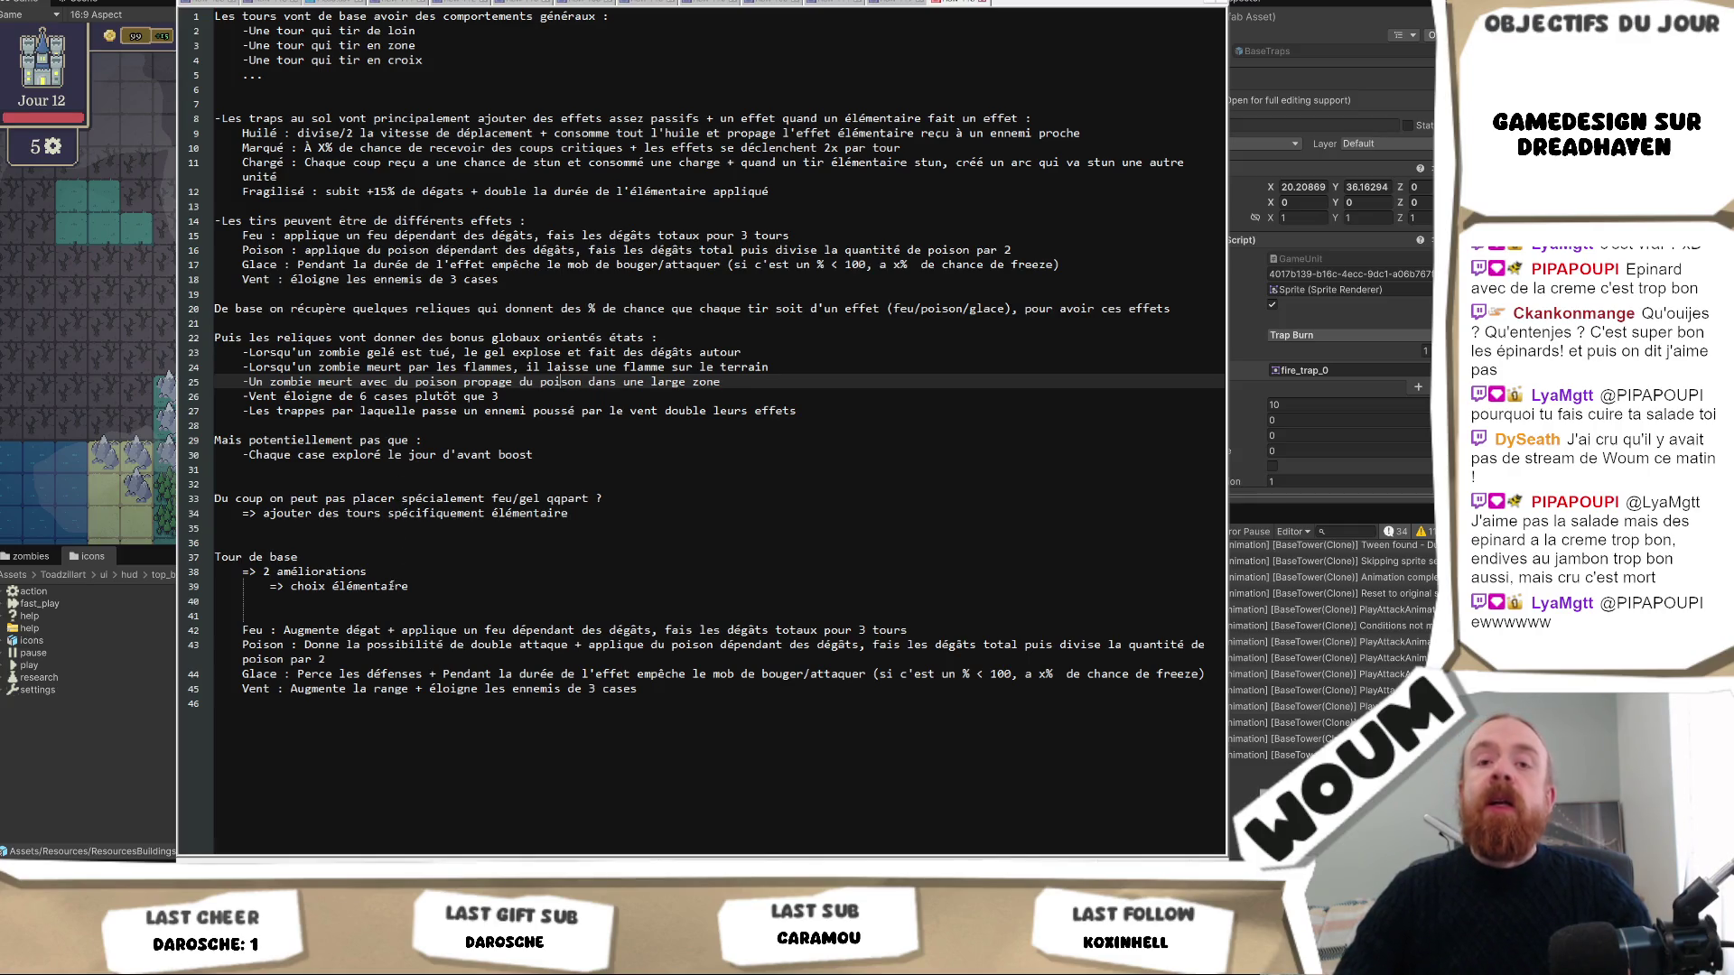
pyautogui.click(370, 602)
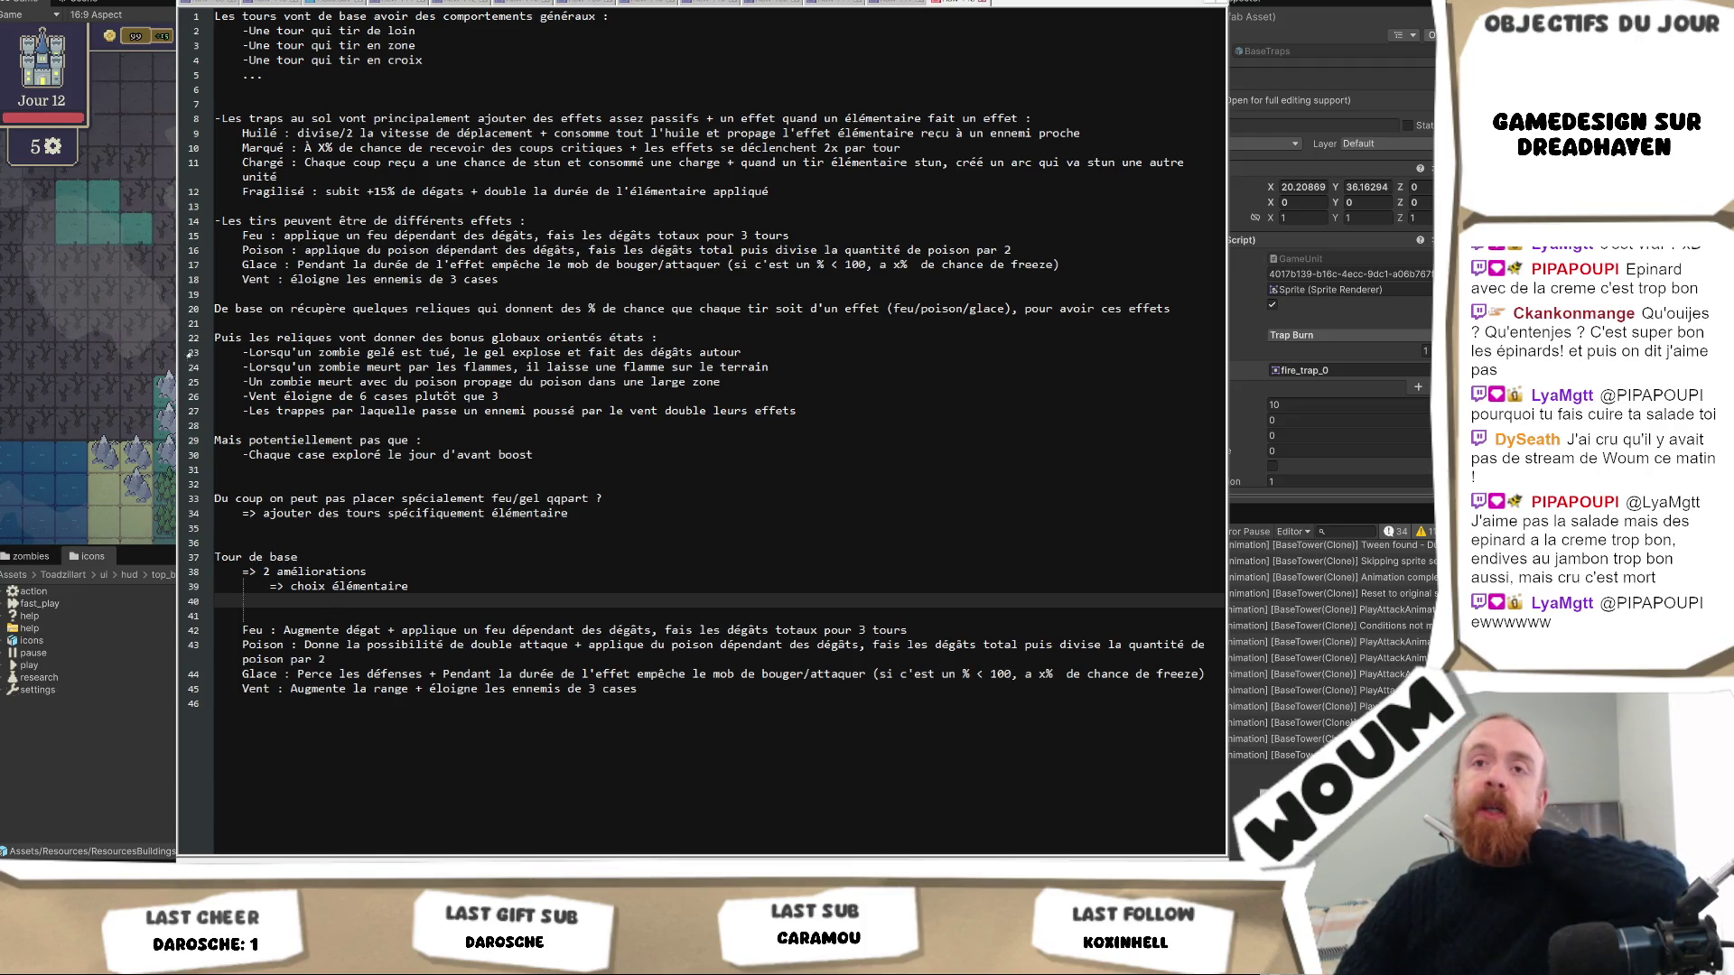
pyautogui.click(93, 361)
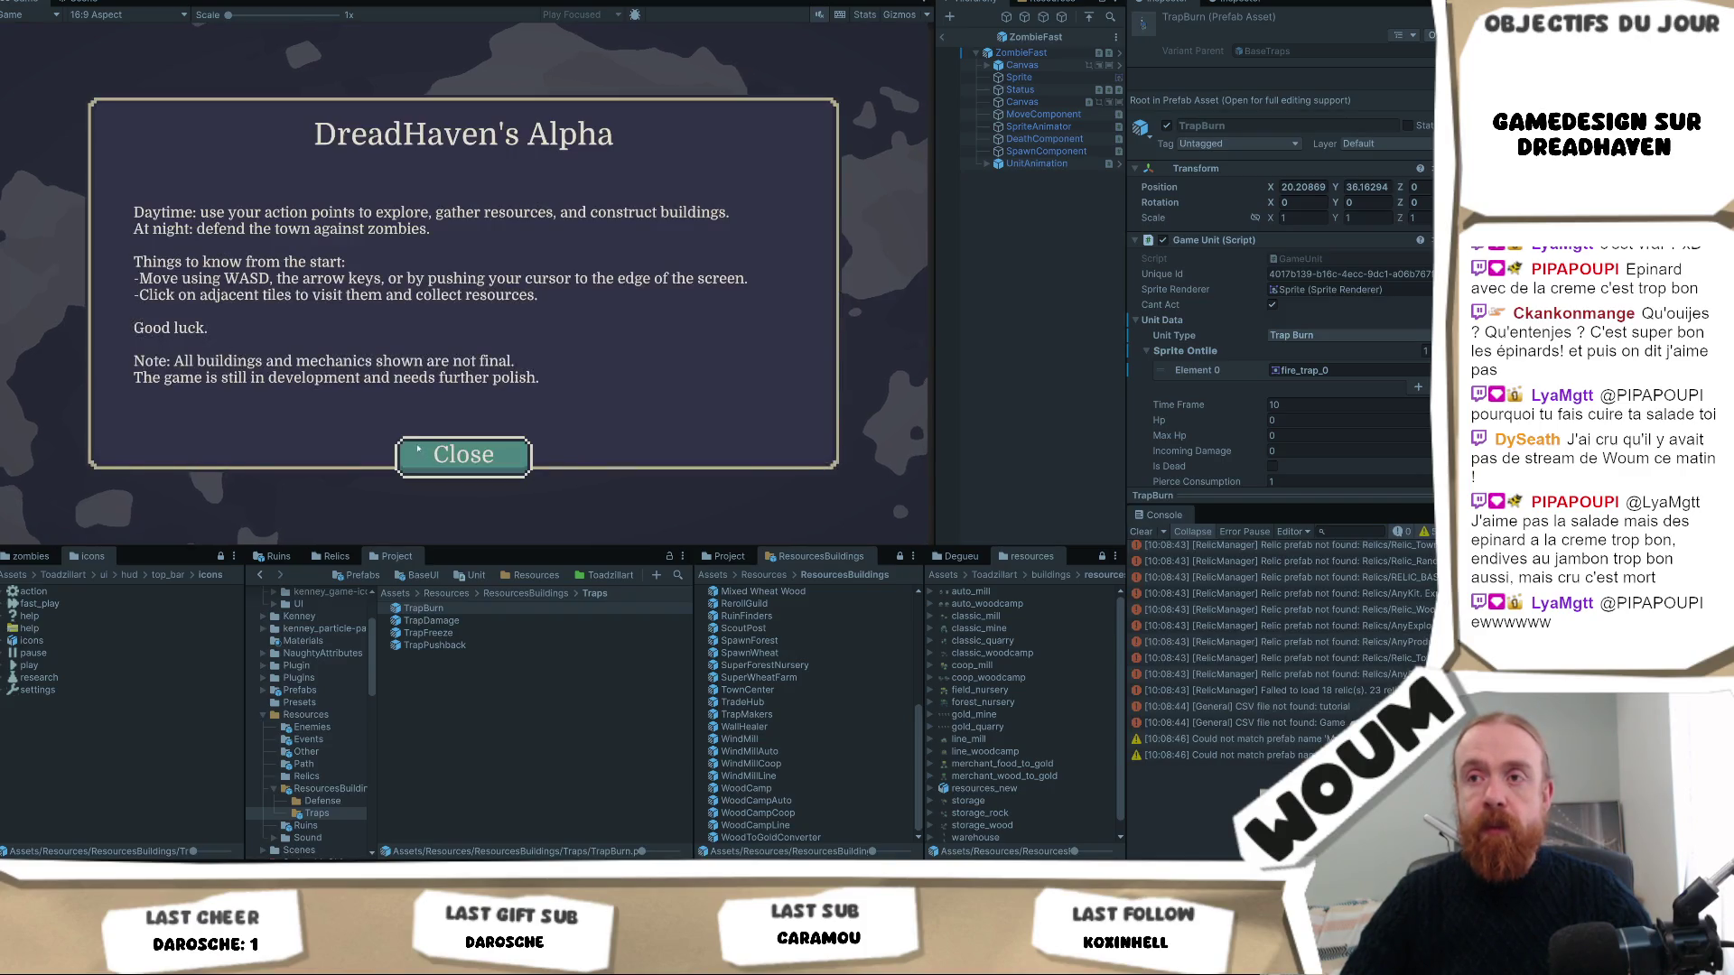
pyautogui.click(461, 452)
pyautogui.click(460, 458)
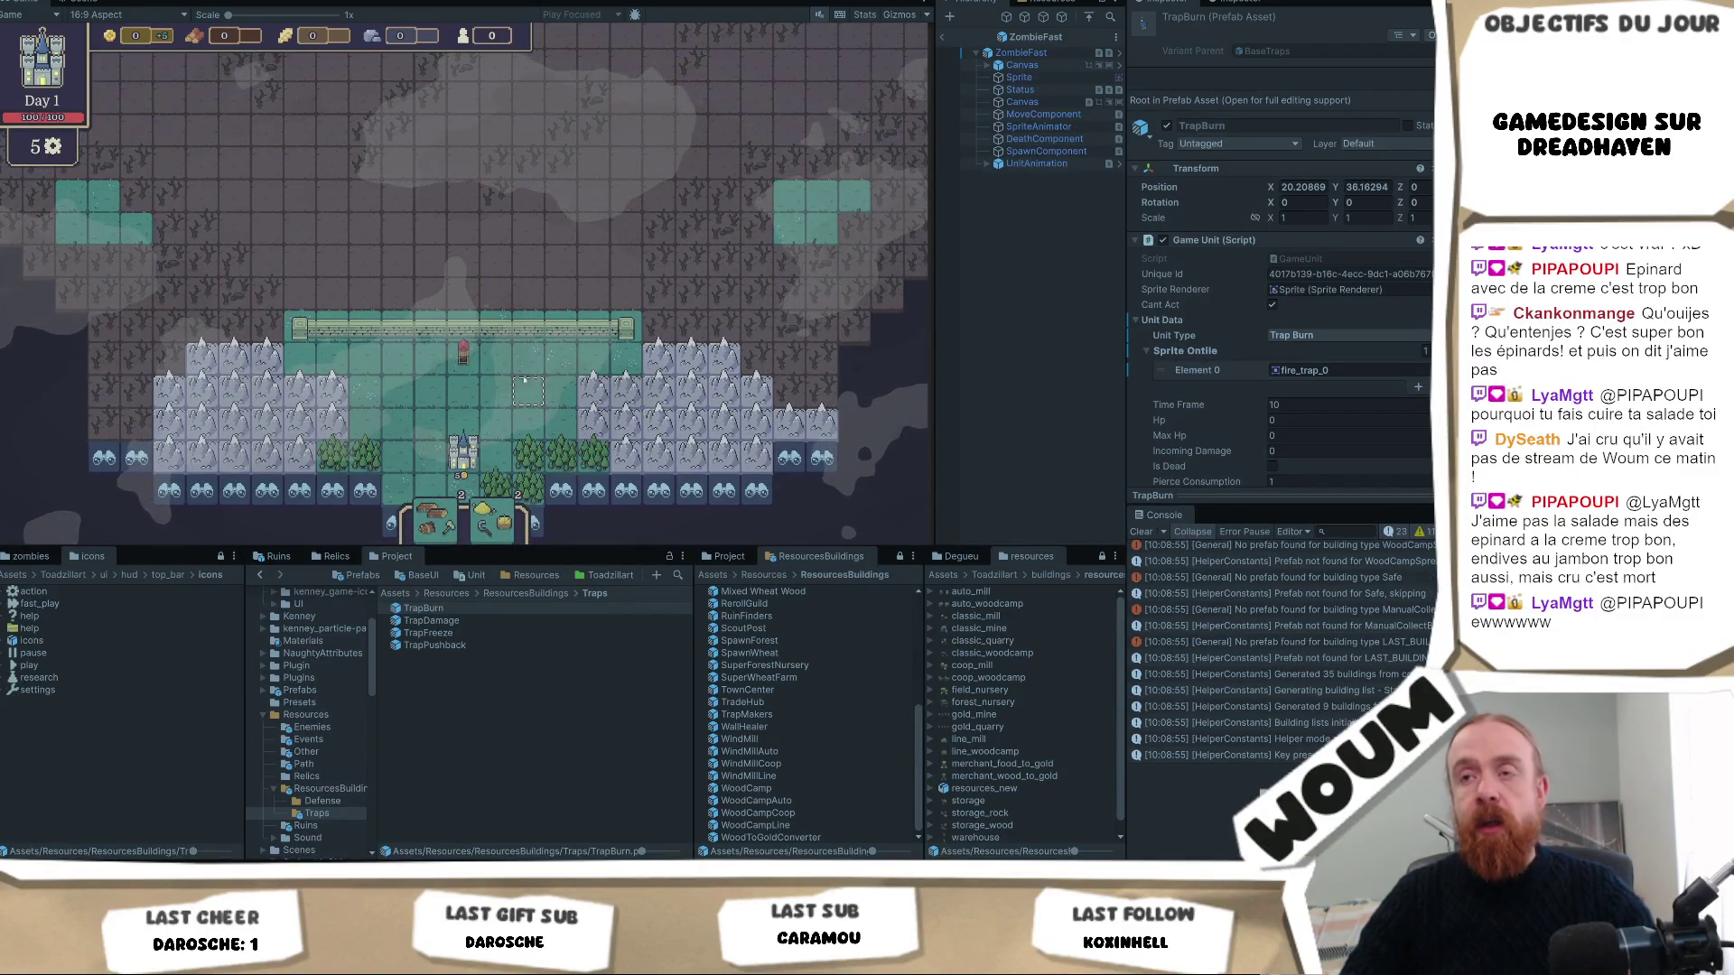
pyautogui.press('q')
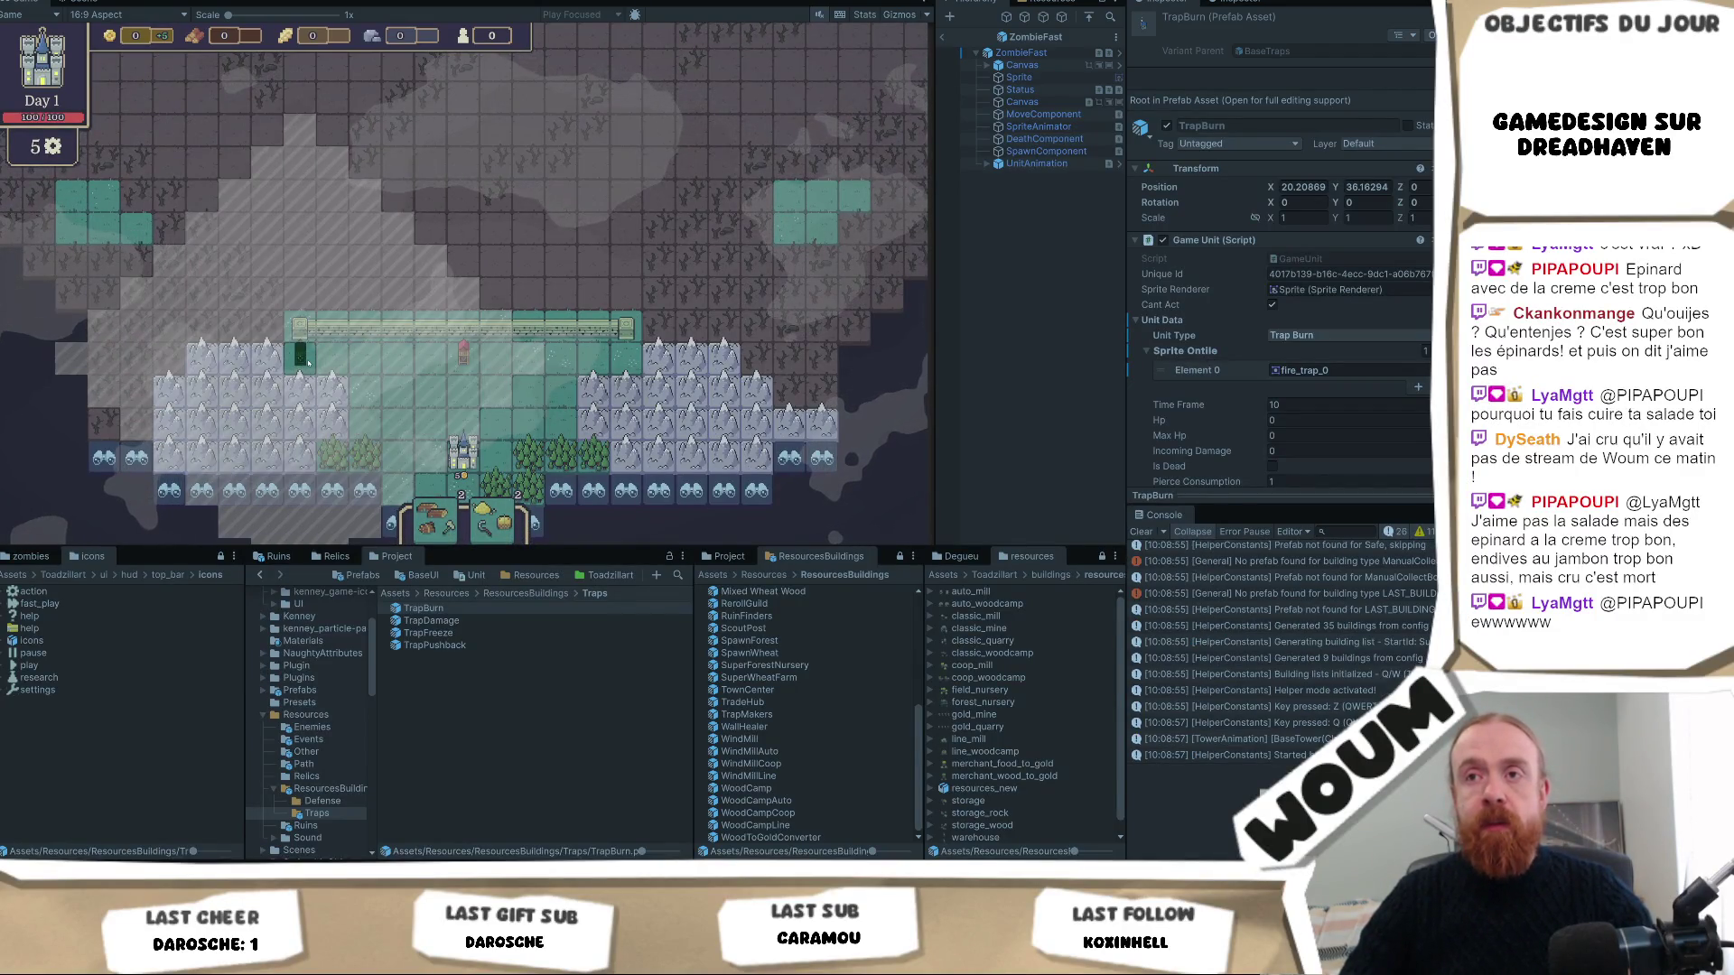
pyautogui.click(308, 363)
pyautogui.press('w')
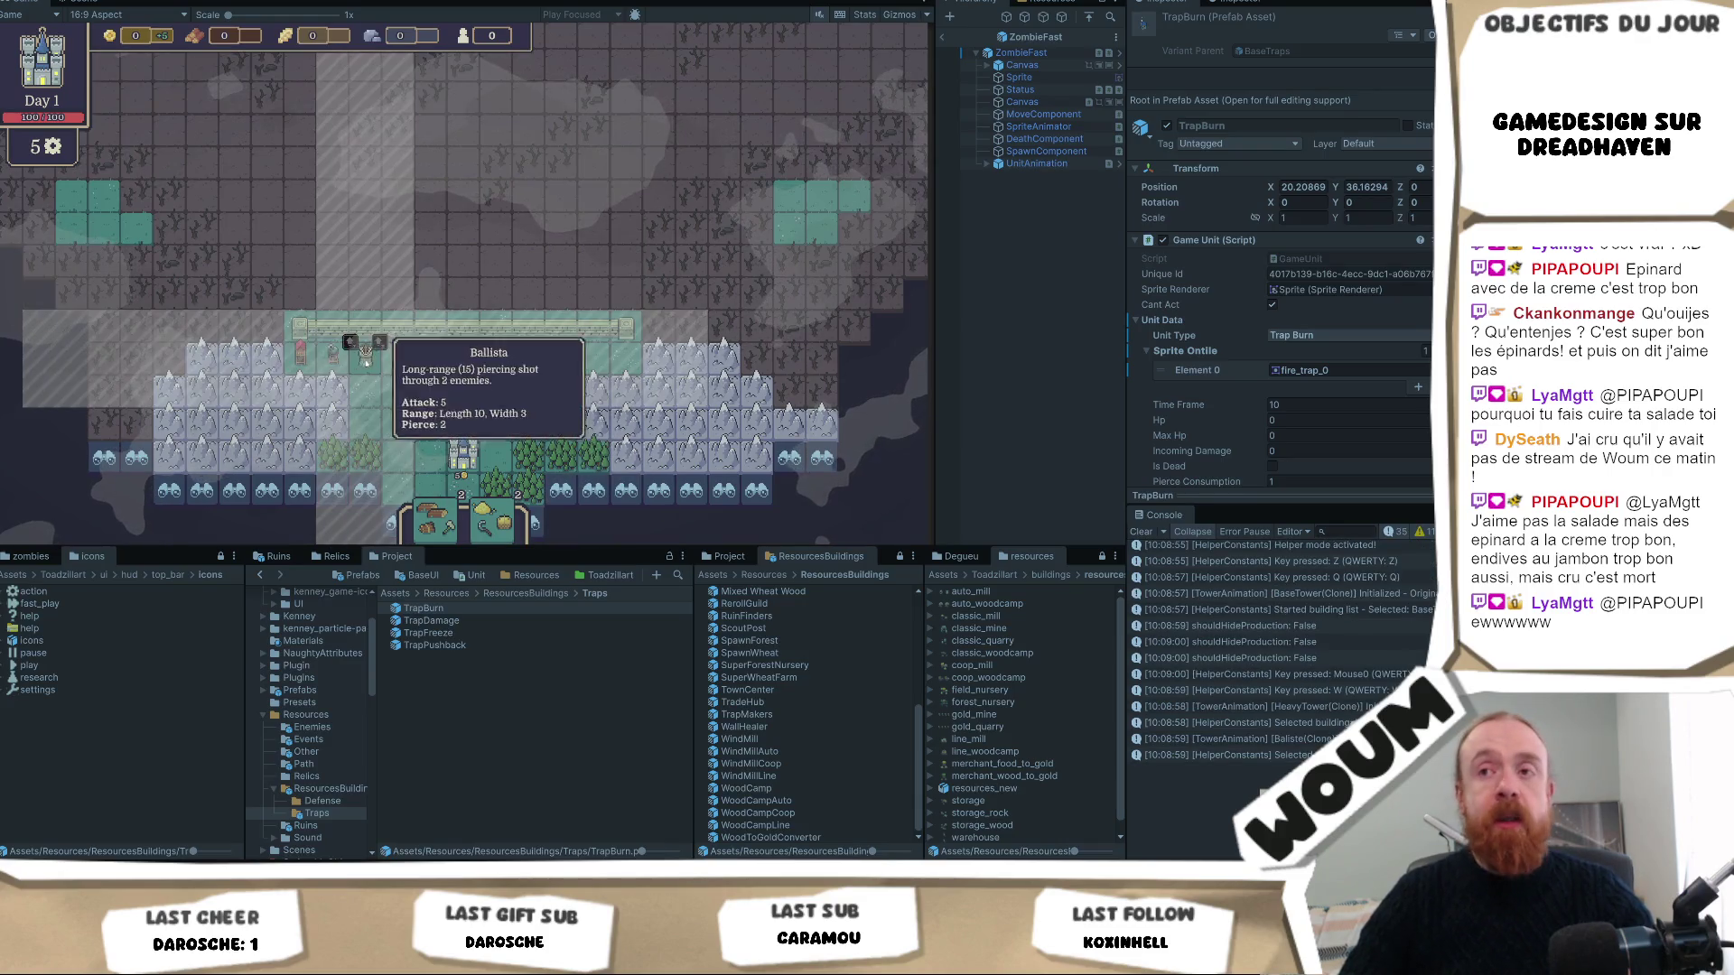
pyautogui.click(366, 361)
pyautogui.press('w')
pyautogui.click(399, 357)
pyautogui.press('w')
pyautogui.click(430, 356)
pyautogui.press('w')
pyautogui.click(463, 357)
pyautogui.press('w')
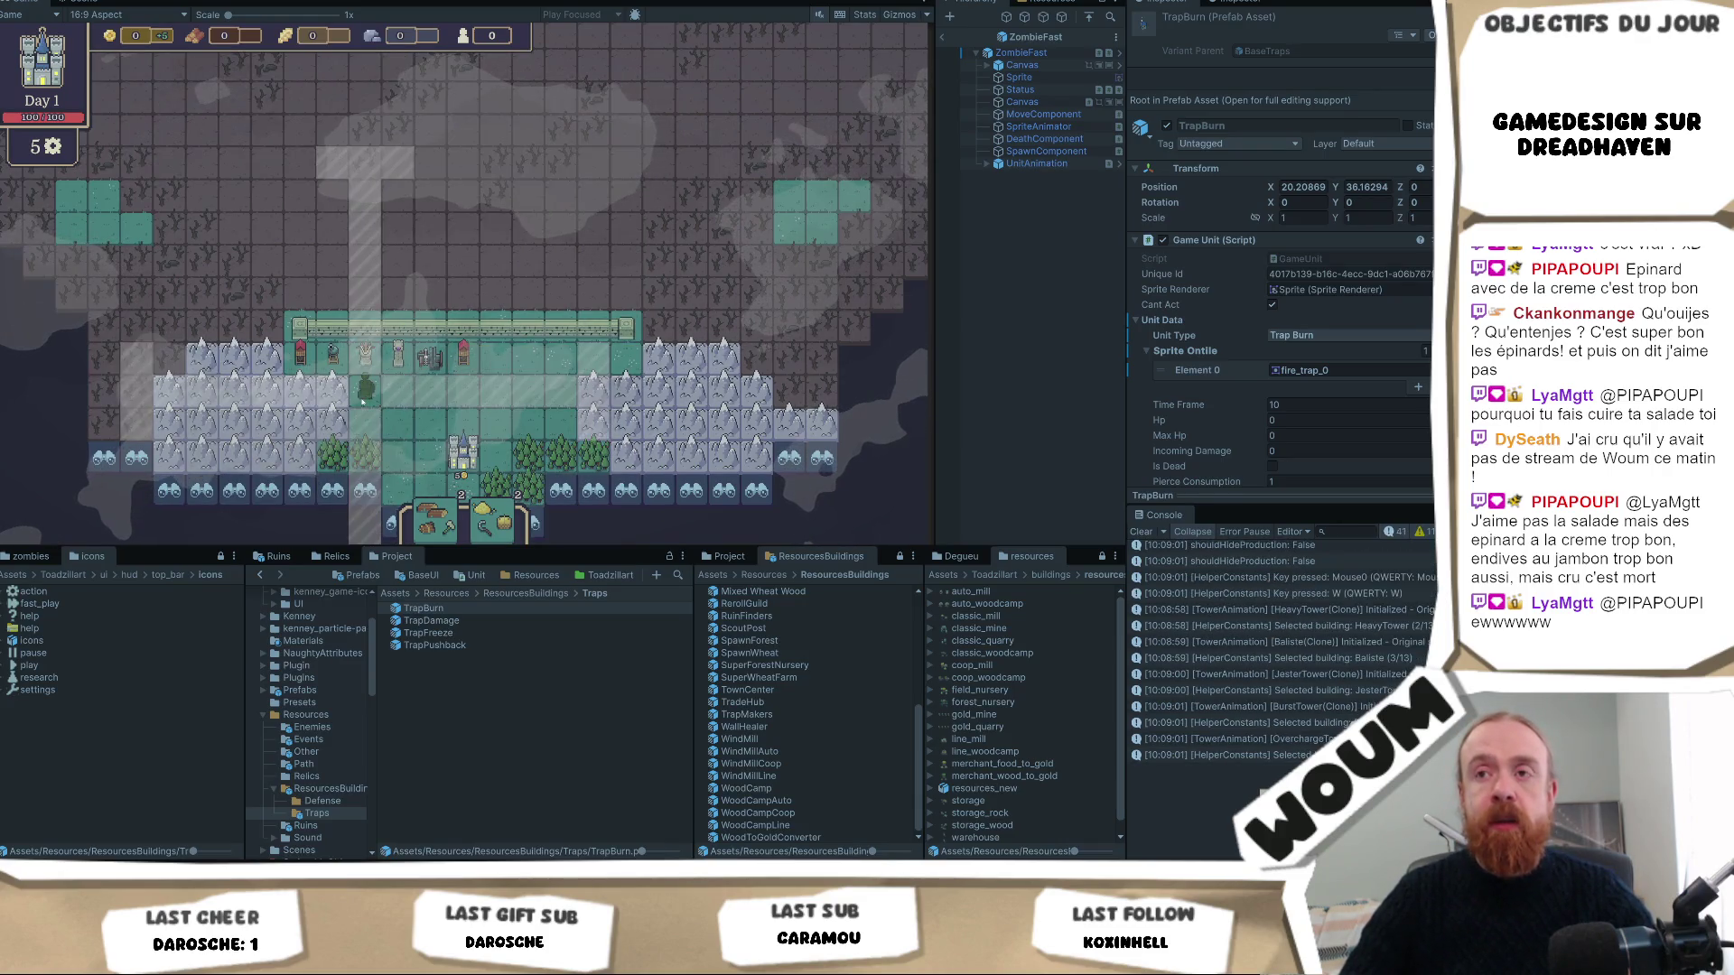
pyautogui.click(362, 400)
pyautogui.press('w')
pyautogui.click(399, 396)
pyautogui.press('w')
pyautogui.click(431, 396)
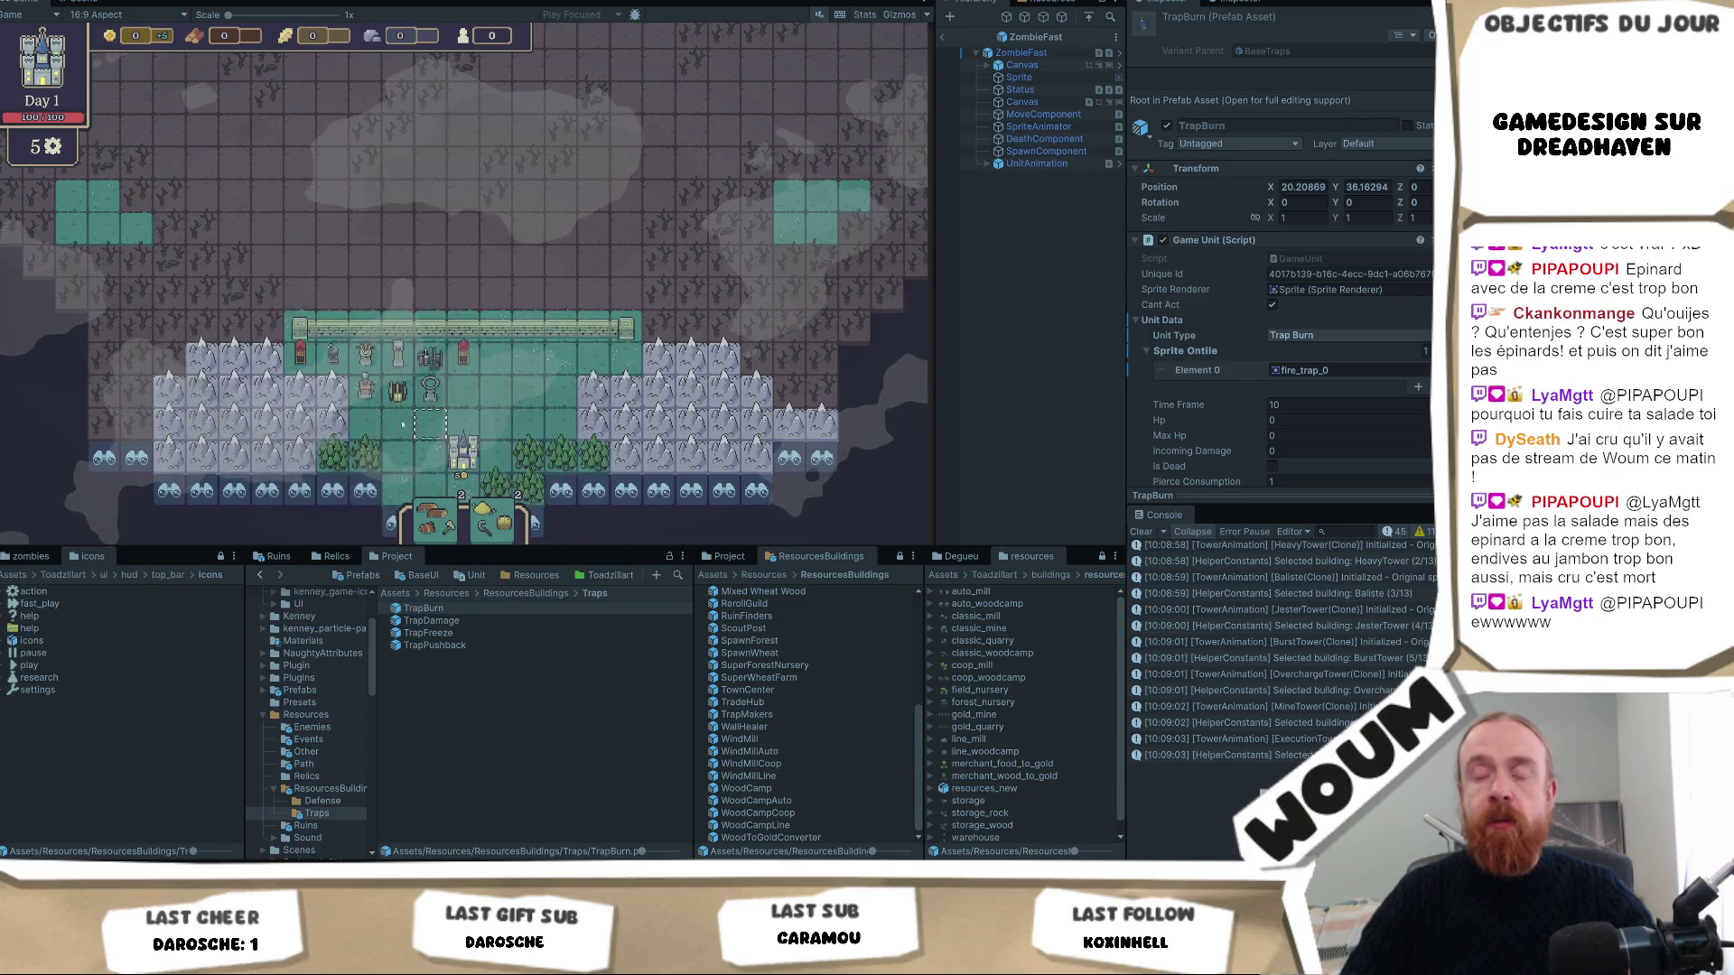
pyautogui.press('w')
pyautogui.click(463, 390)
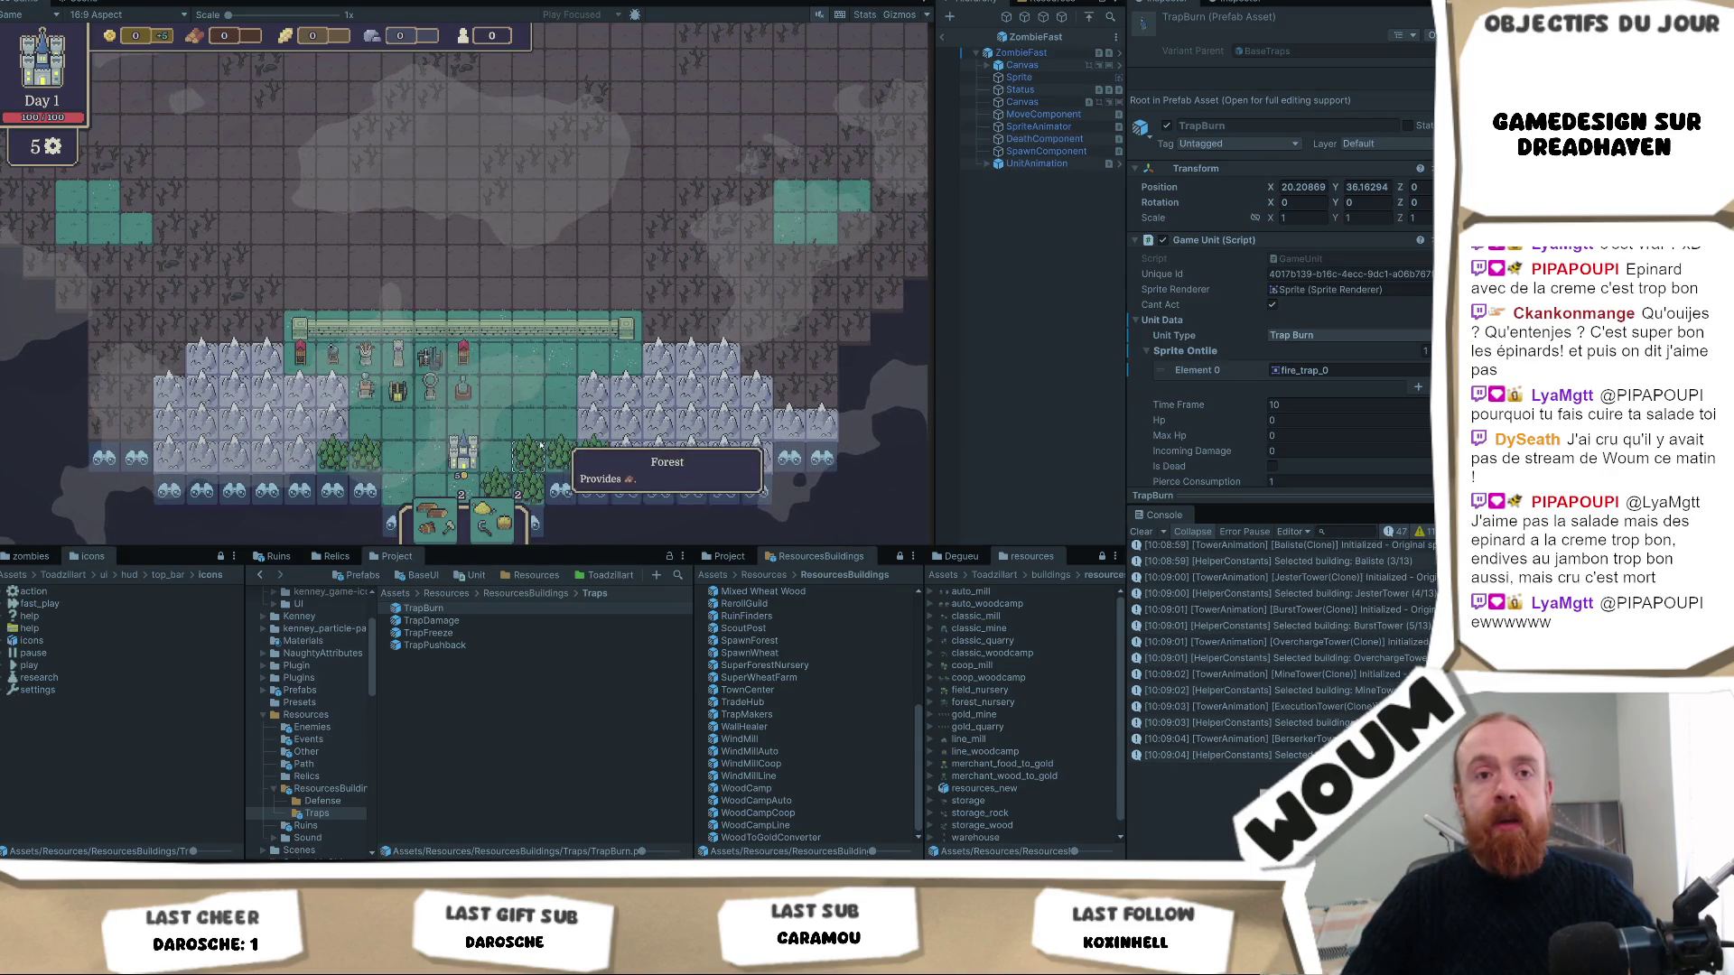
pyautogui.scroll(3, 560, 425)
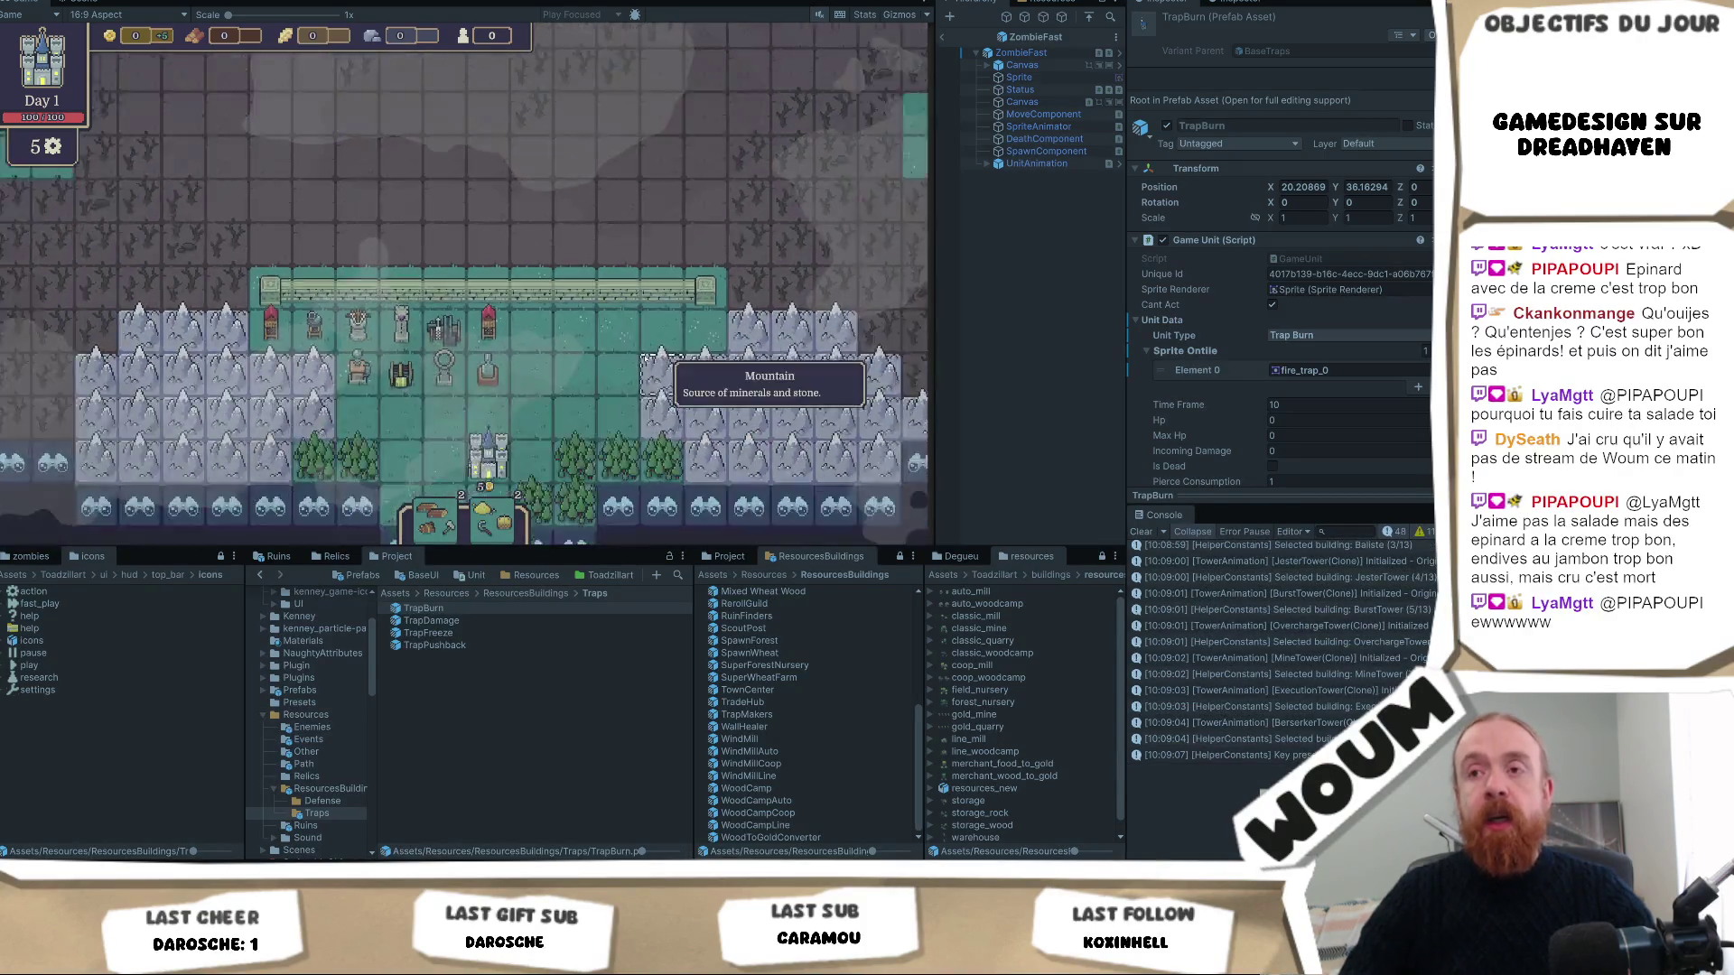
pyautogui.scroll(-2, 664, 360)
pyautogui.moveTo(695, 181)
pyautogui.mouseDown()
pyautogui.moveTo(710, 298)
pyautogui.moveTo(388, 271)
pyautogui.moveTo(465, 341)
pyautogui.moveTo(368, 349)
pyautogui.moveTo(366, 247)
pyautogui.mouseUp()
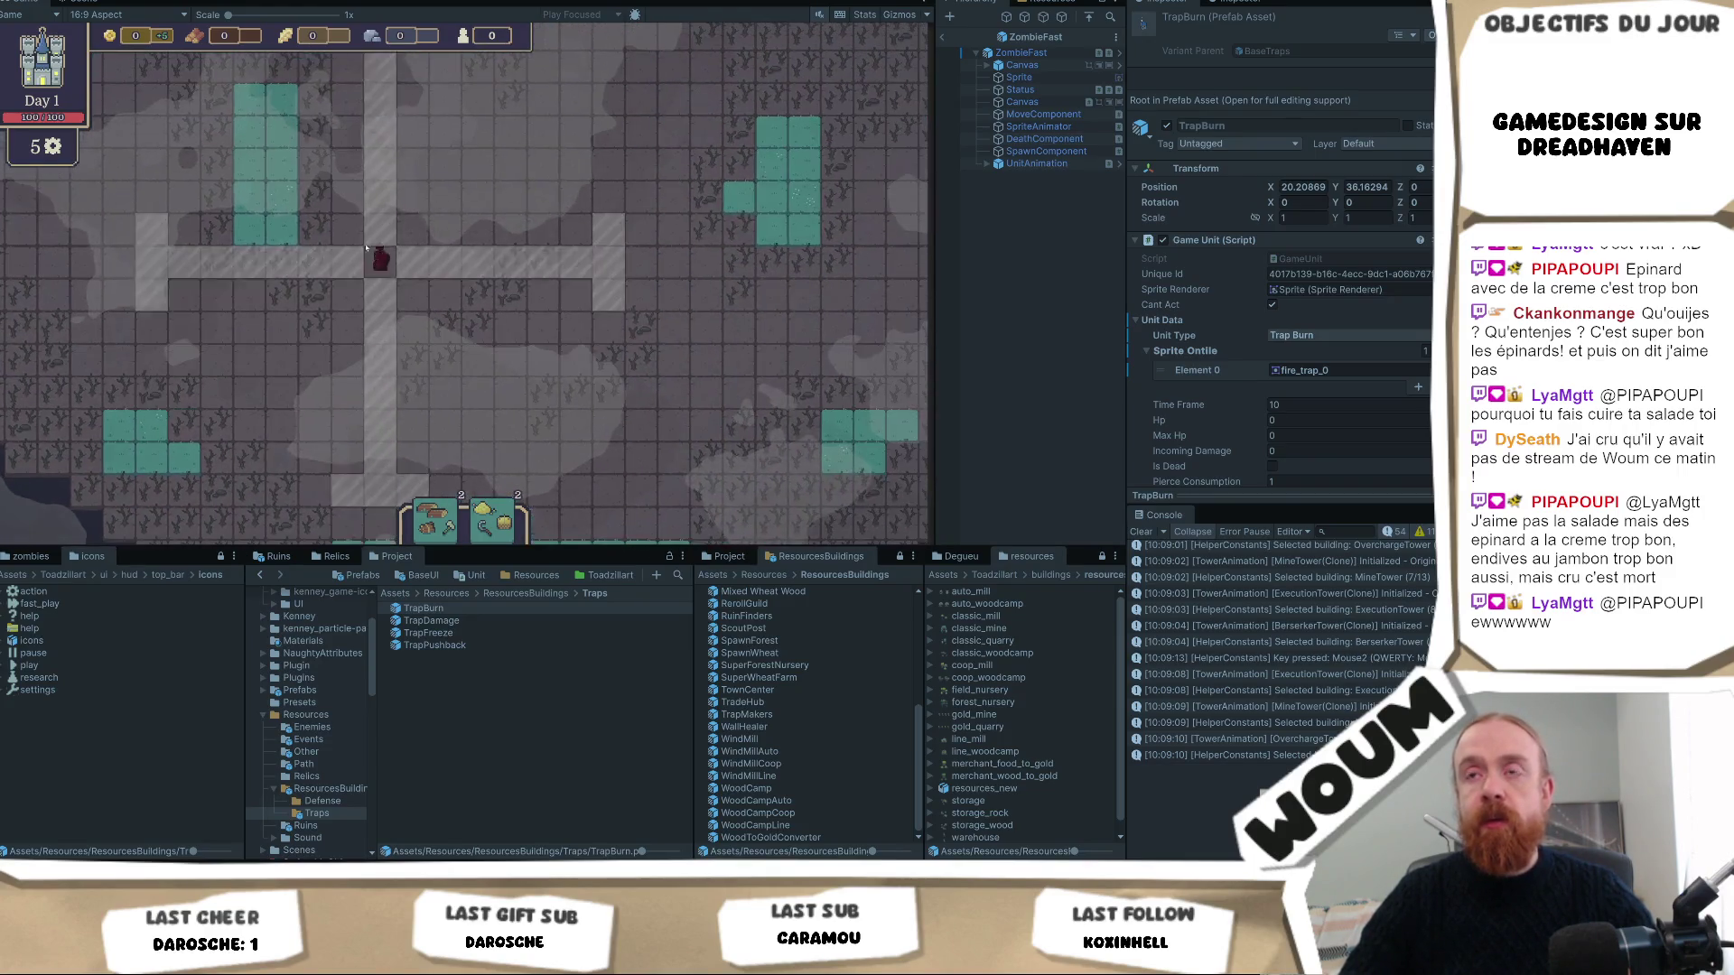
pyautogui.press('Tab')
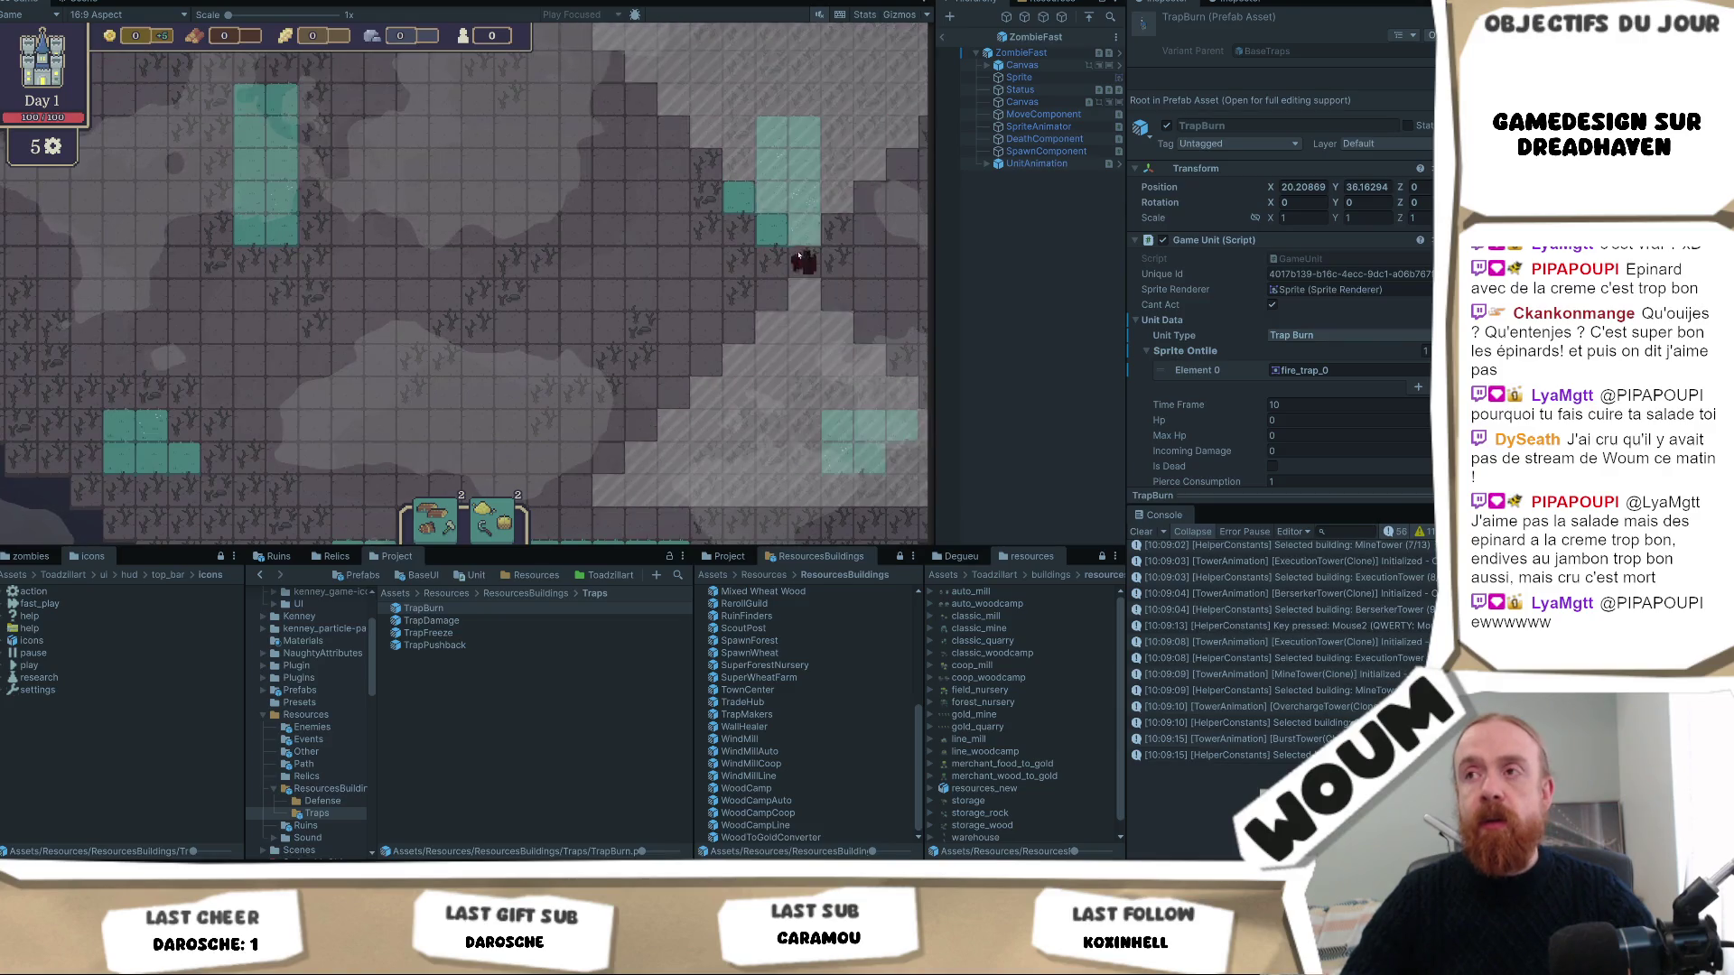
pyautogui.press('Tab')
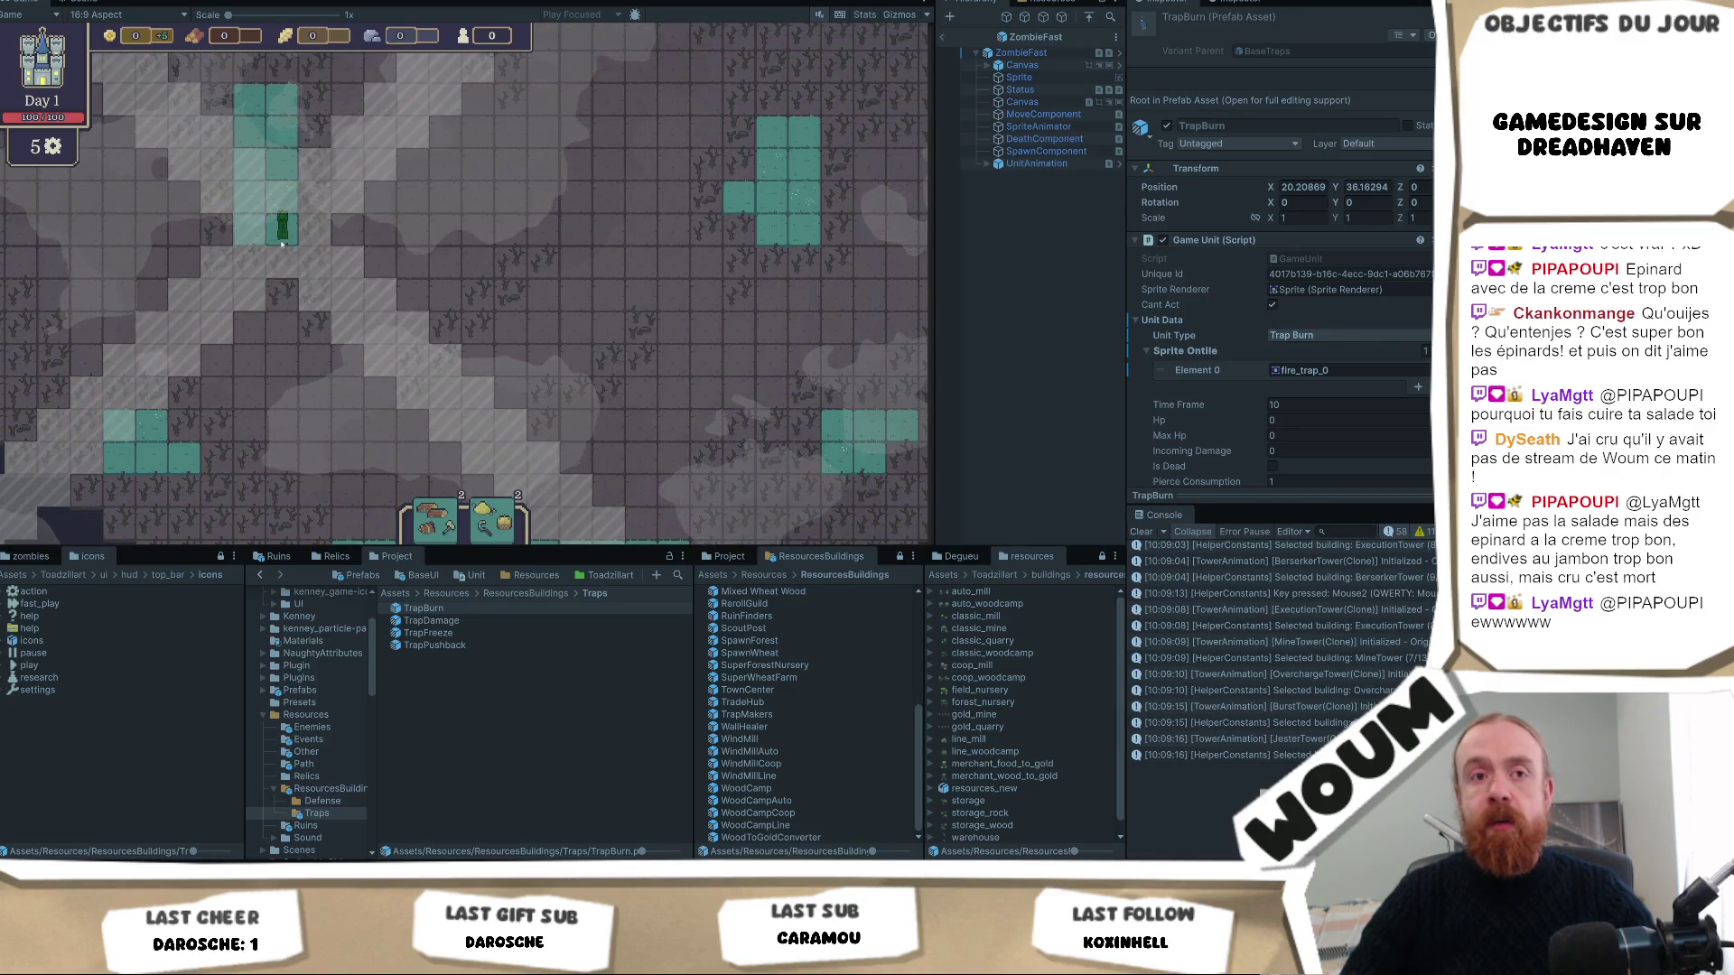
pyautogui.press('Tab')
pyautogui.press('r')
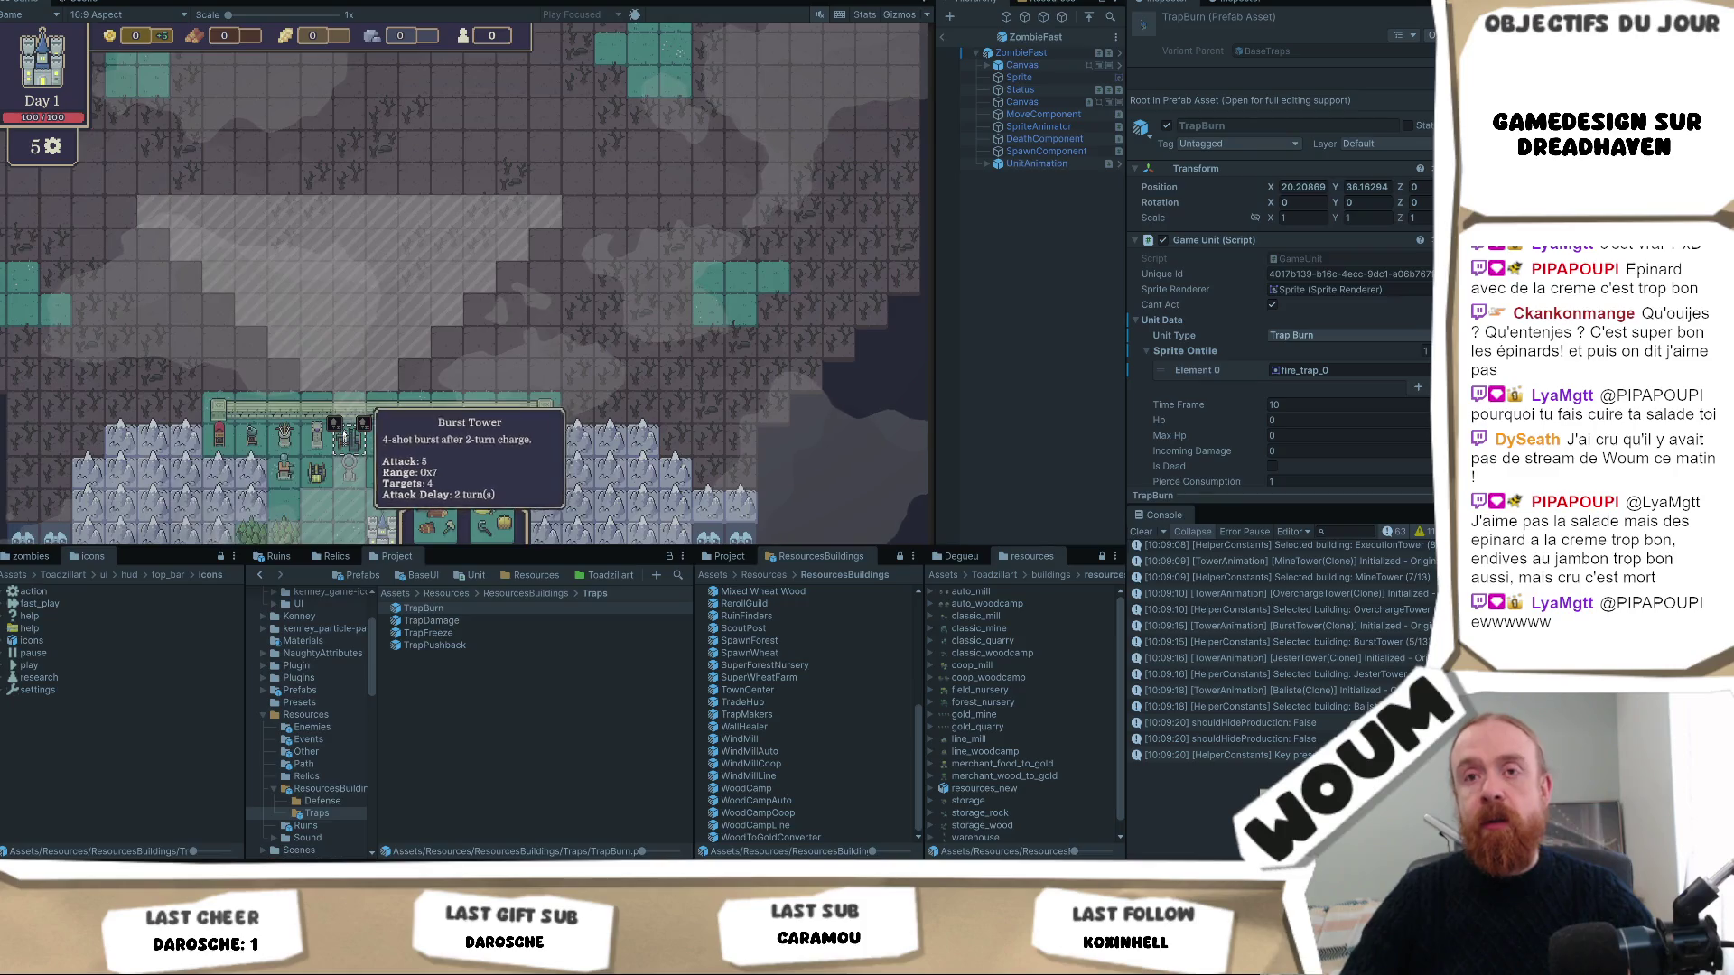
pyautogui.press('w')
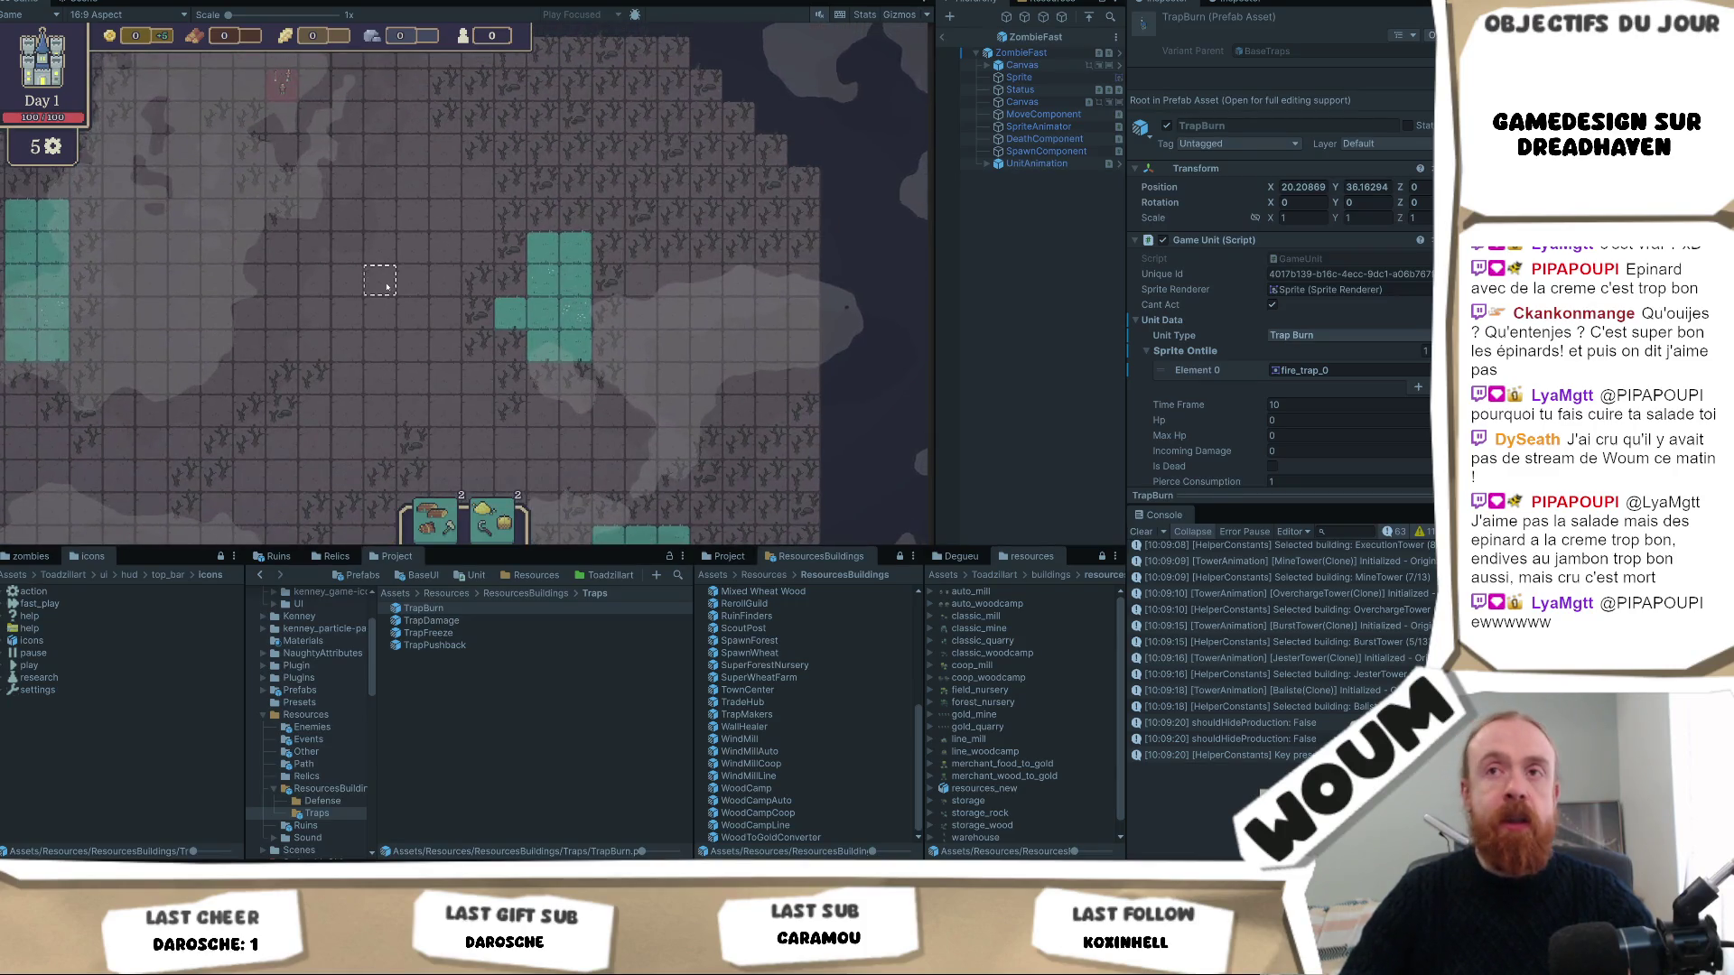
pyautogui.press('s')
pyautogui.press('s')
pyautogui.press('s')
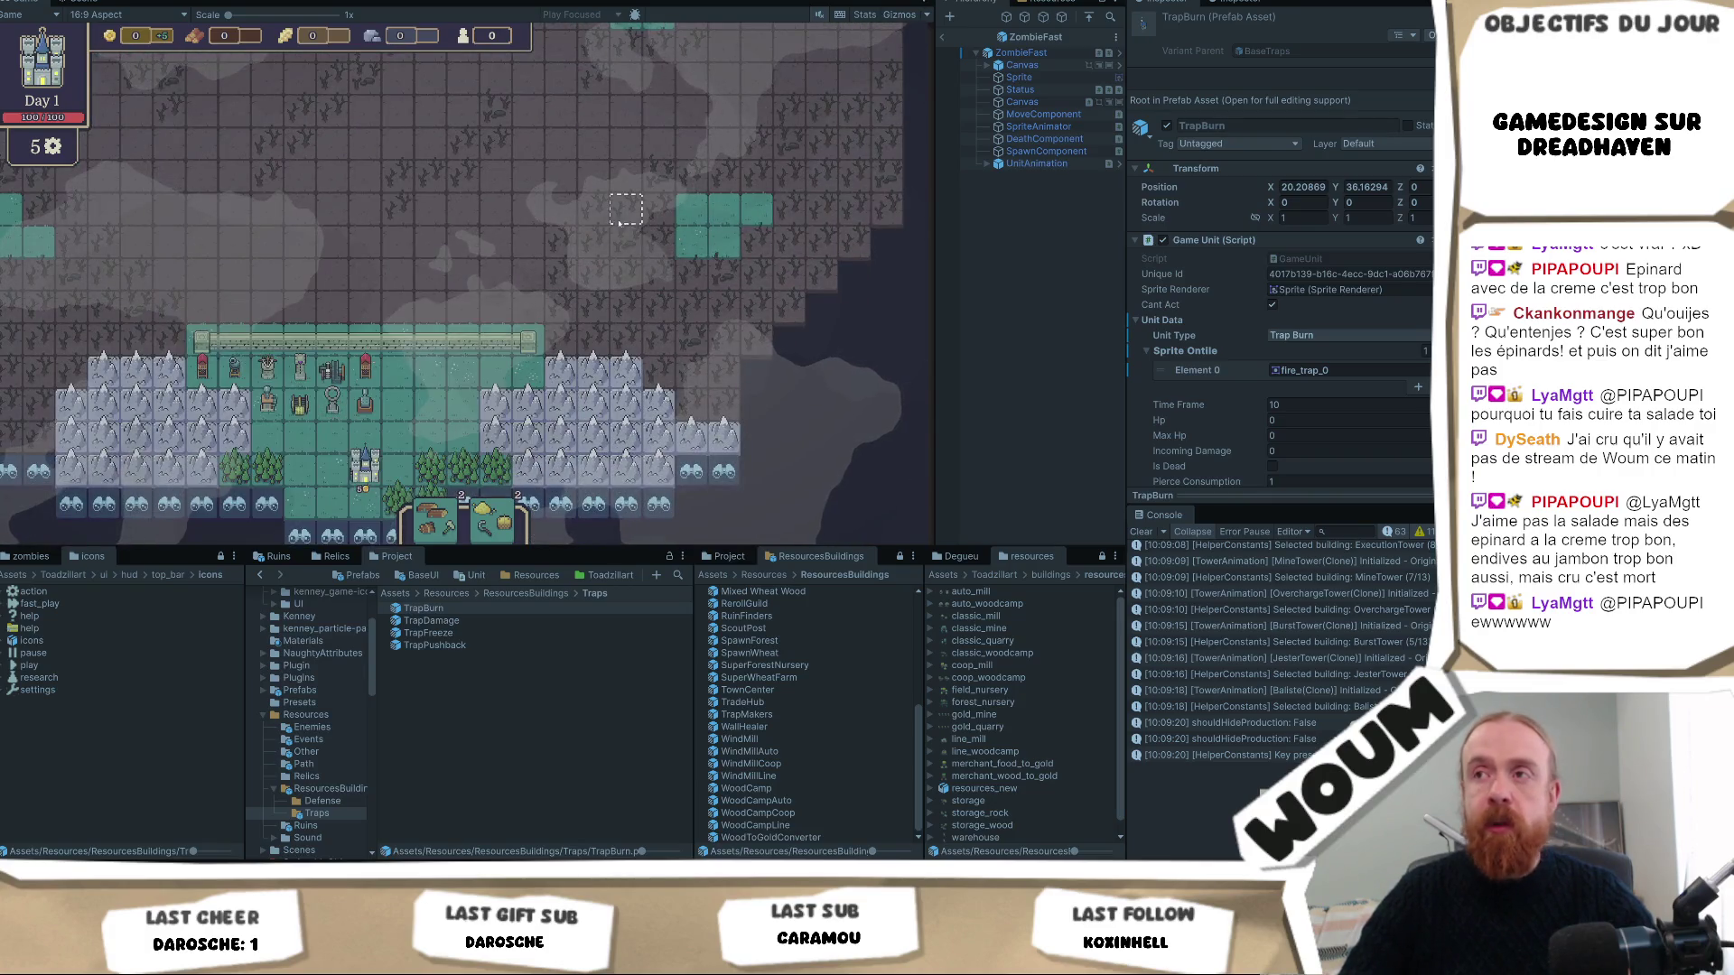
pyautogui.press('w')
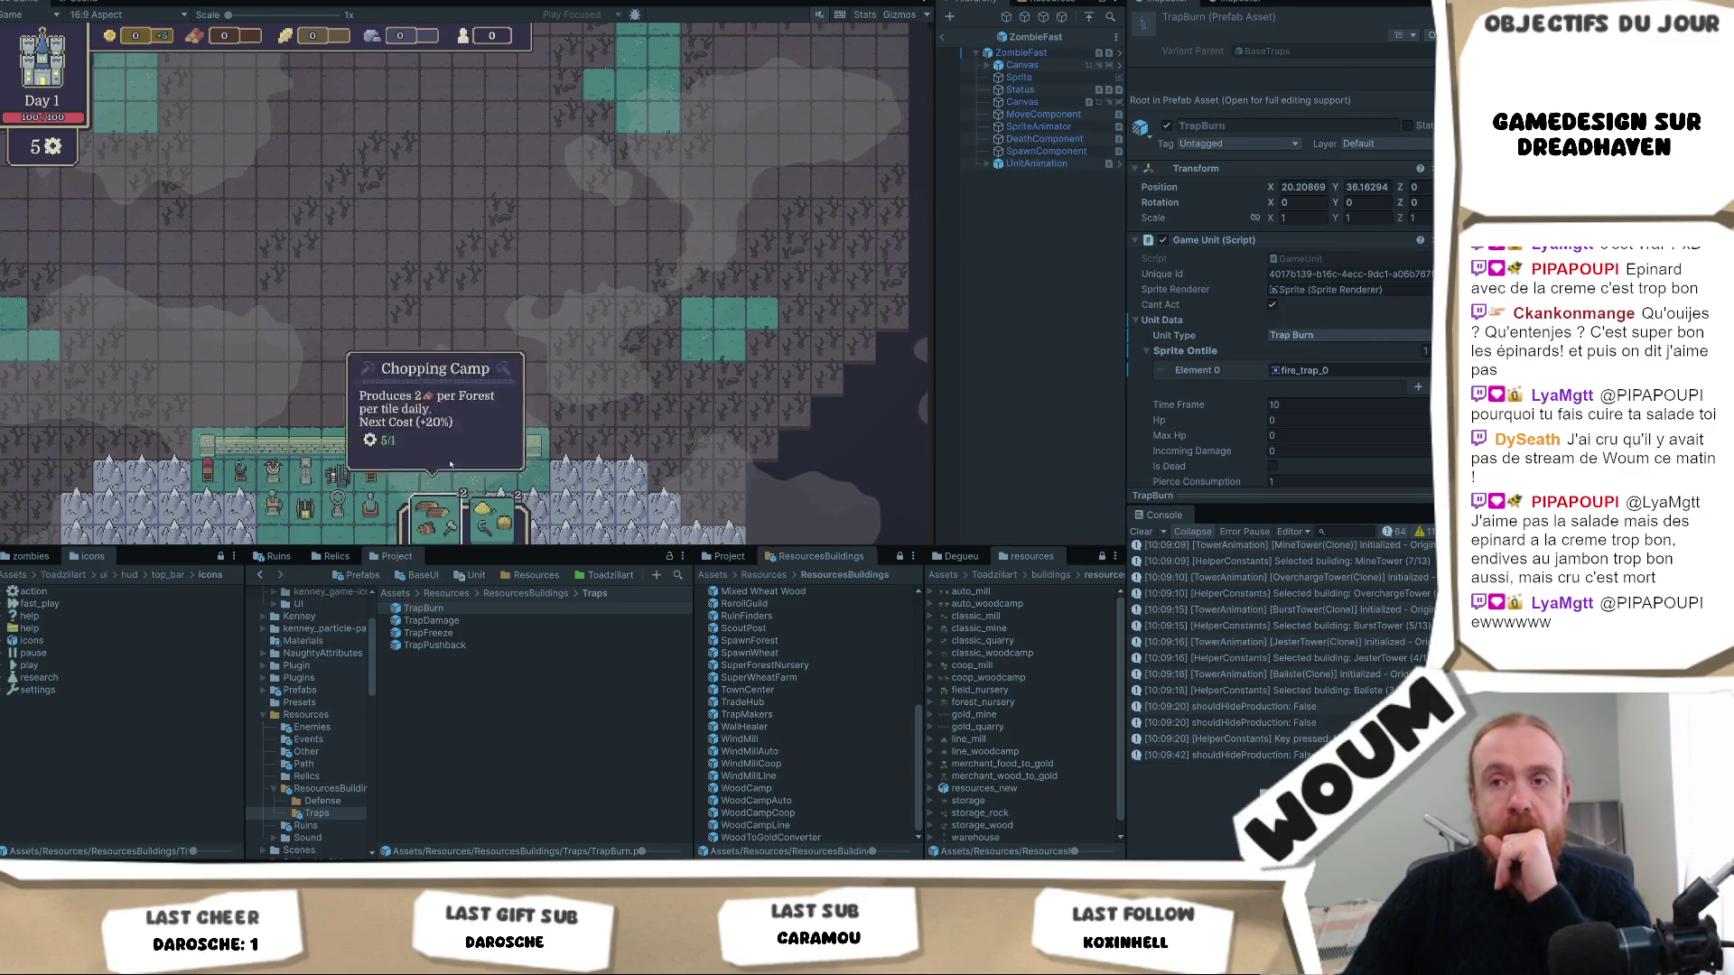
pyautogui.scroll(2, 480, 366)
pyautogui.click(358, 445)
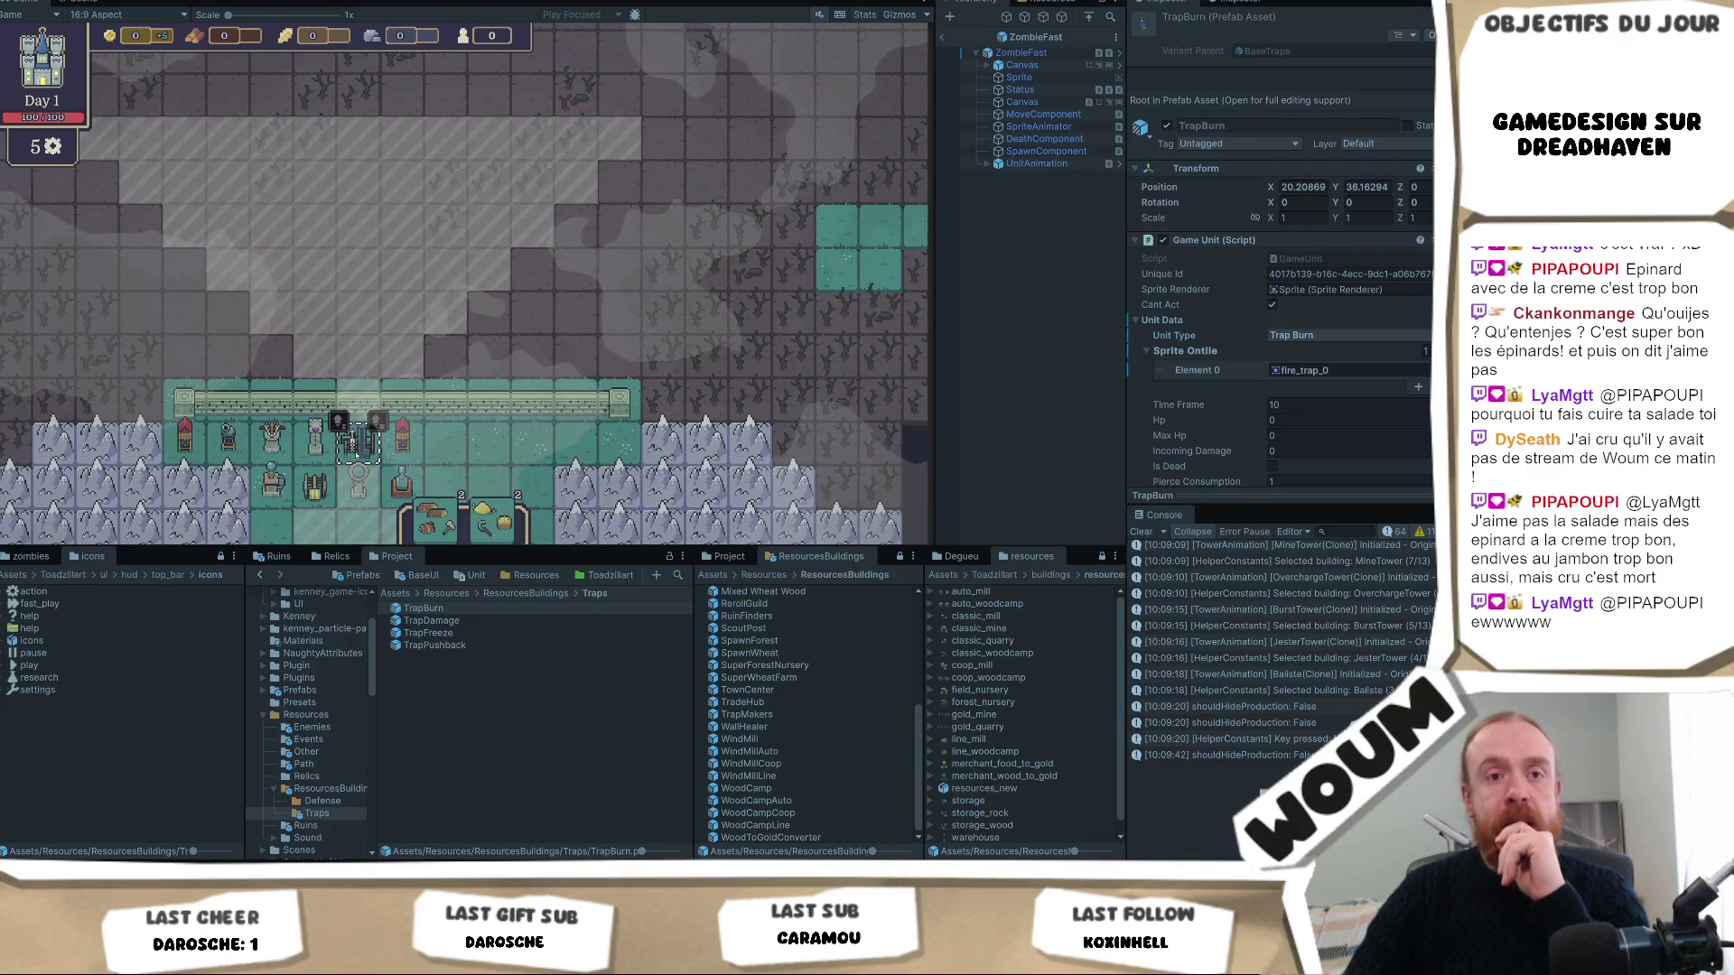
pyautogui.moveTo(368, 423)
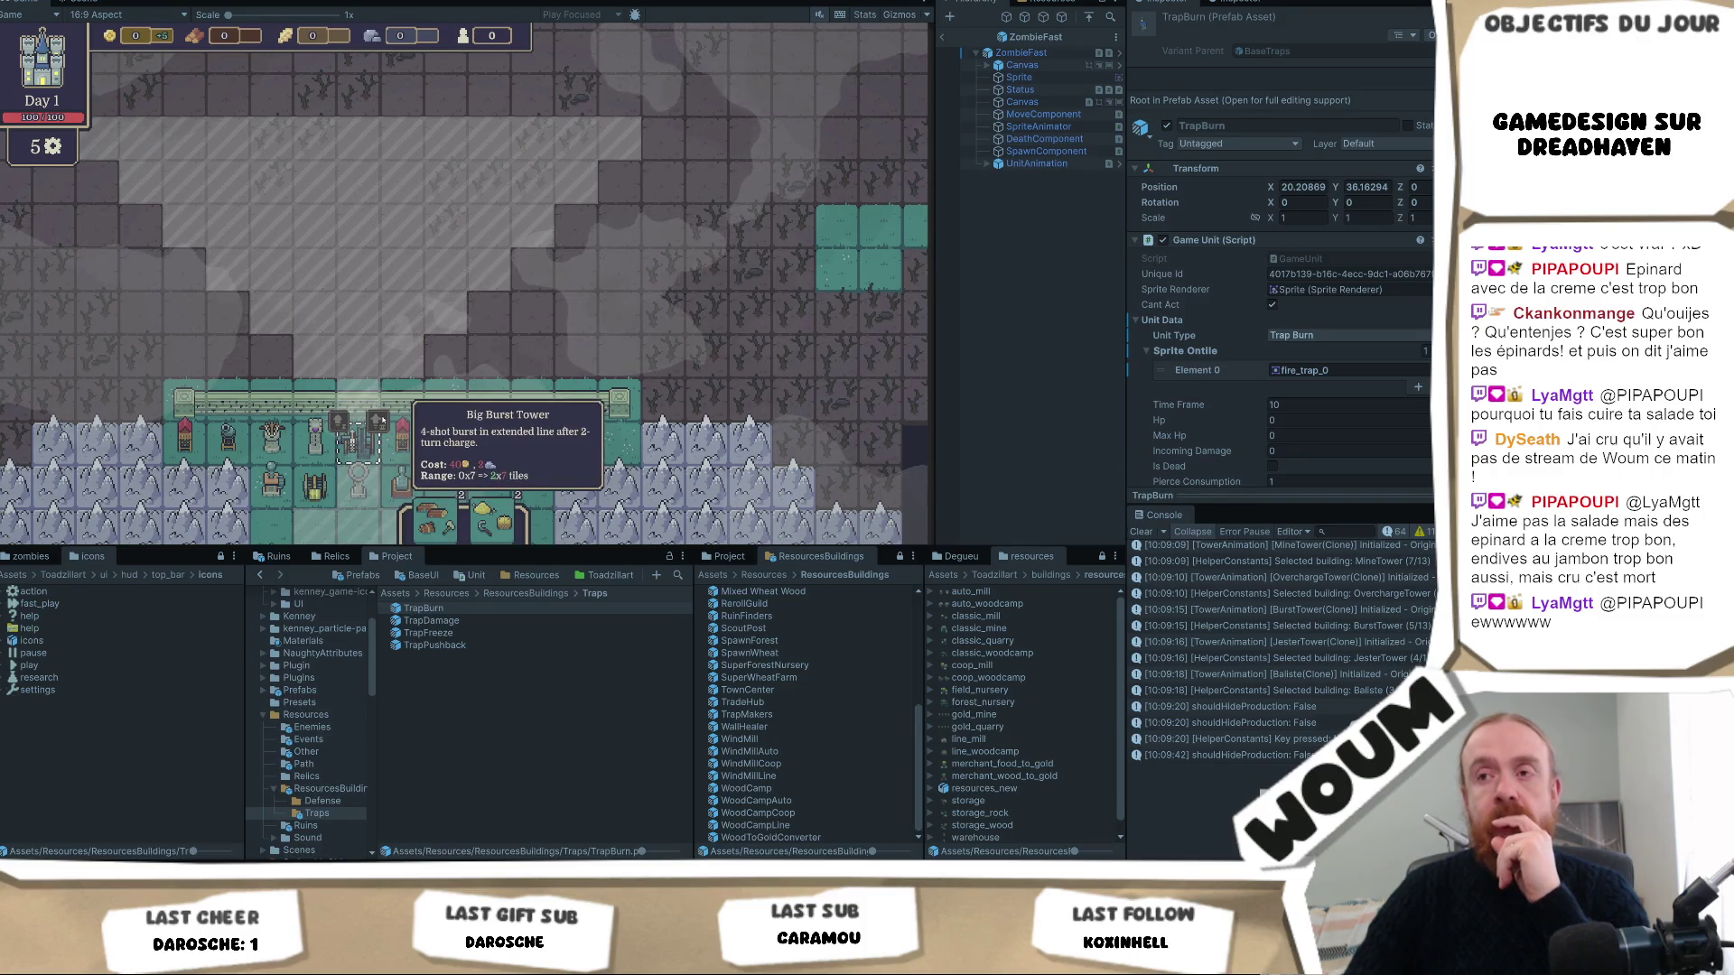
pyautogui.click(316, 441)
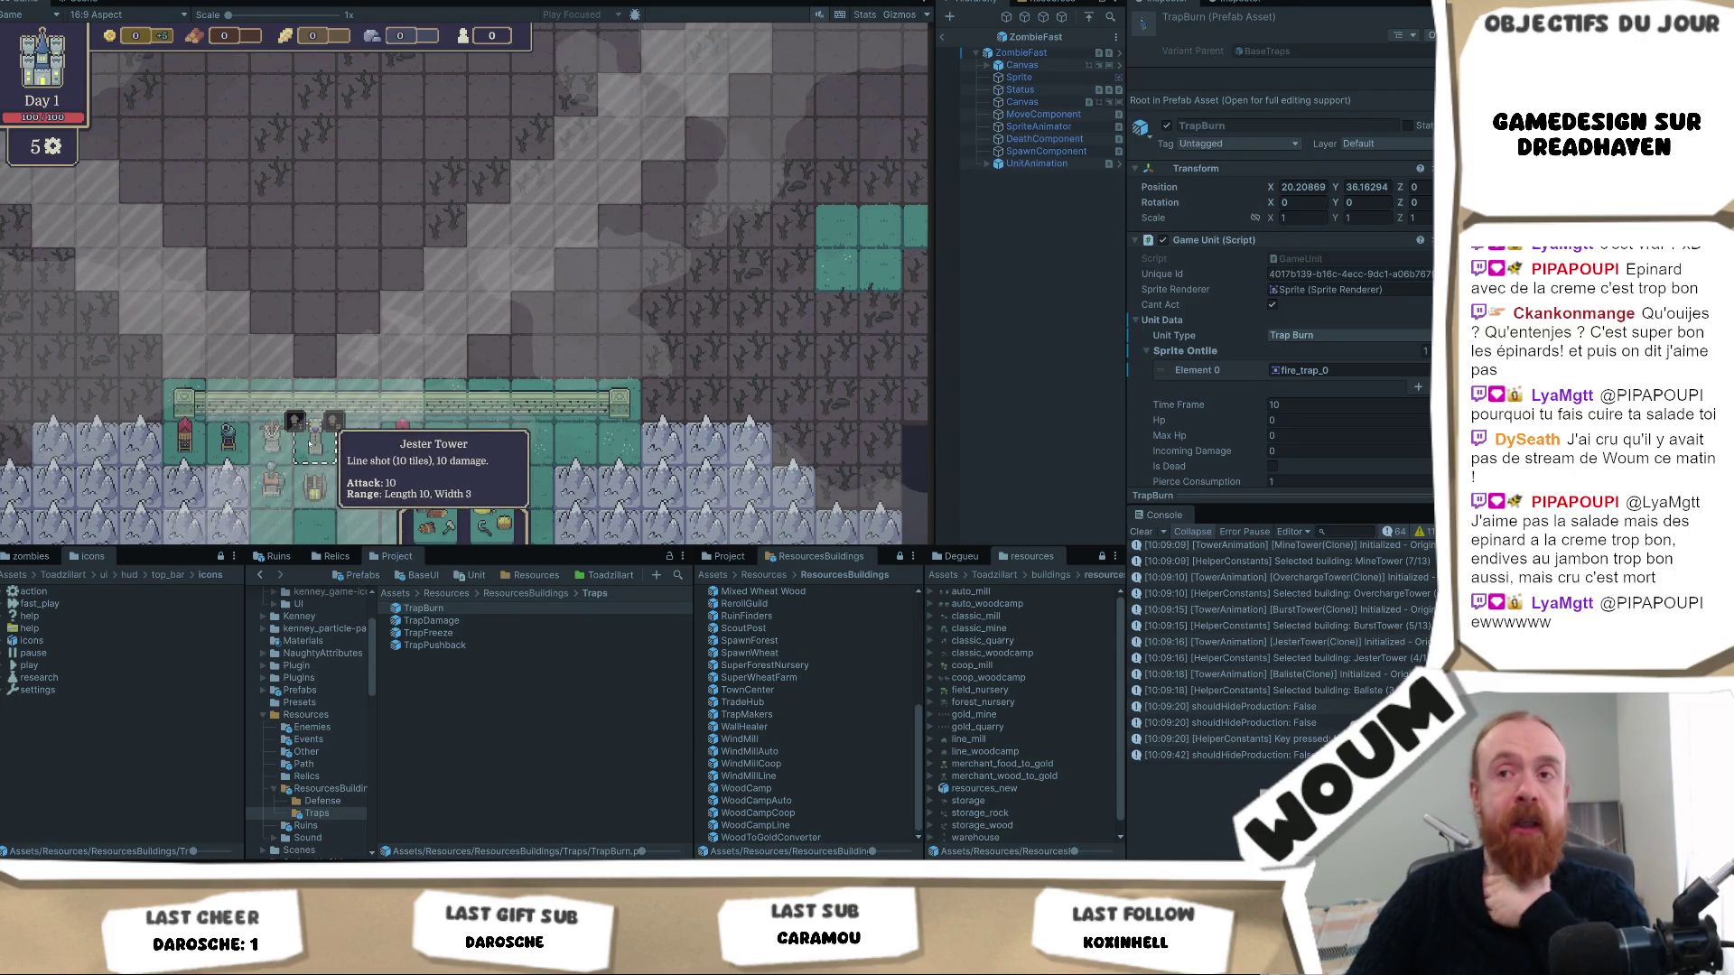
pyautogui.click(365, 438)
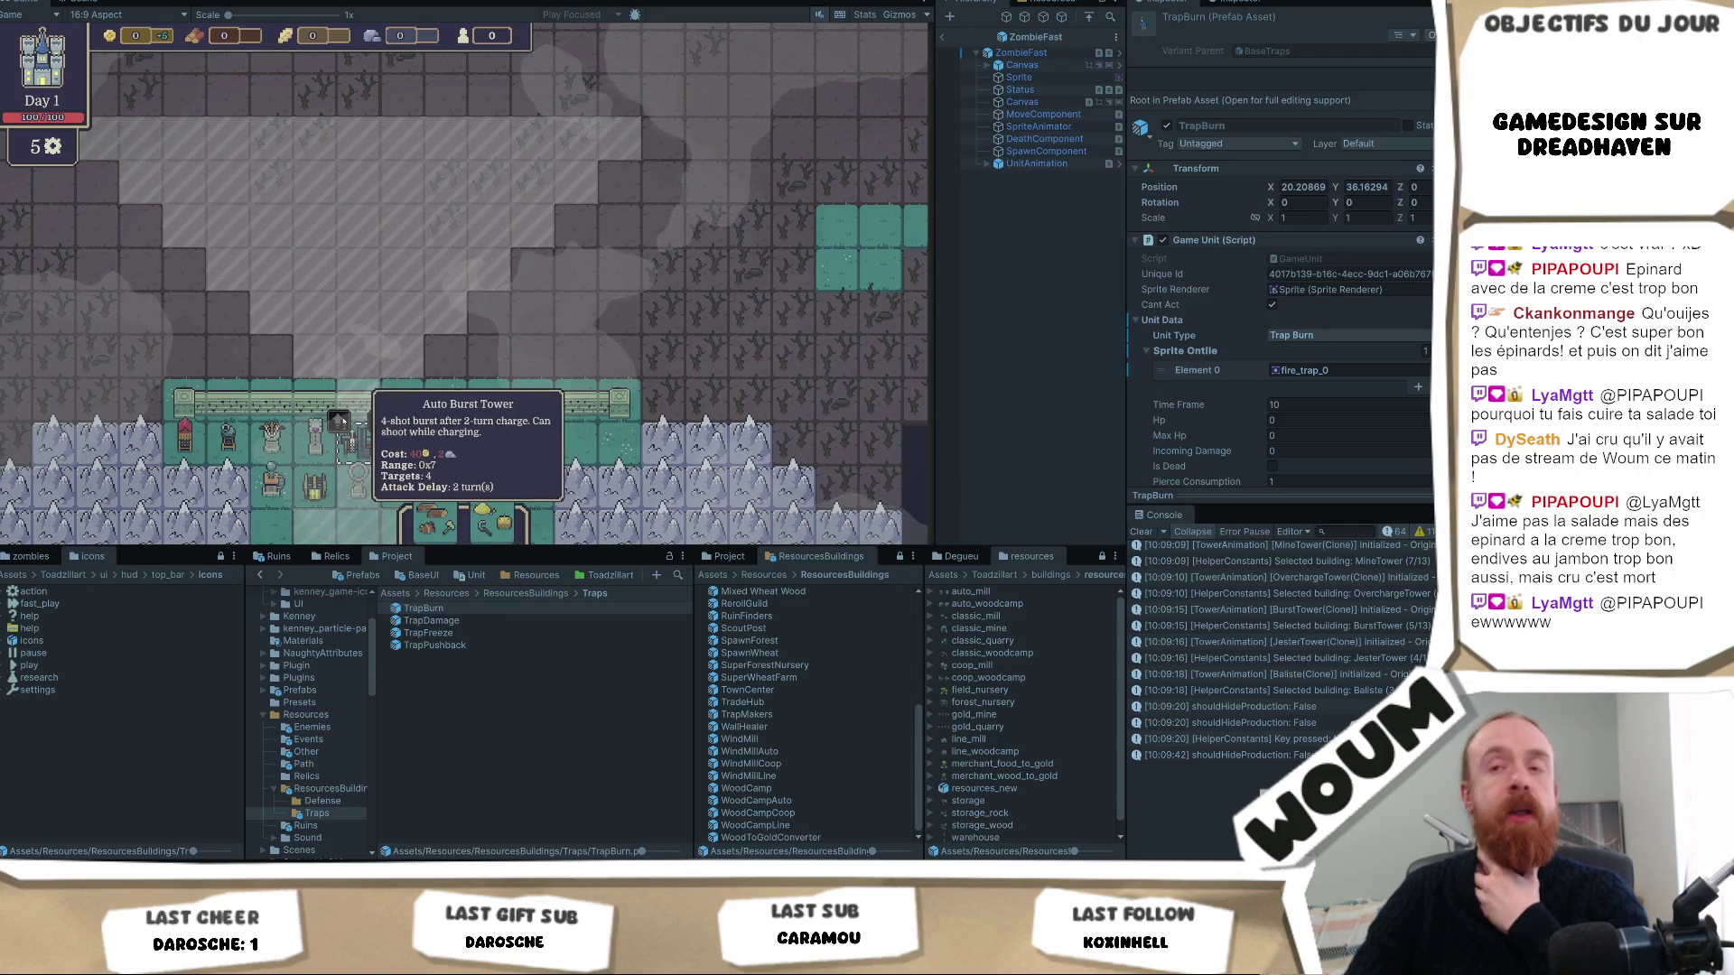
pyautogui.click(359, 486)
pyautogui.click(271, 440)
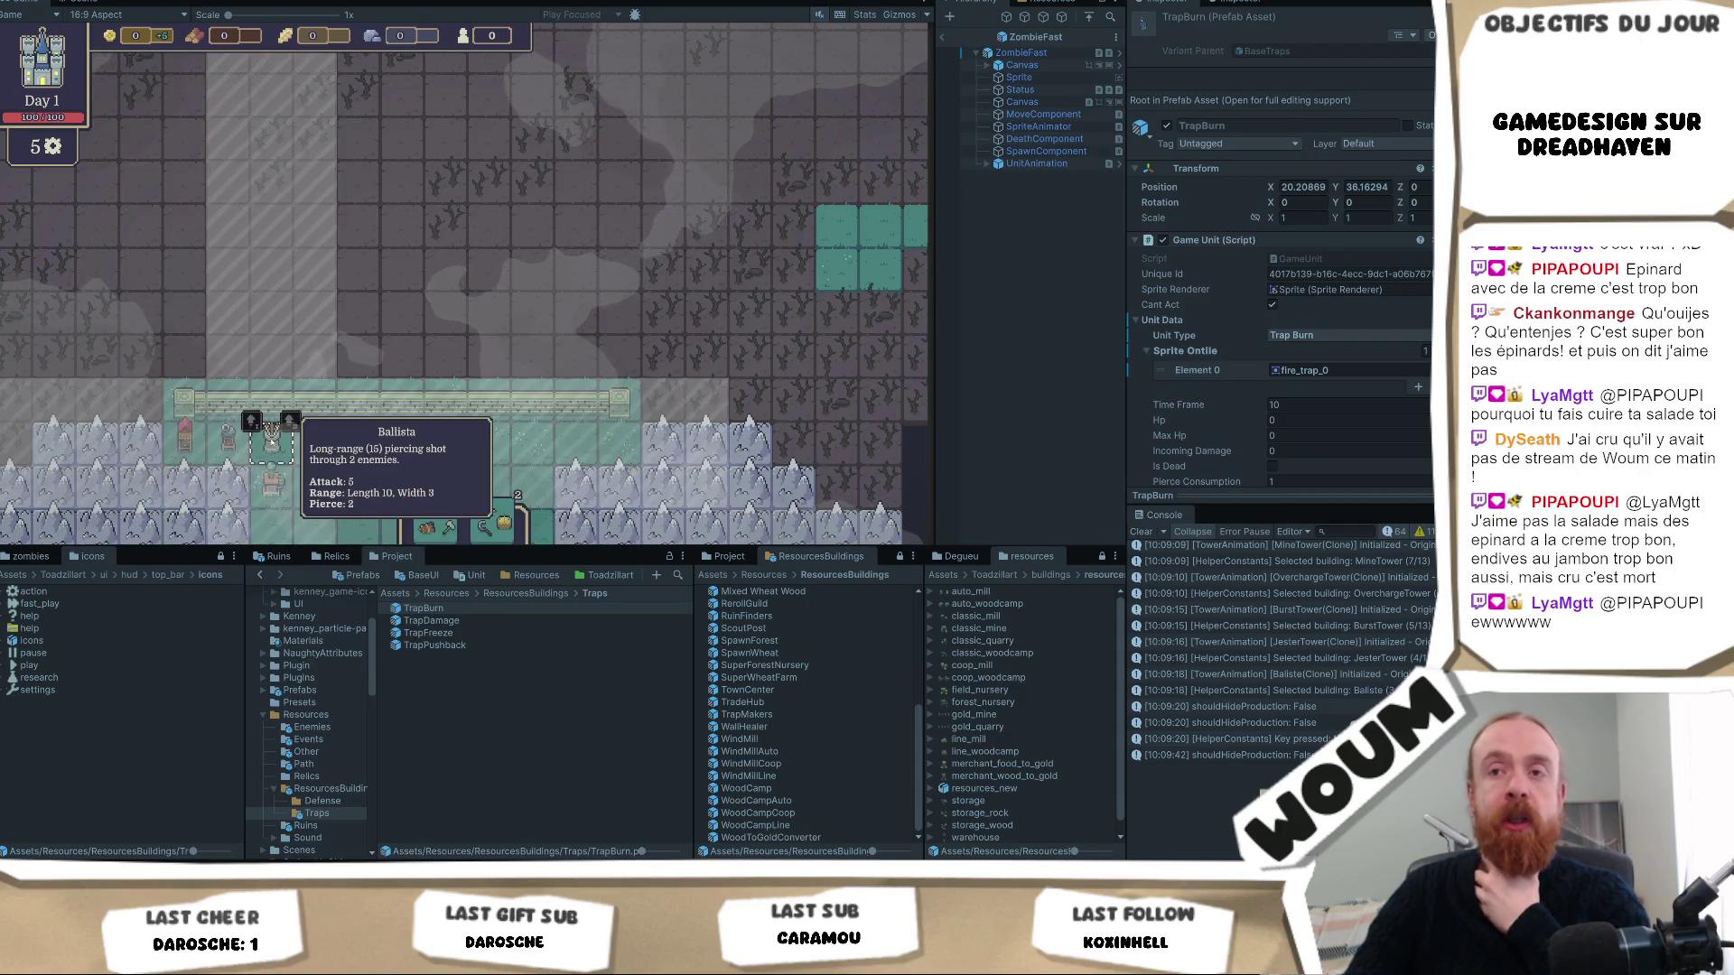
pyautogui.click(351, 443)
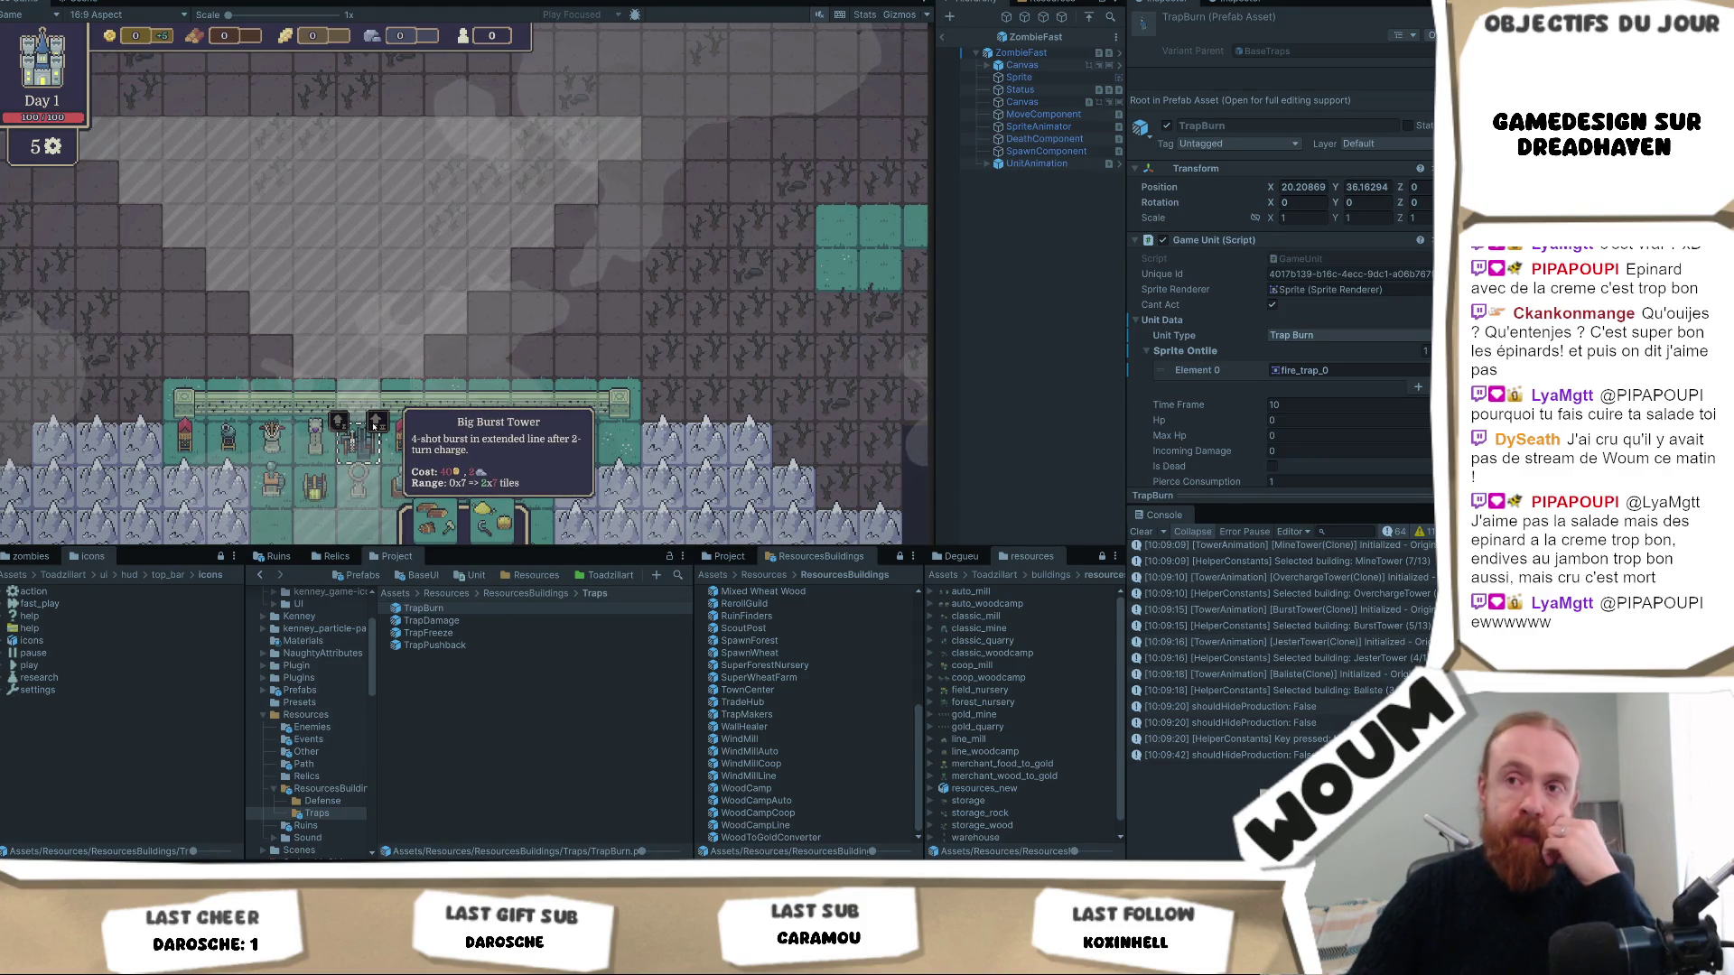
pyautogui.click(229, 436)
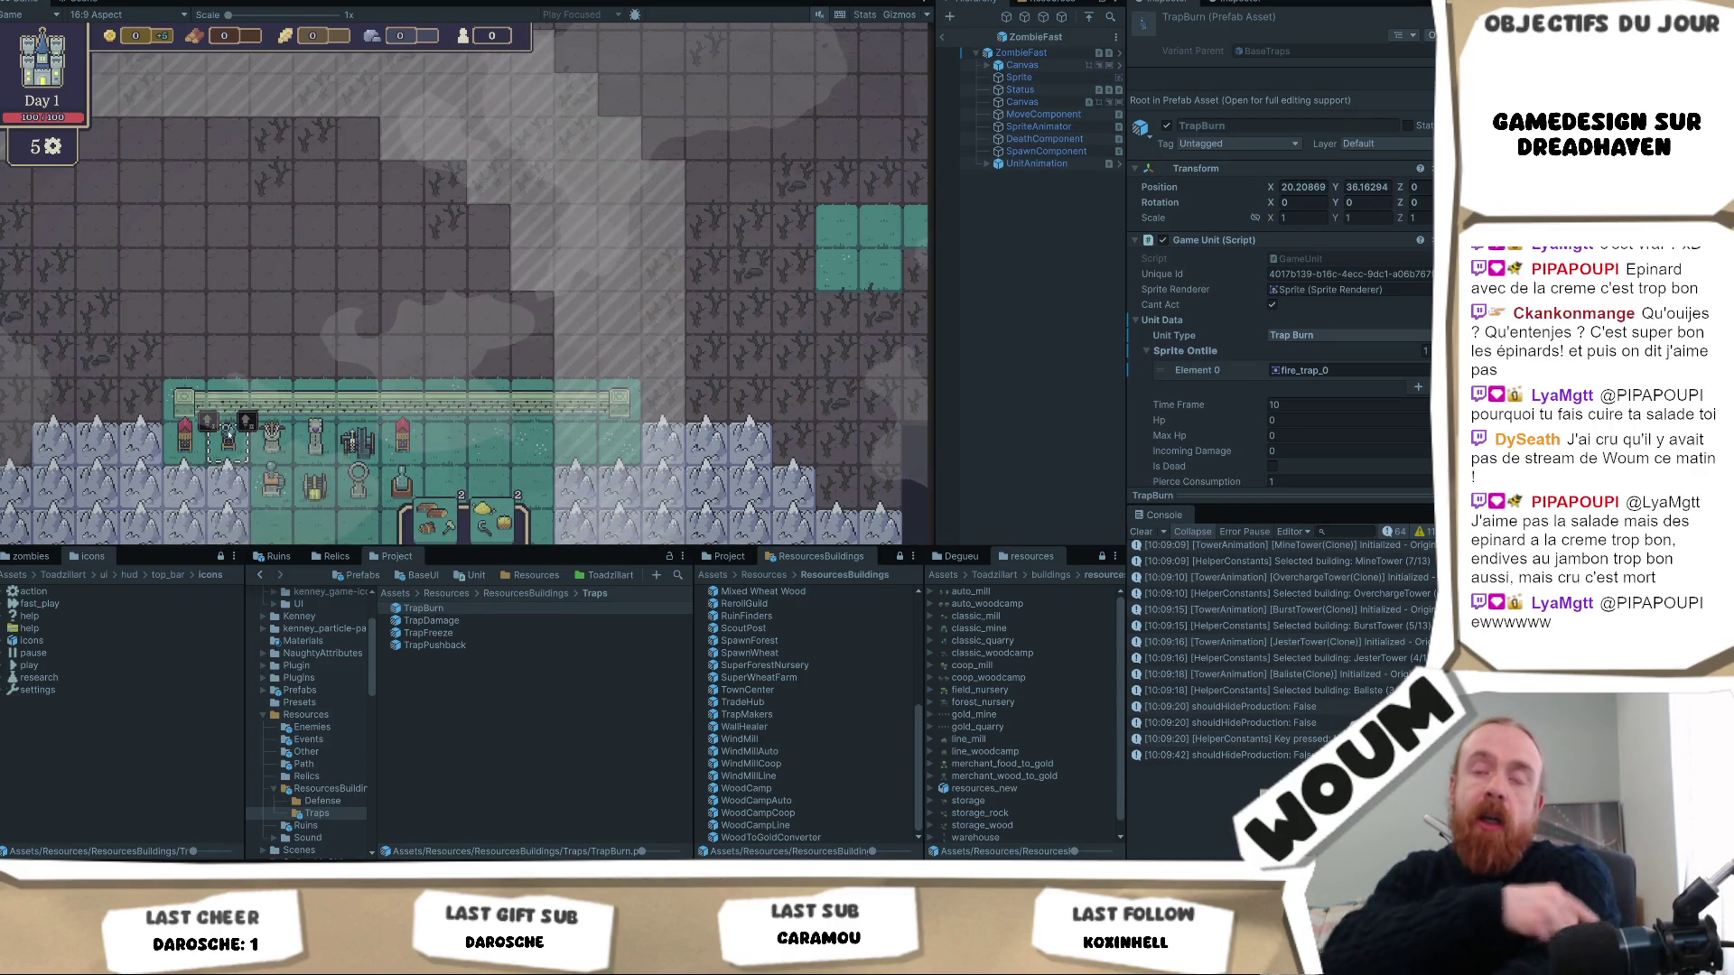
pyautogui.click(271, 436)
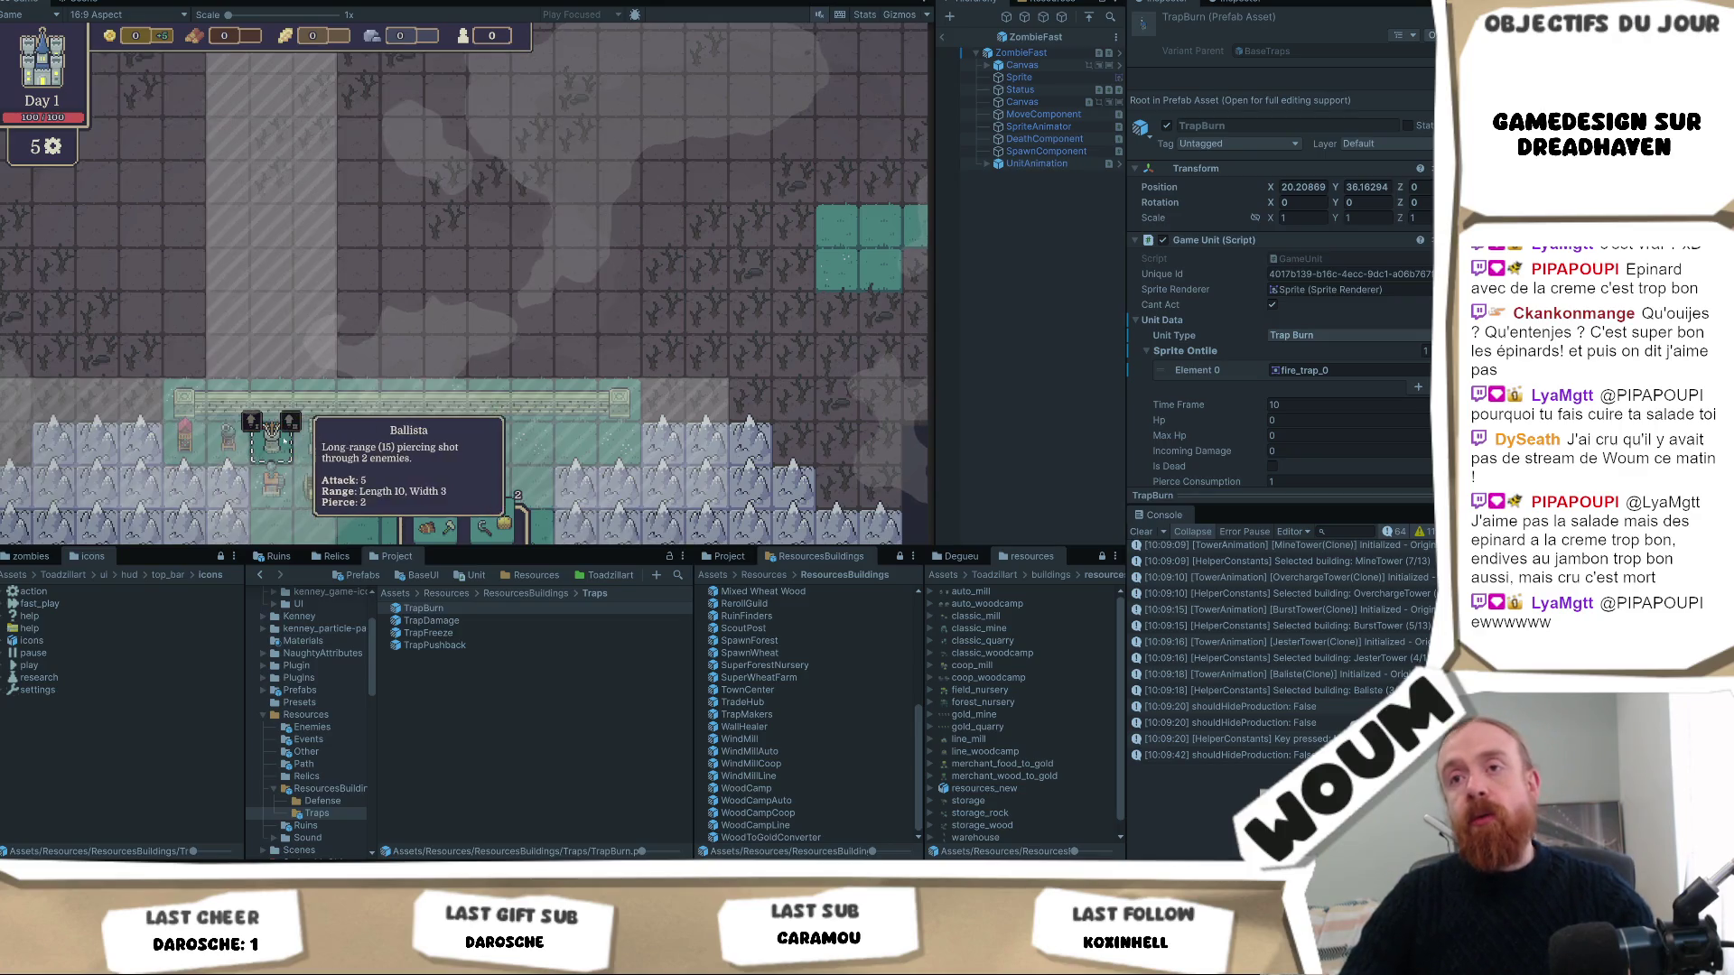
pyautogui.click(315, 488)
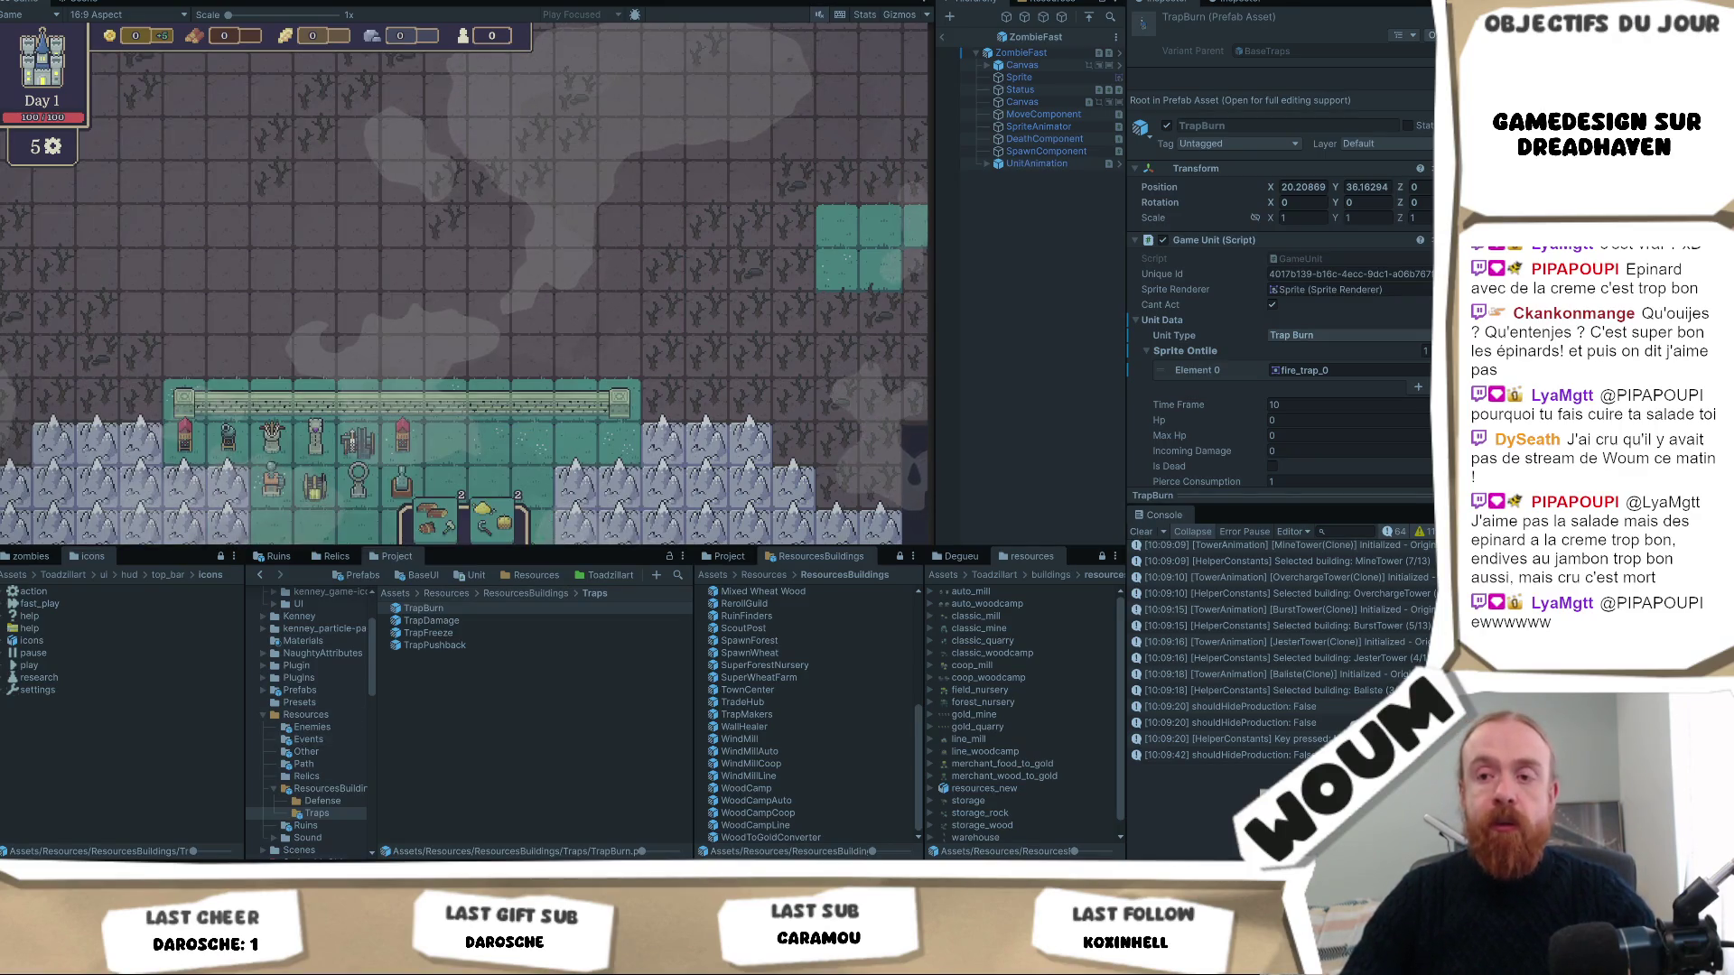
# Delete the trailing dash after the 'Tour de base' heading on line 37.
pyautogui.hotkey('alt', 'Tab')
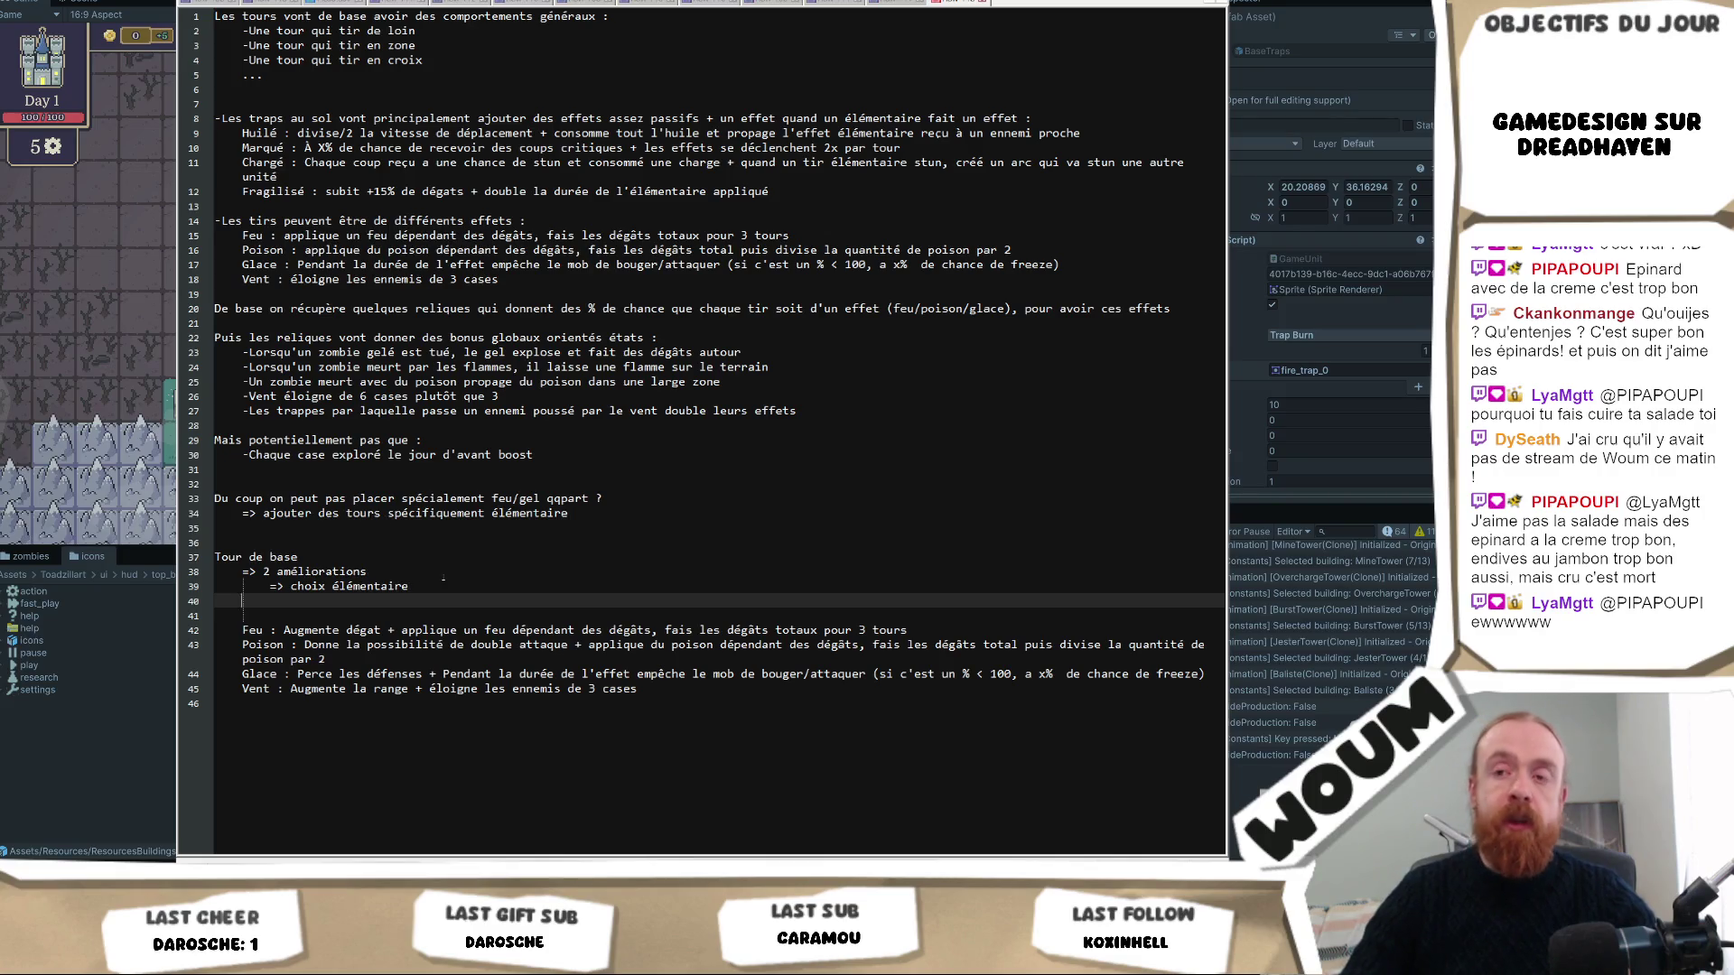
pyautogui.click(361, 557)
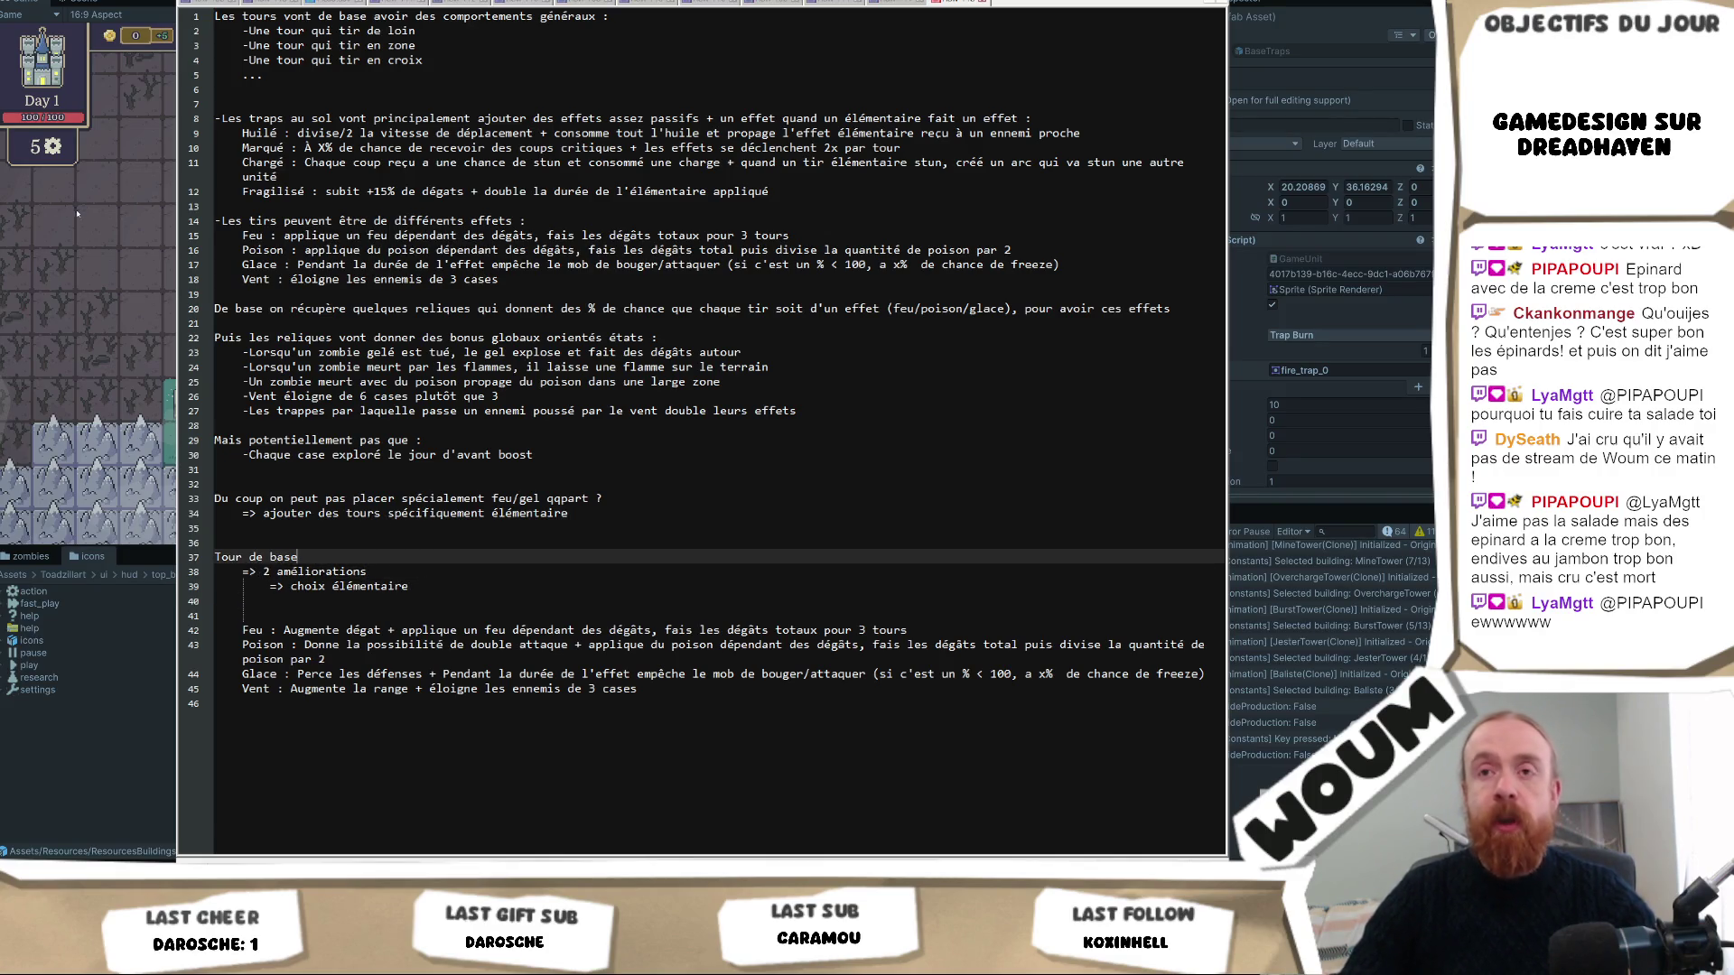
pyautogui.press('BackSpace')
pyautogui.press('BackSpace')
pyautogui.press('BackSpace')
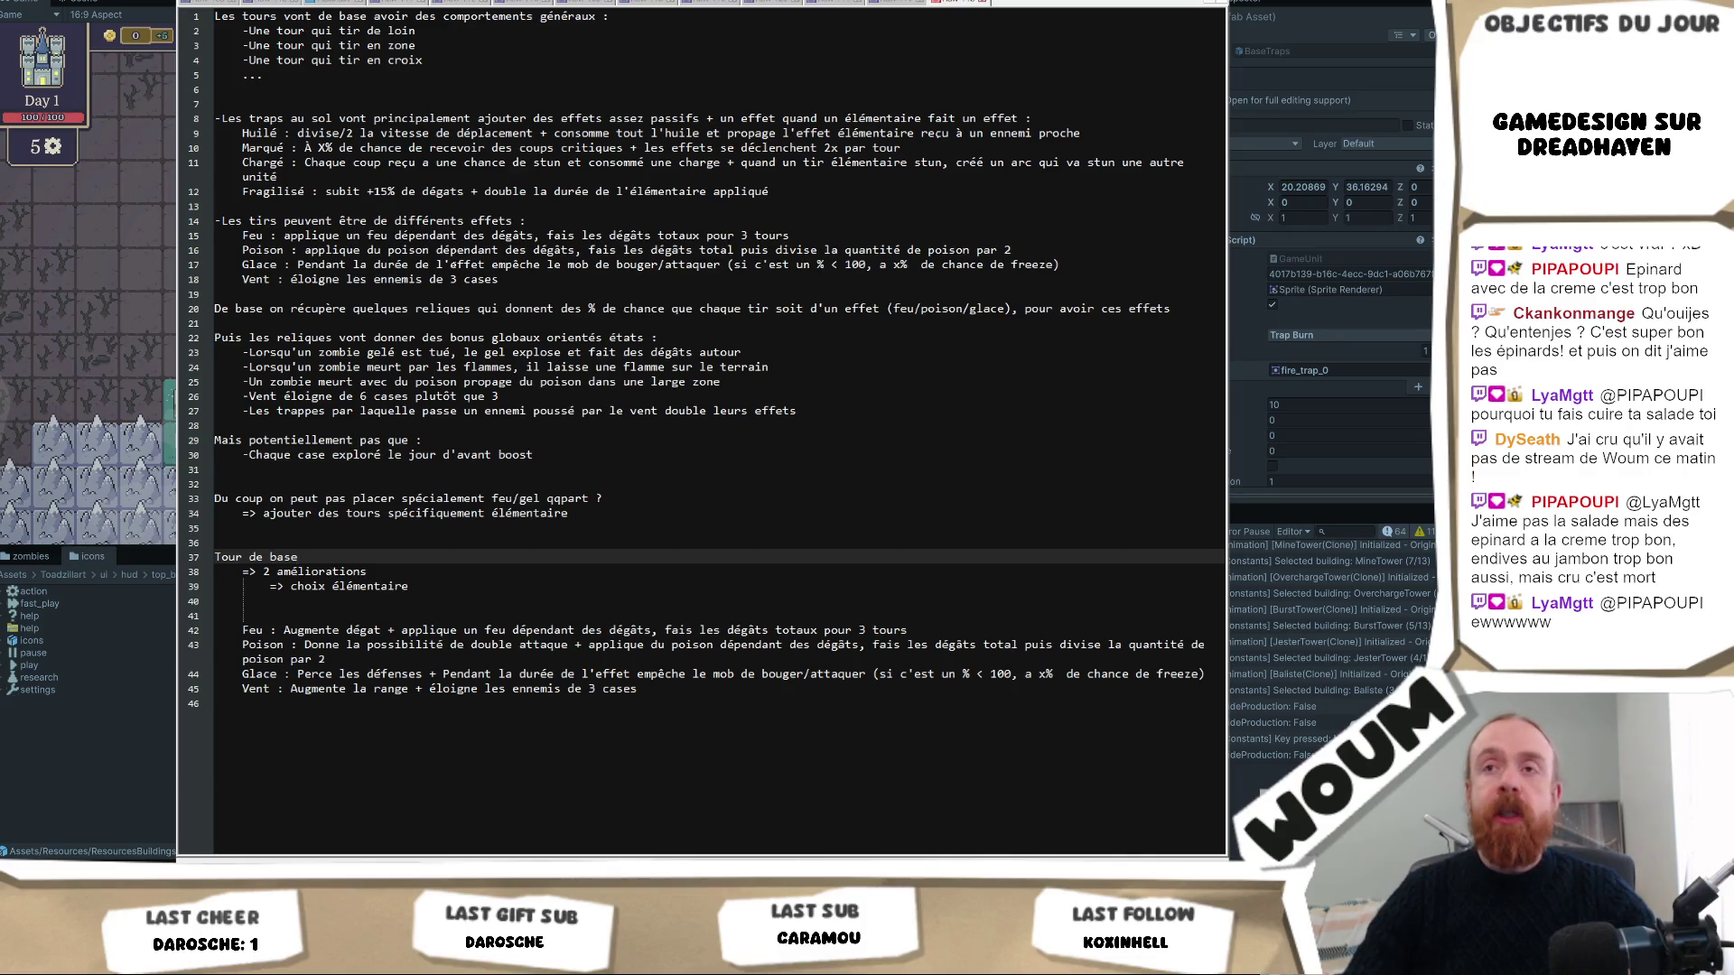
# Review the Poison, Glace and Vent lines, glance at the running game, and return to the notes.
pyautogui.moveTo(238, 233); pyautogui.dragTo(542, 265)
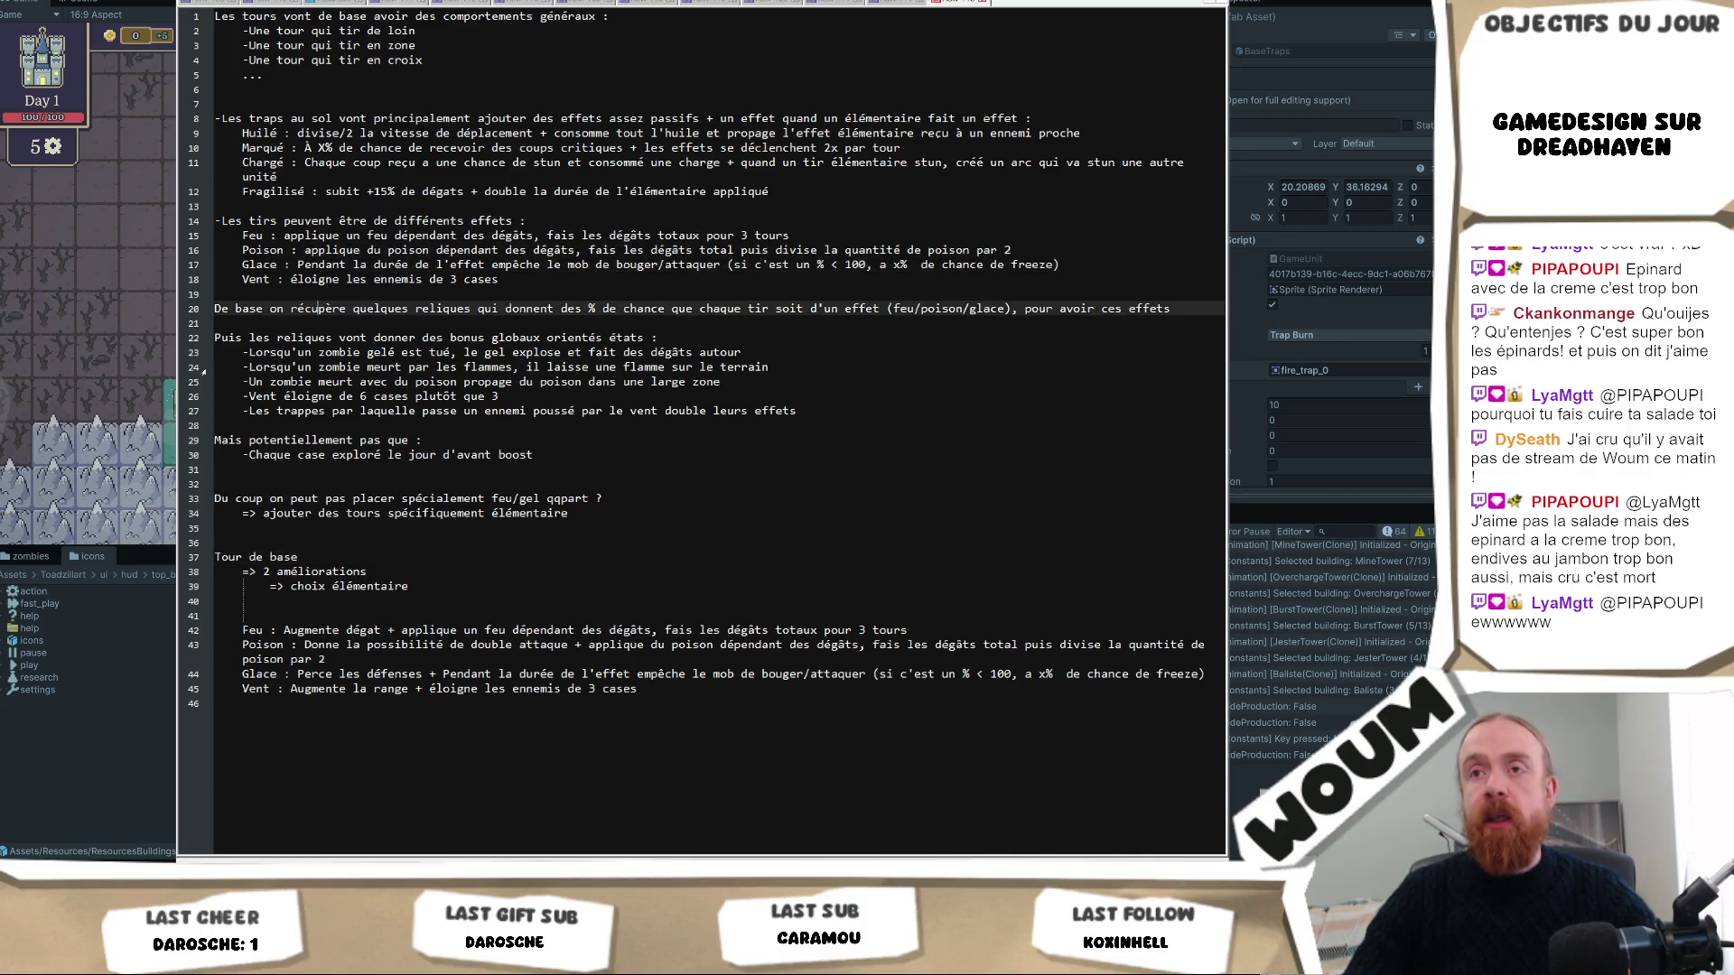
pyautogui.click(361, 309)
pyautogui.hotkey('alt', 'Tab')
pyautogui.scroll(-3, 201, 390)
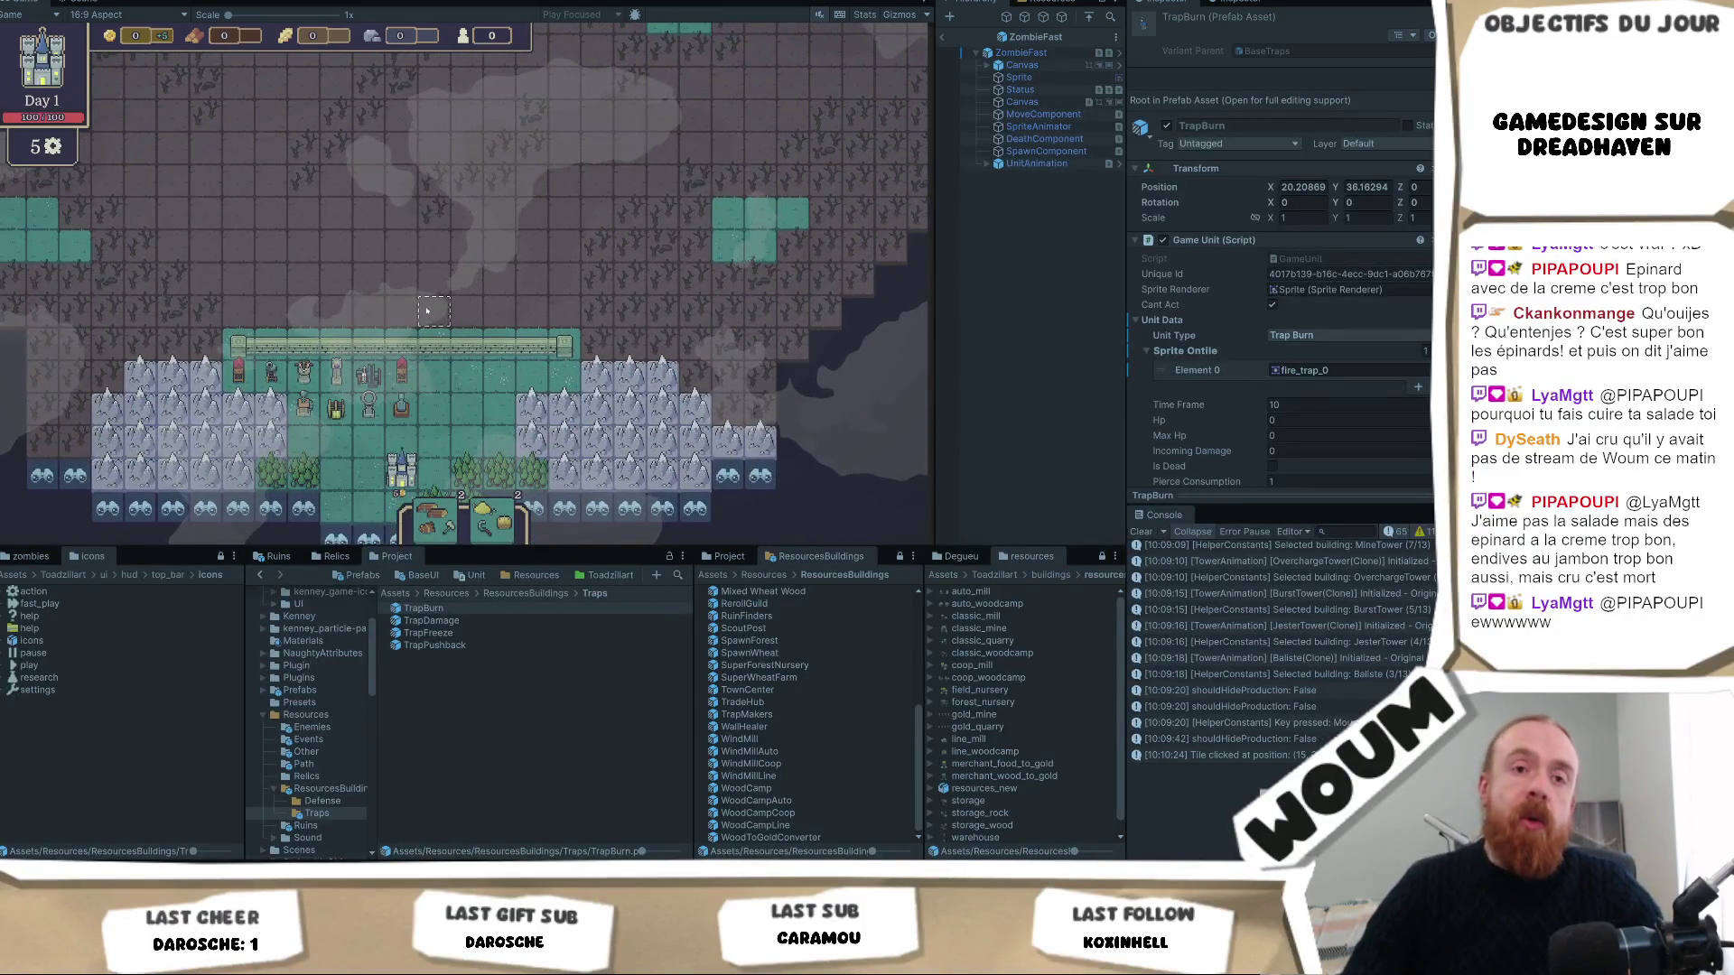
pyautogui.moveTo(453, 341)
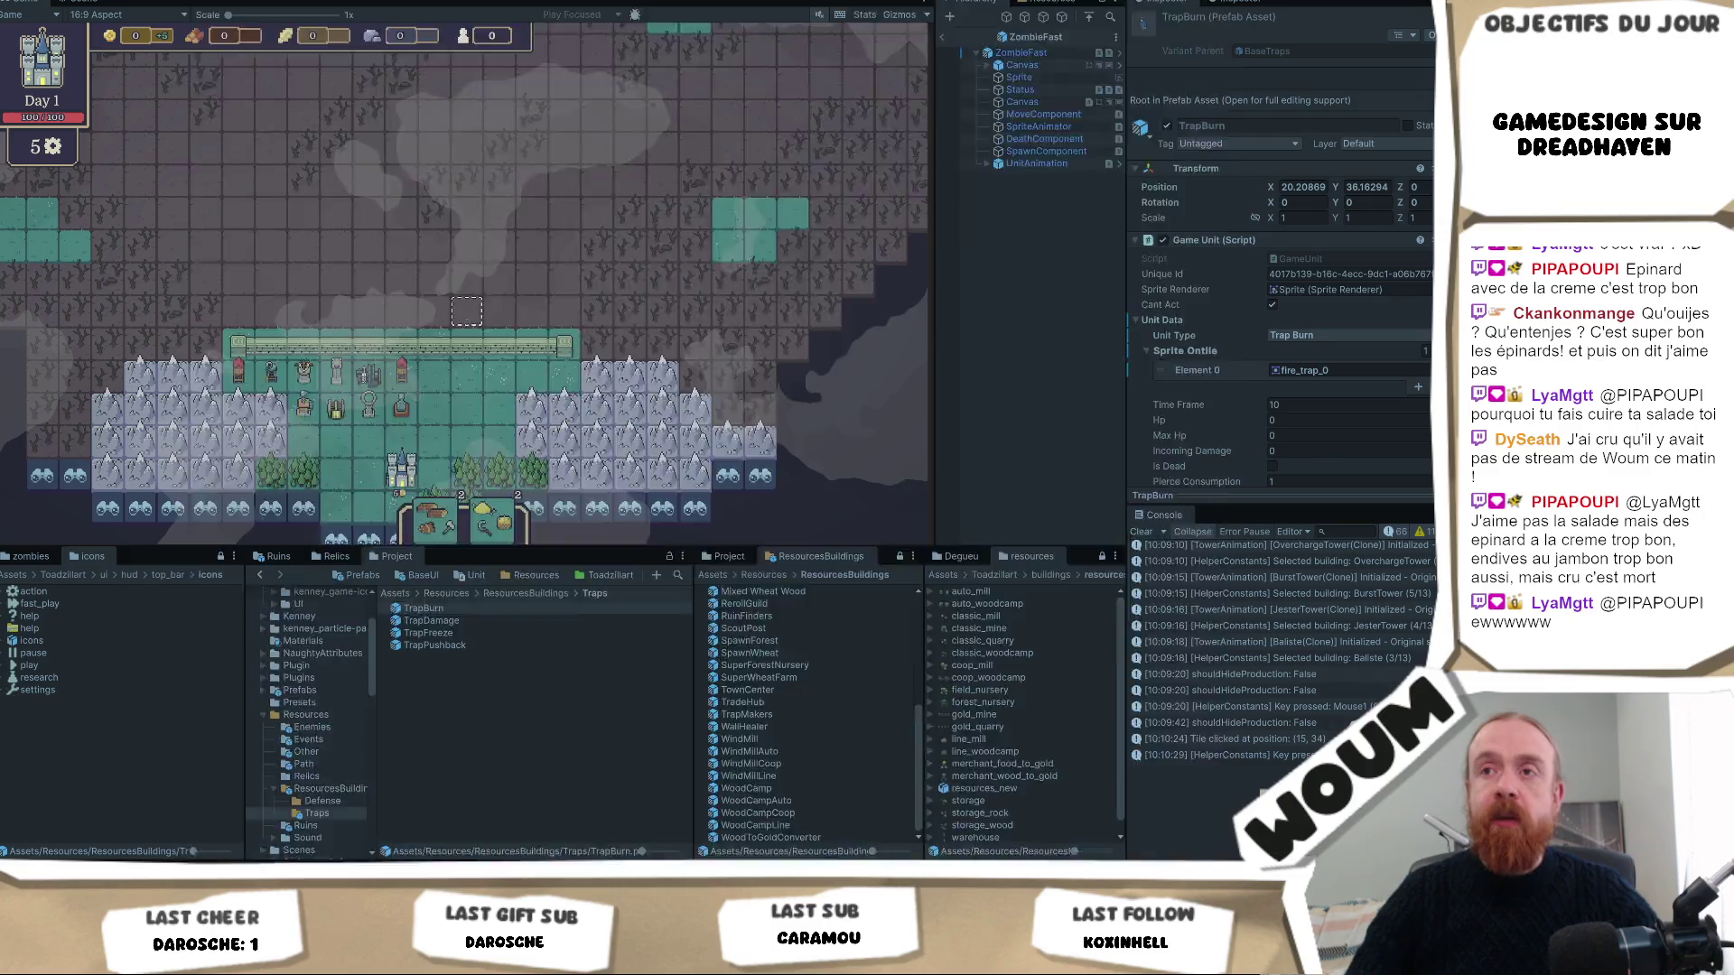
pyautogui.hotkey('alt', 'Tab')
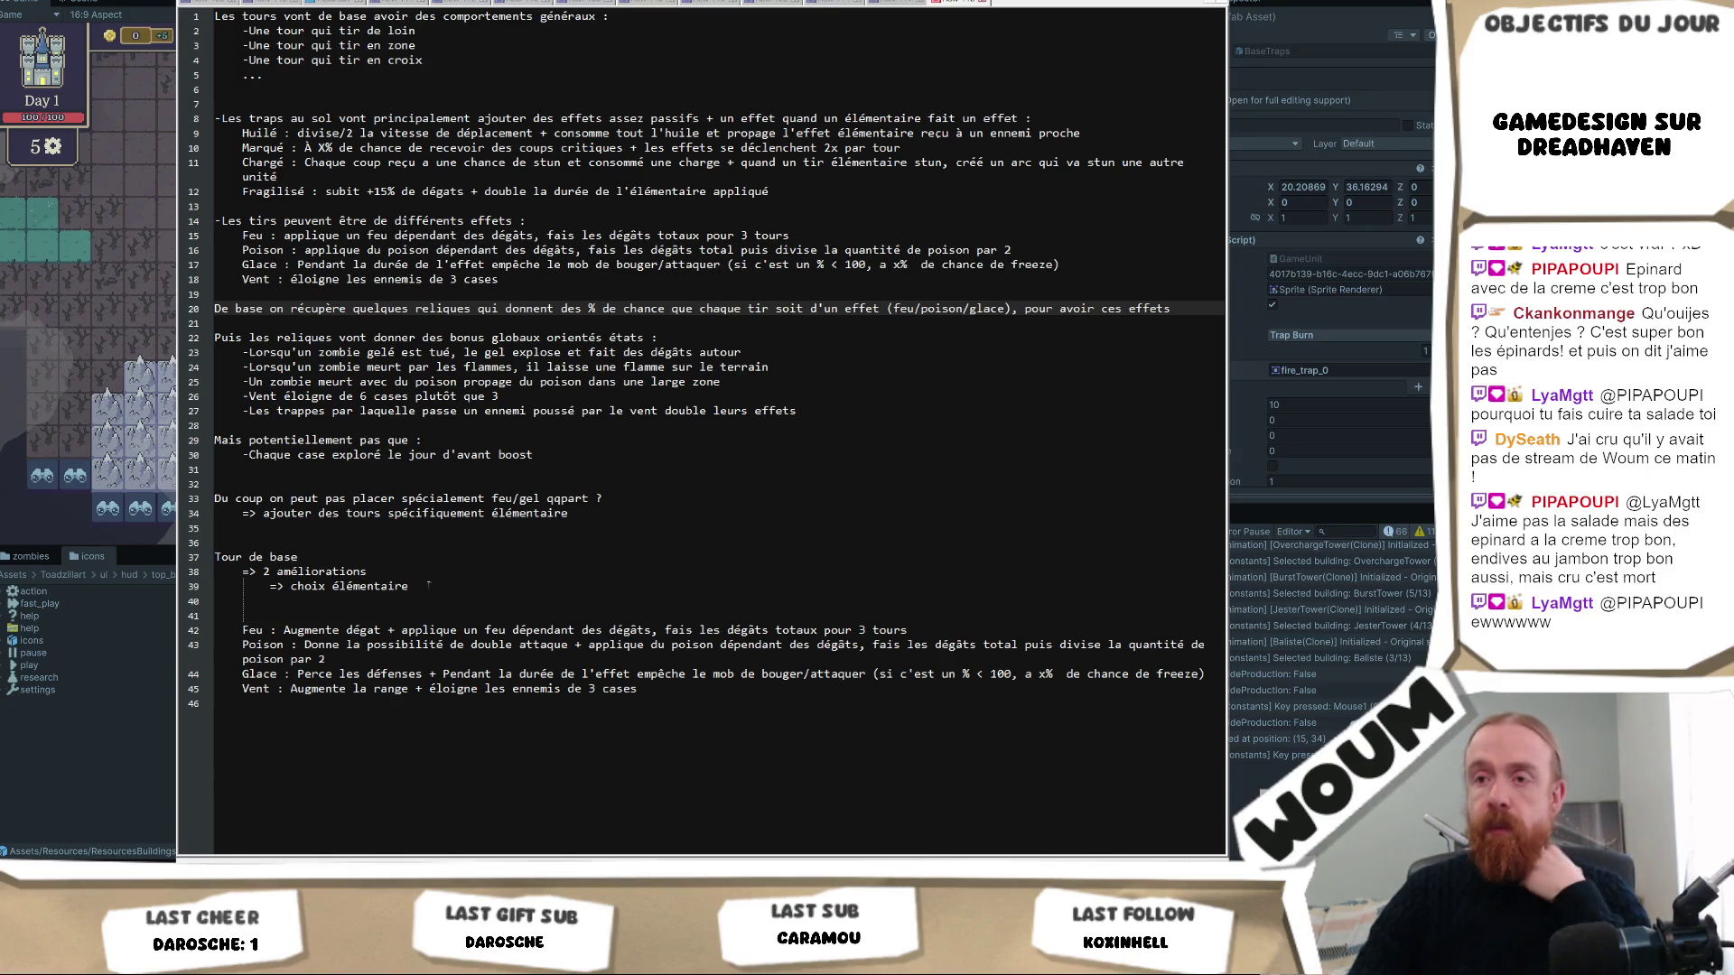
# Append ' du mur' so the Vent line reads 'éloigne les ennemis de 3 cases du mur'.
pyautogui.moveTo(657, 696)
pyautogui.mouseDown()
pyautogui.moveTo(271, 645)
pyautogui.moveTo(216, 615)
pyautogui.moveTo(196, 557)
pyautogui.mouseUp()
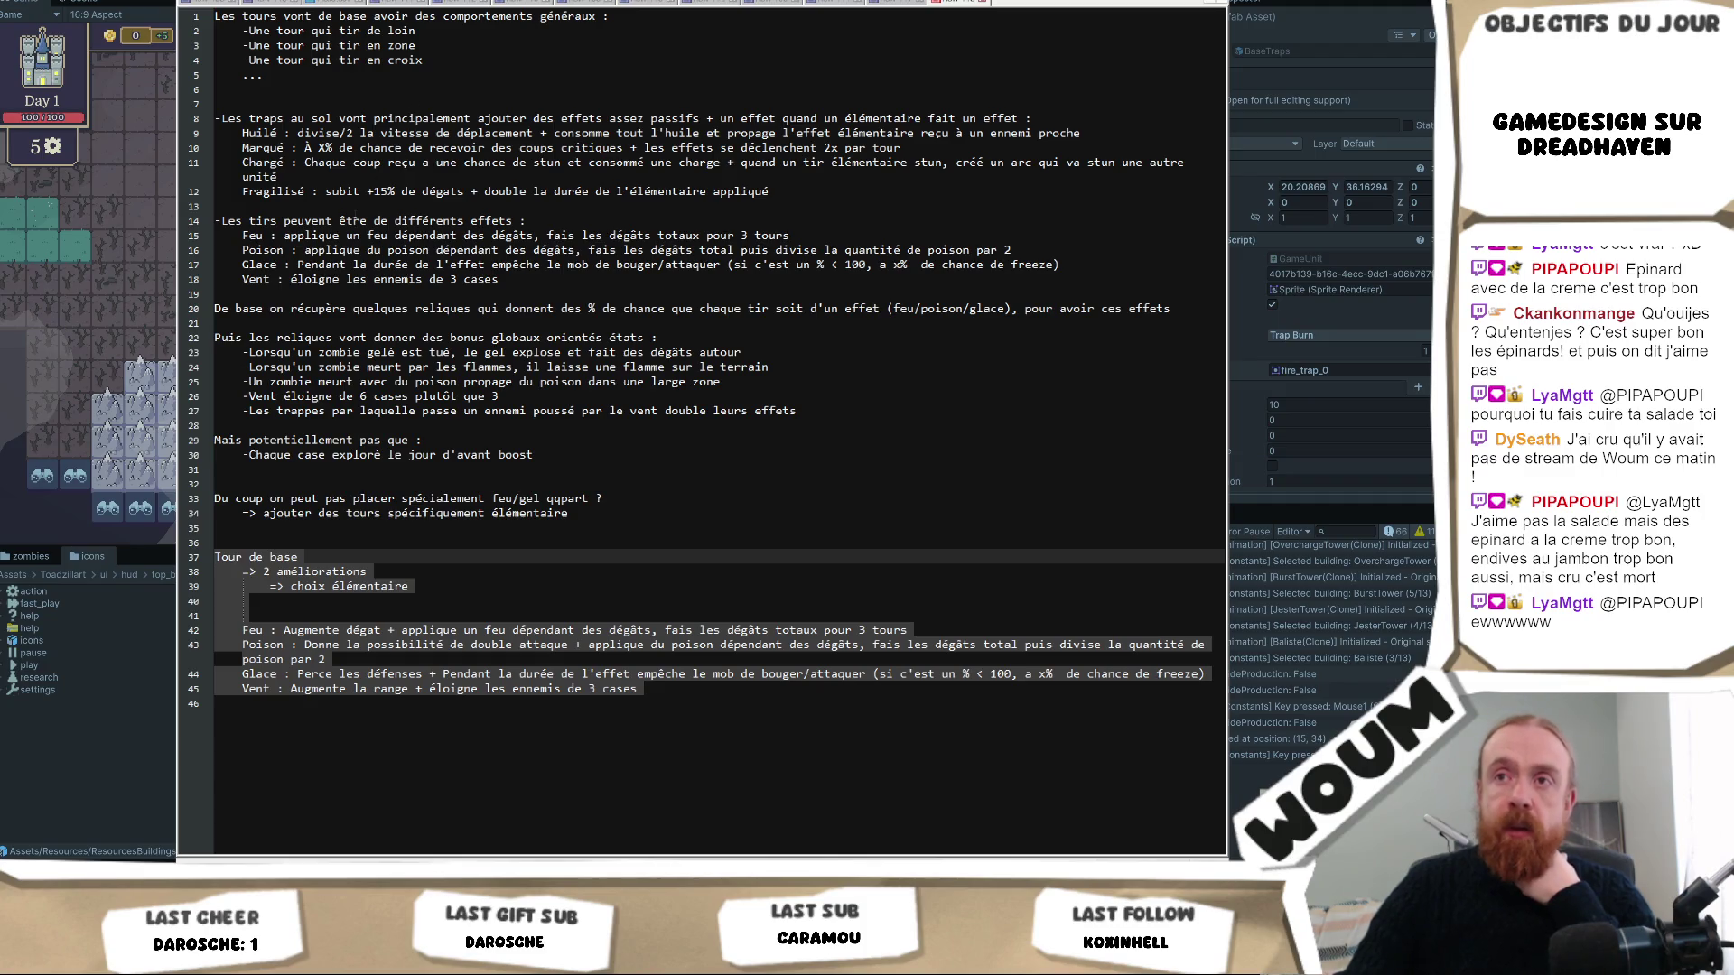
pyautogui.click(354, 208)
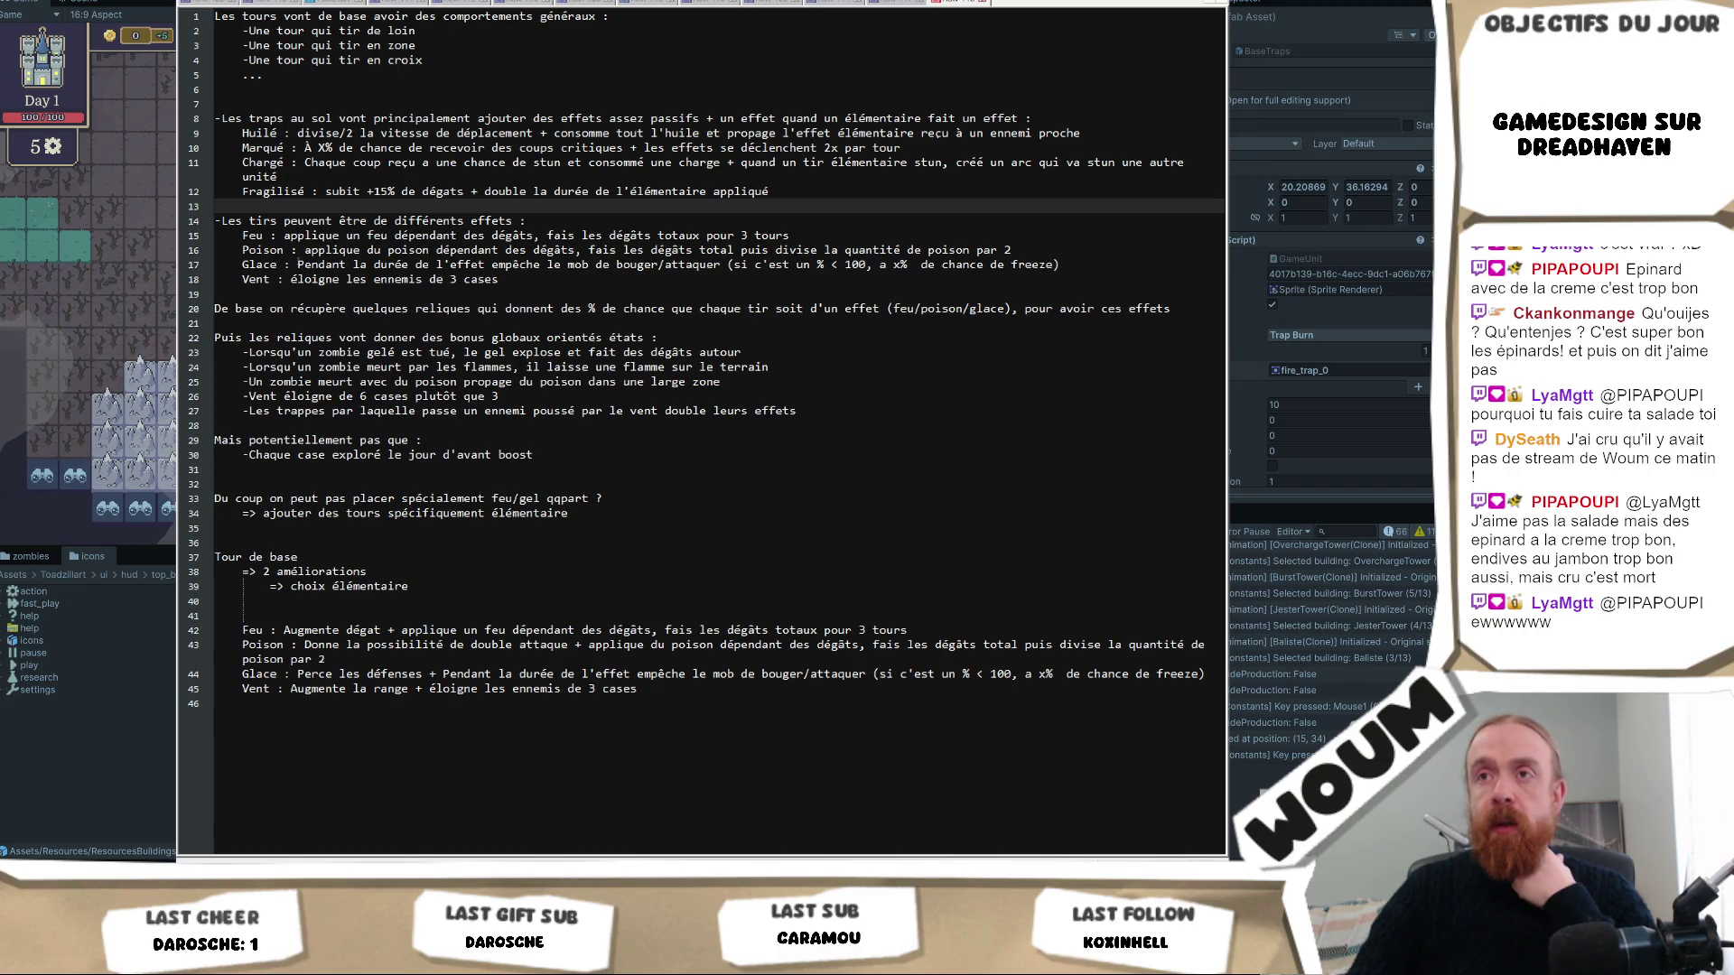
pyautogui.click(531, 279)
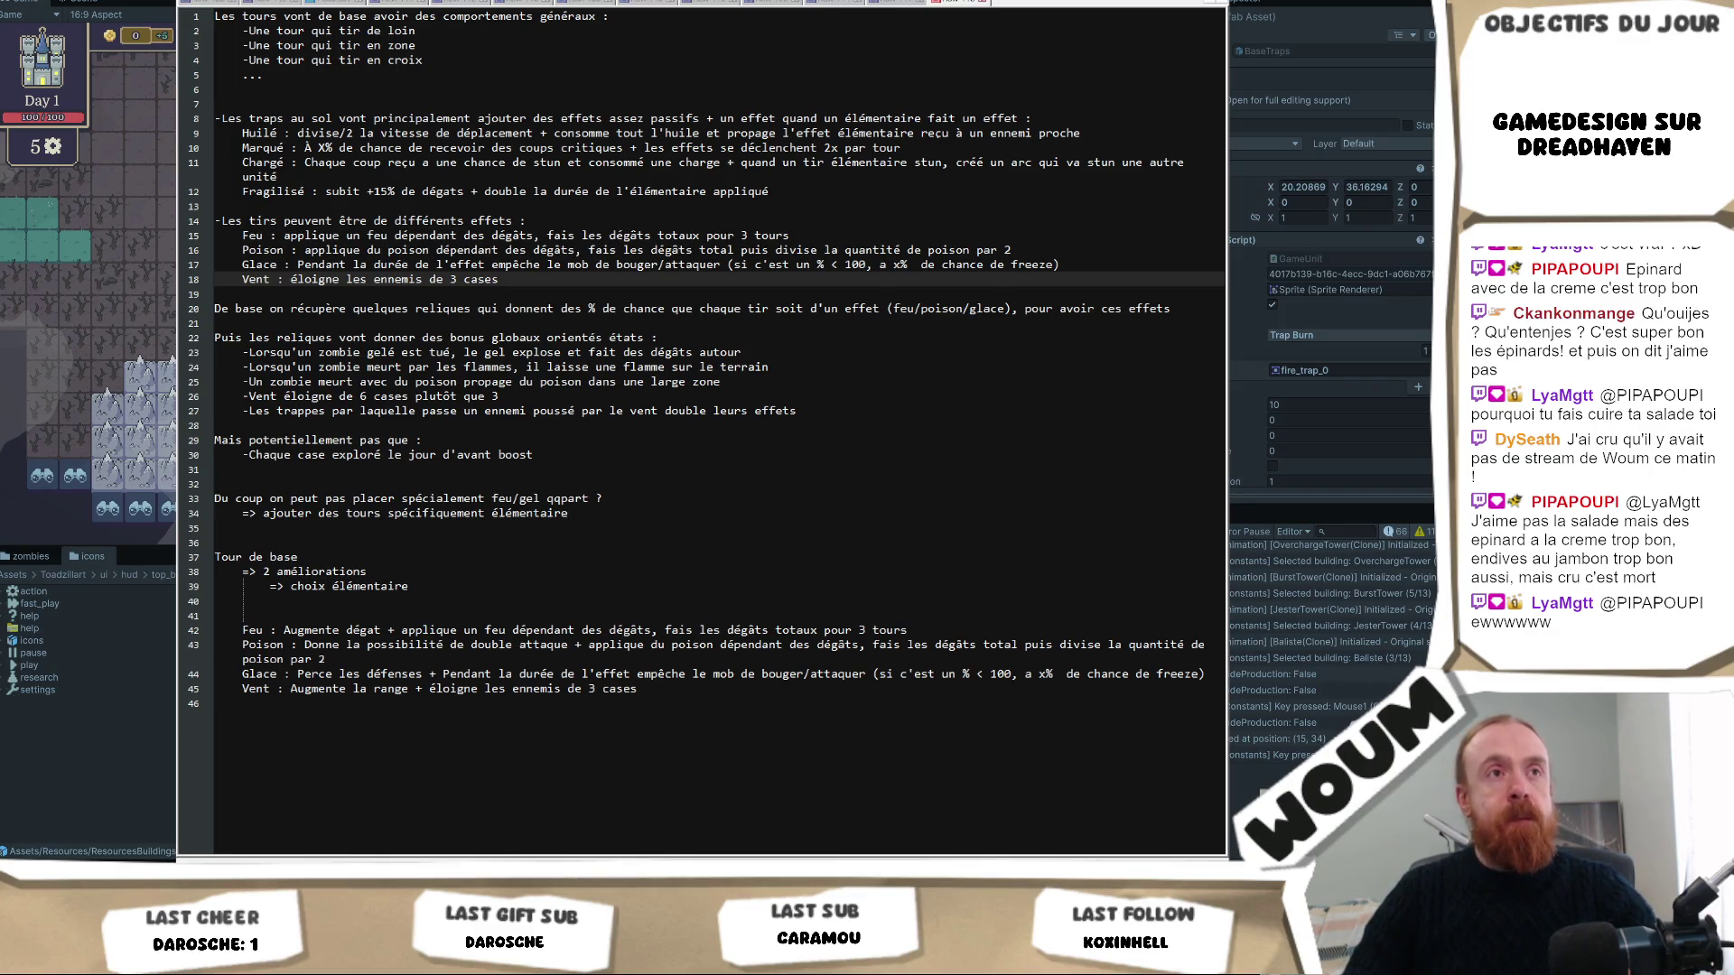
pyautogui.click(463, 557)
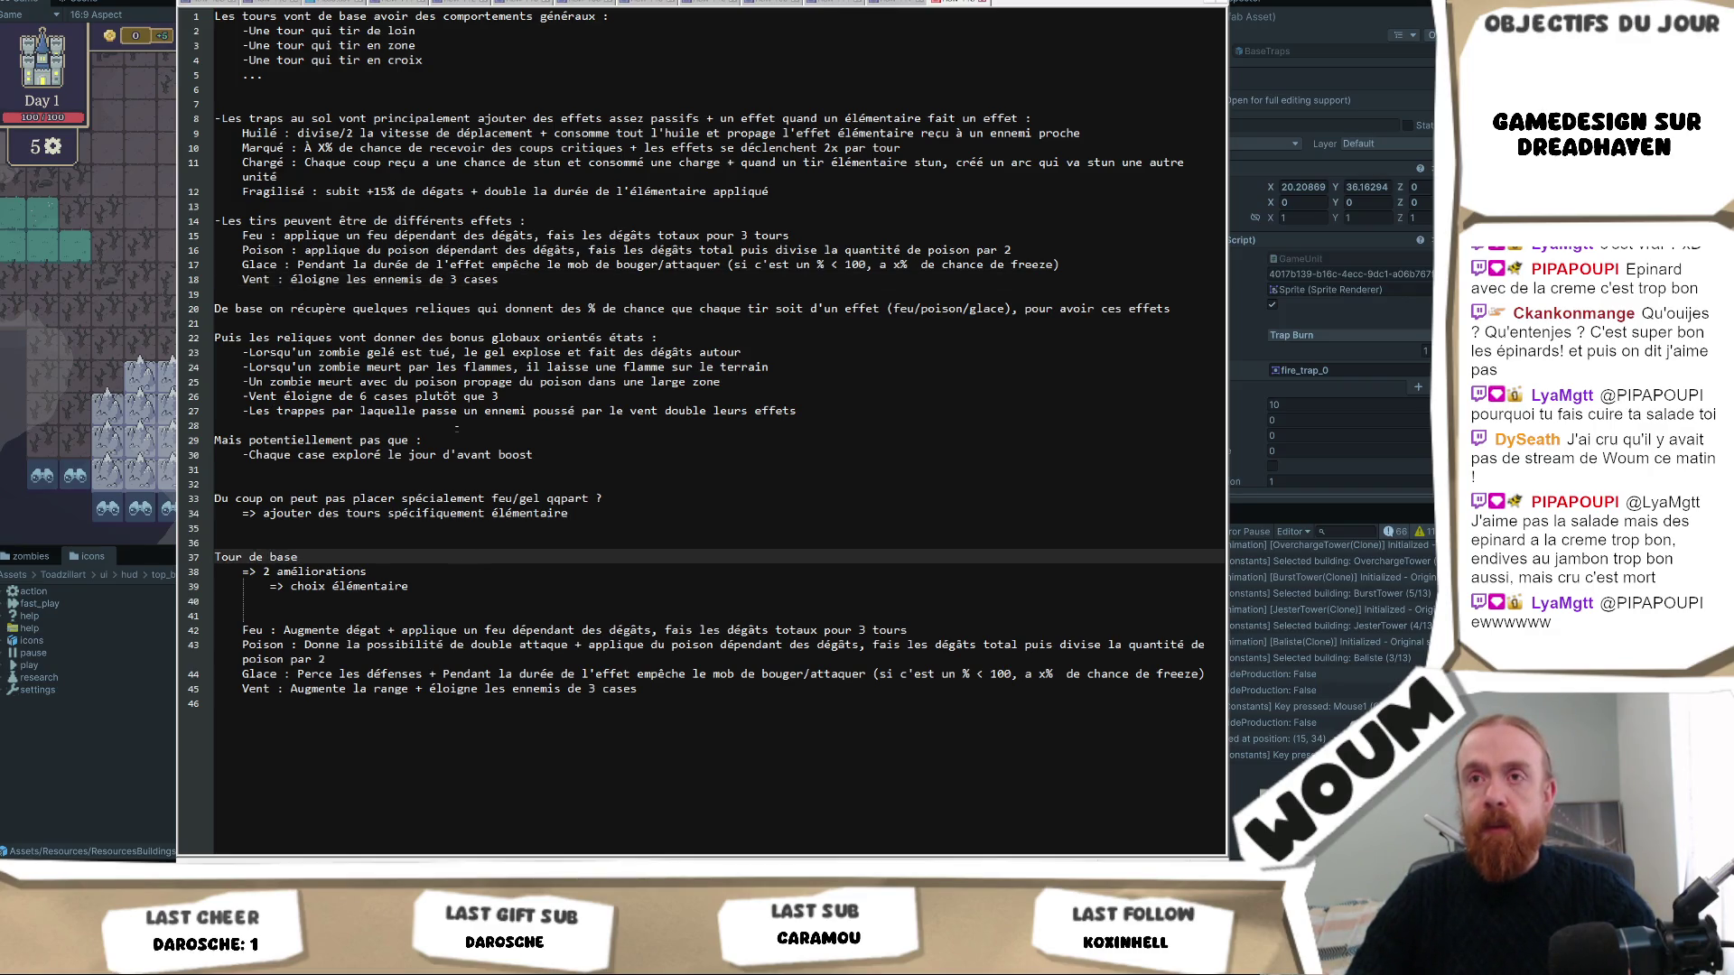
pyautogui.click(507, 289)
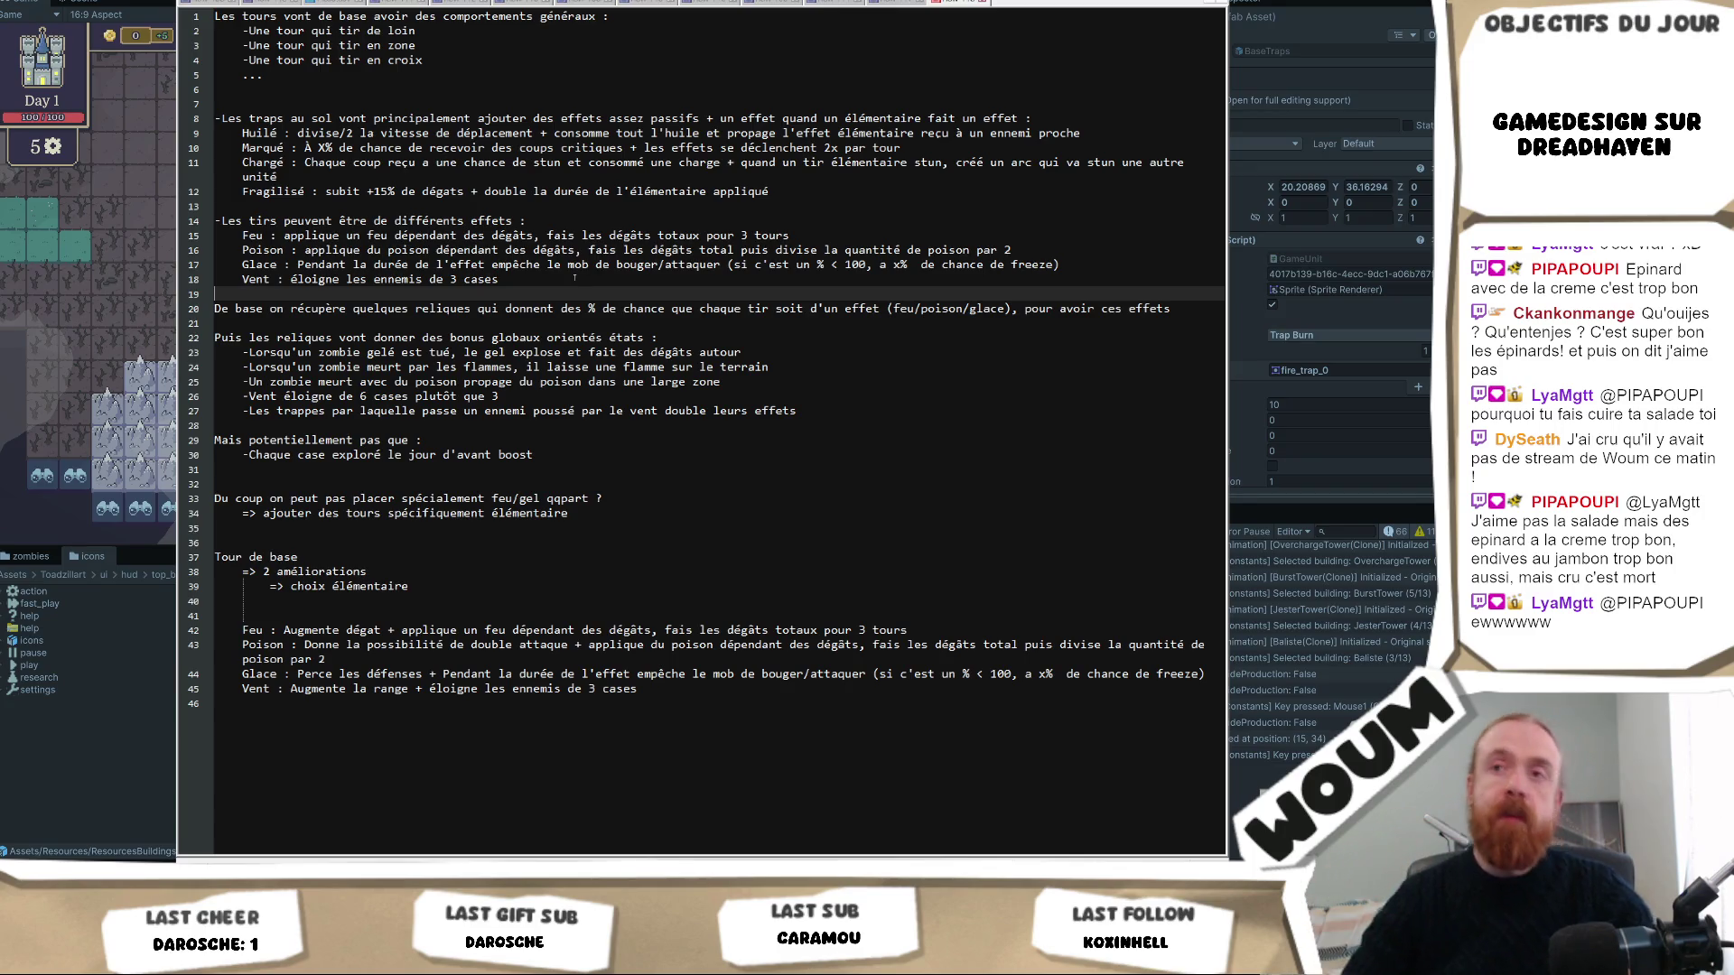
pyautogui.click(523, 279)
pyautogui.write('du mur')
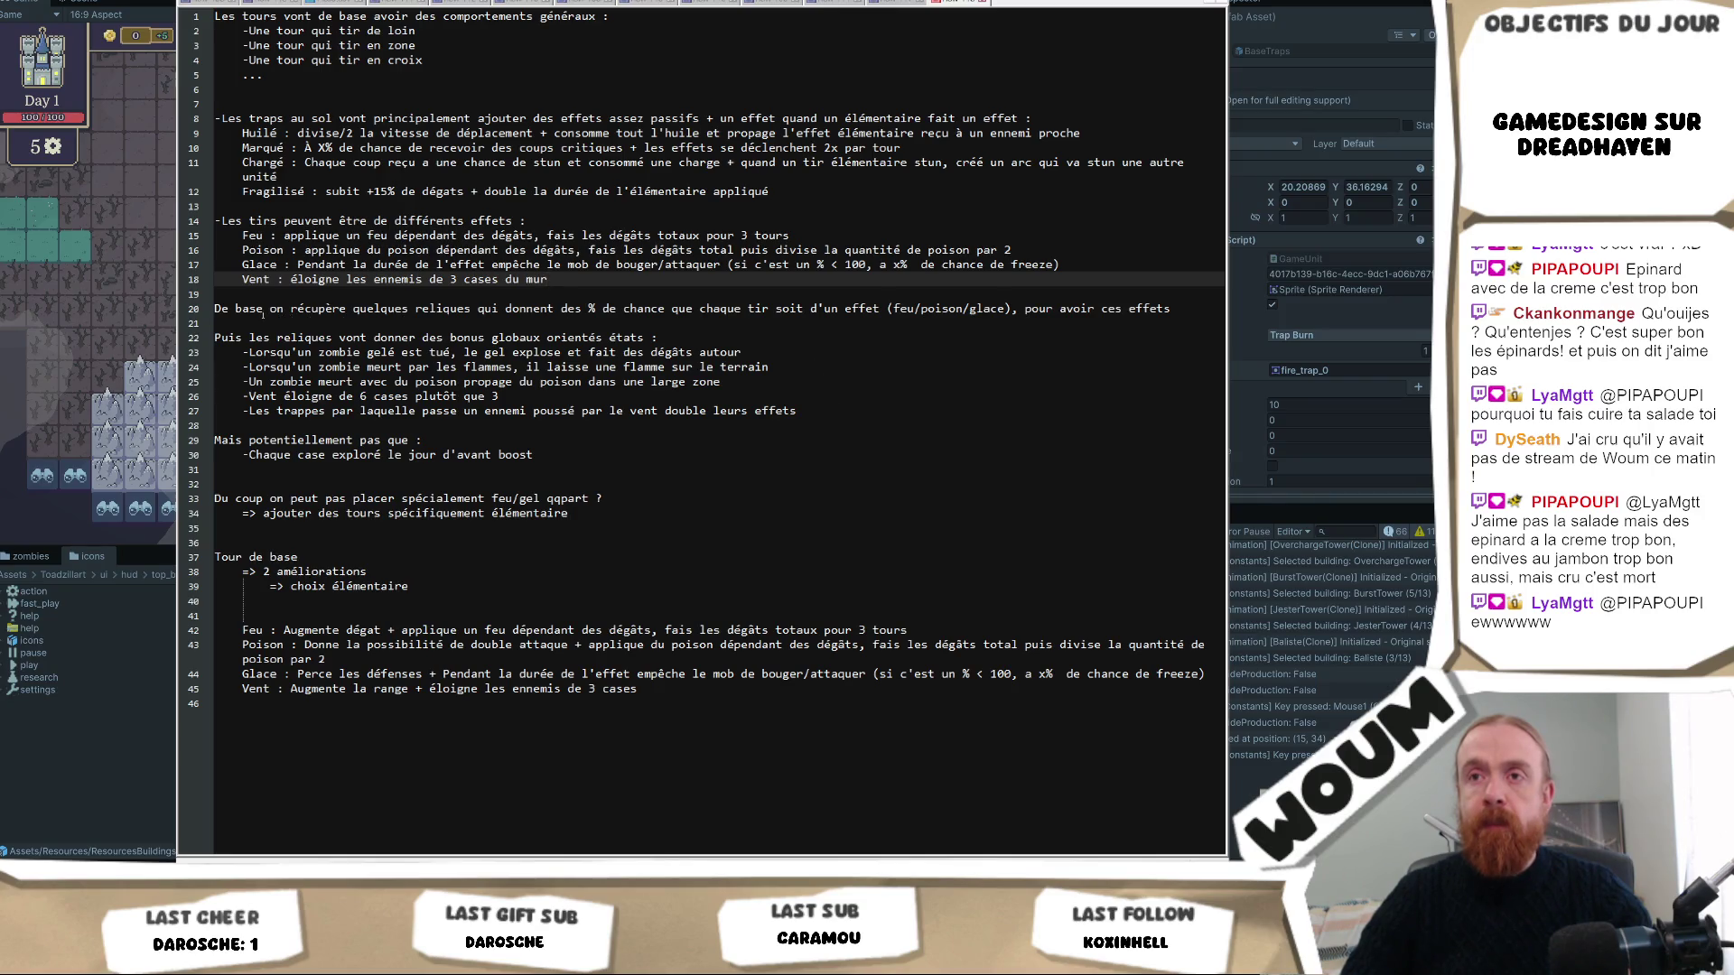
# Insert three blank lines above the relics paragraph and place the cursor on empty line 20.
pyautogui.click(236, 322)
pyautogui.press('Up')
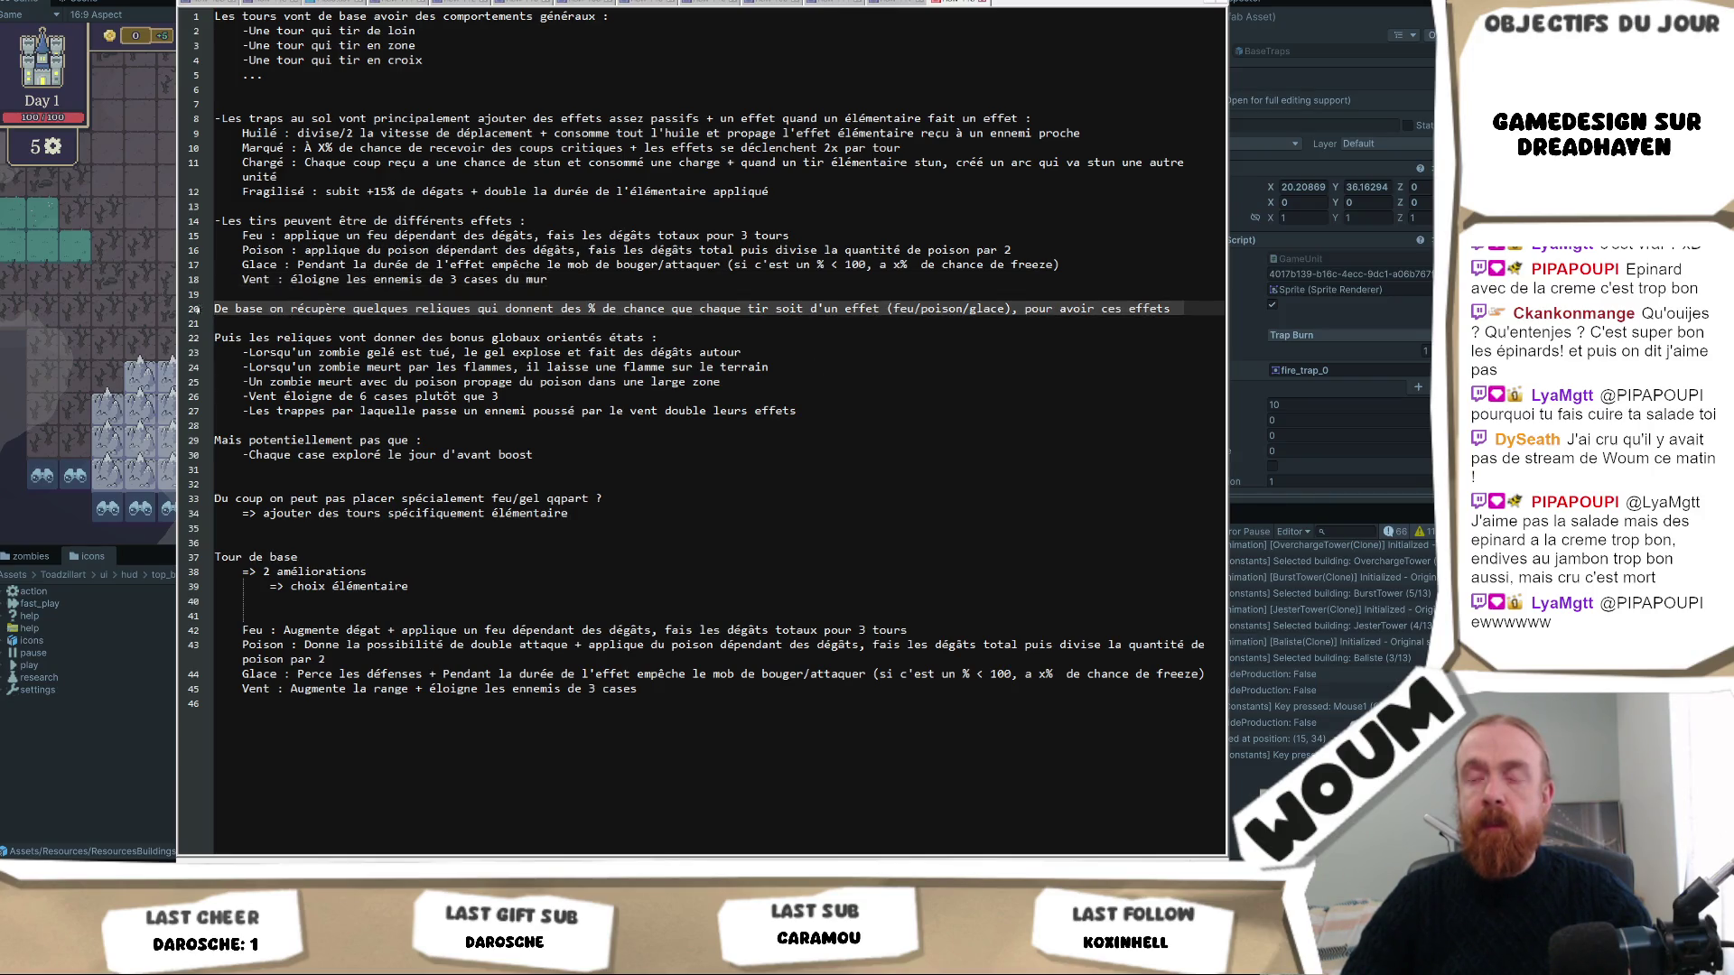
pyautogui.press('Down')
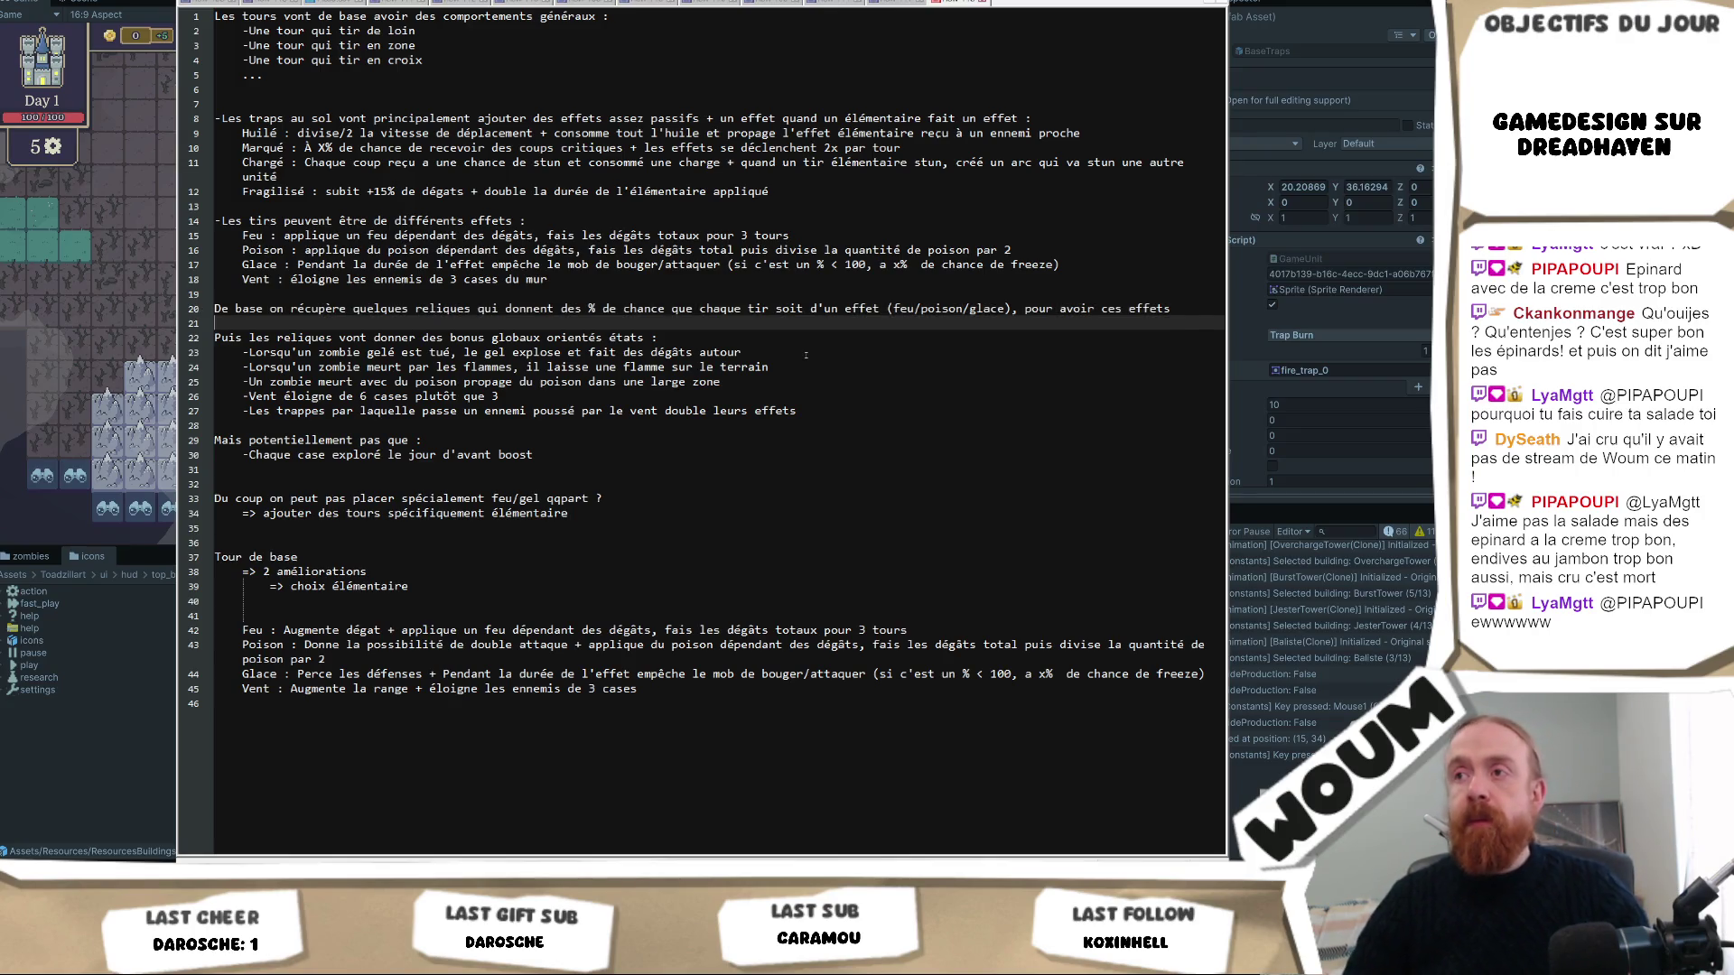
pyautogui.press('Left')
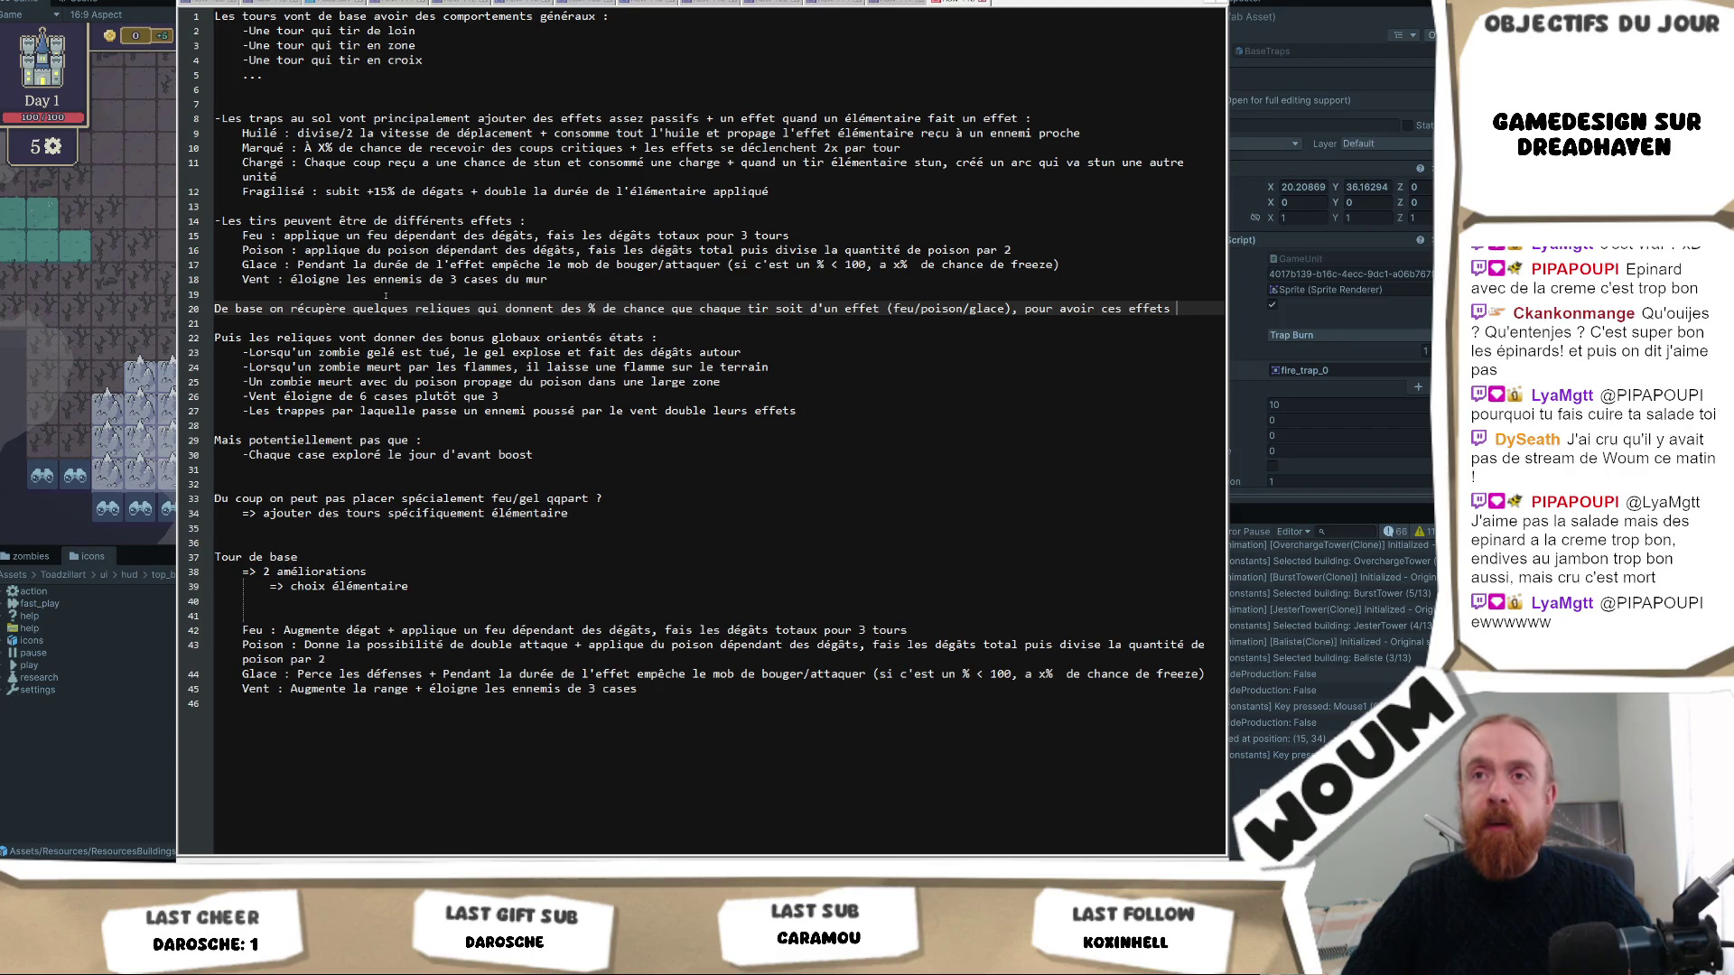
pyautogui.click(286, 292)
pyautogui.press('Return')
pyautogui.press('Return')
pyautogui.press('Return')
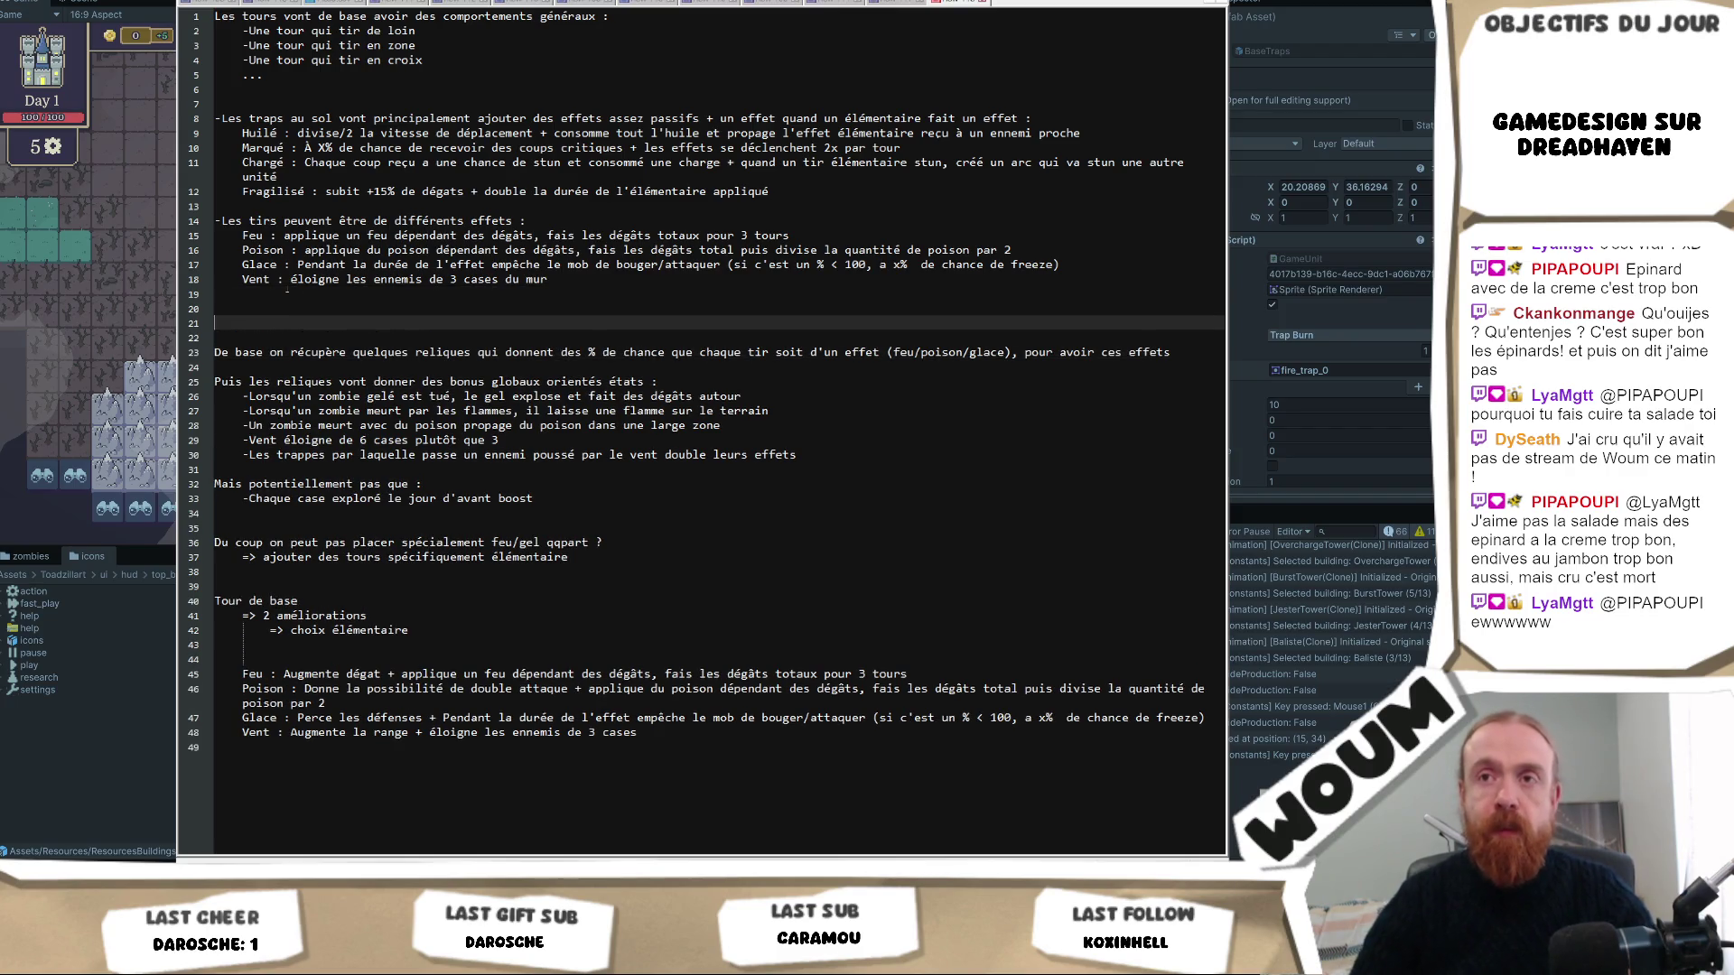
pyautogui.press('Up')
pyautogui.press('Up')
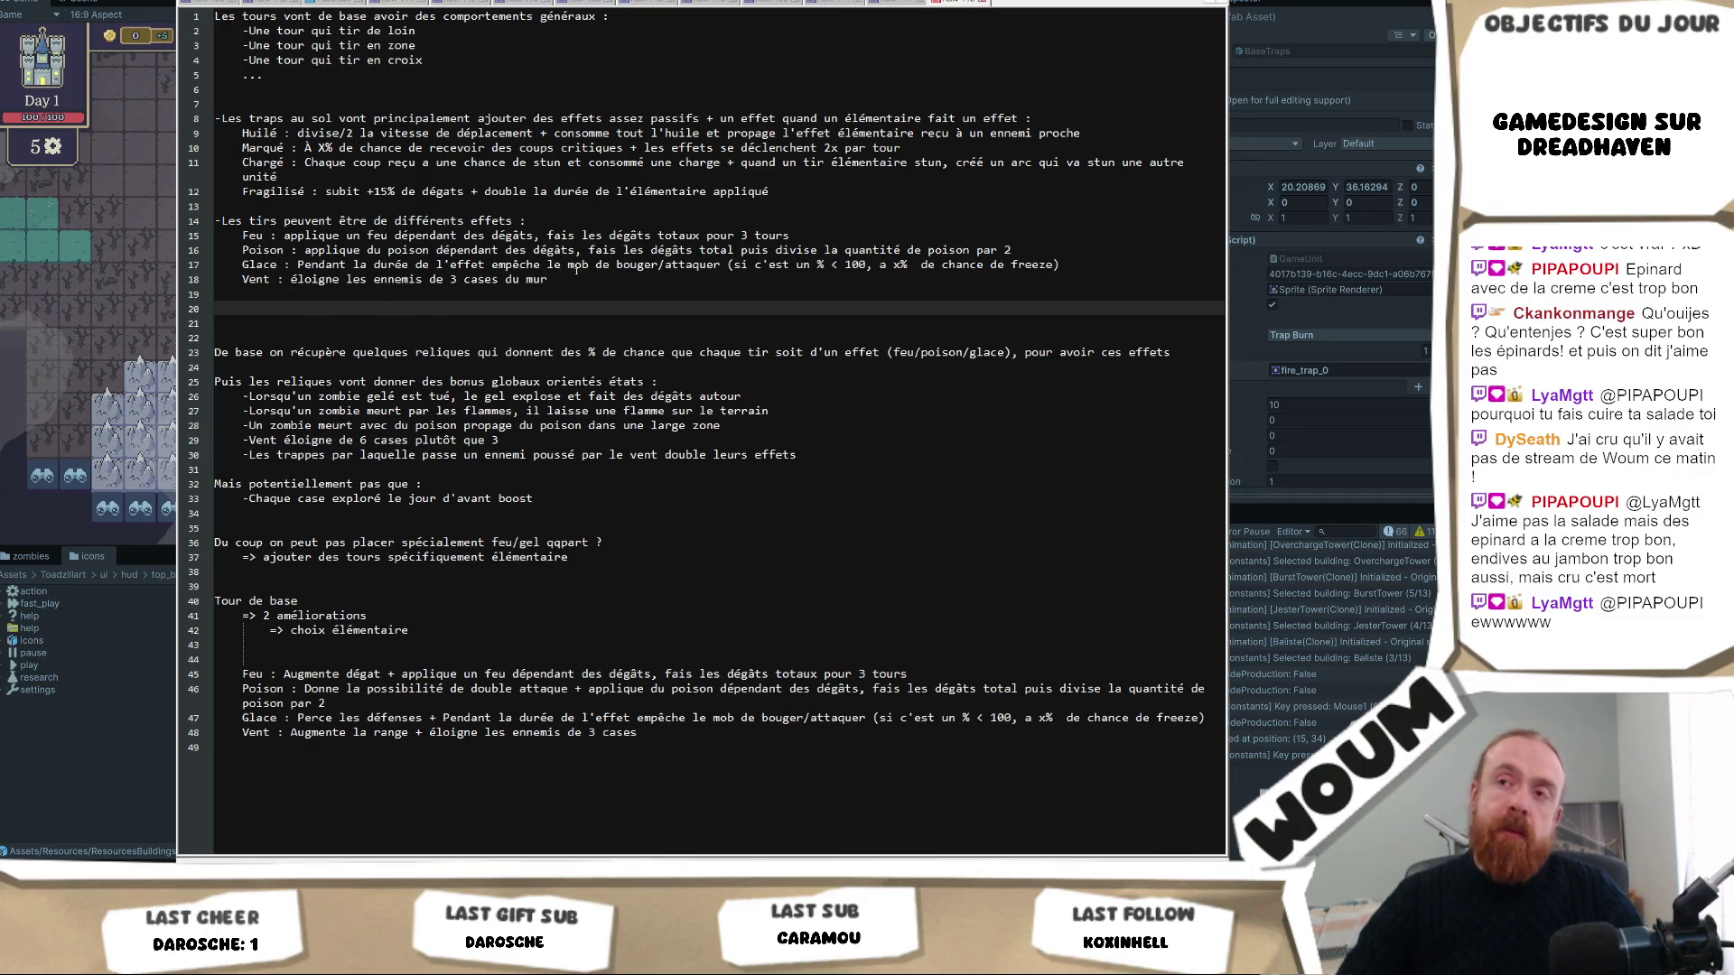
pyautogui.moveTo(576, 279); pyautogui.dragTo(242, 234)
pyautogui.click(347, 338)
pyautogui.click(345, 281)
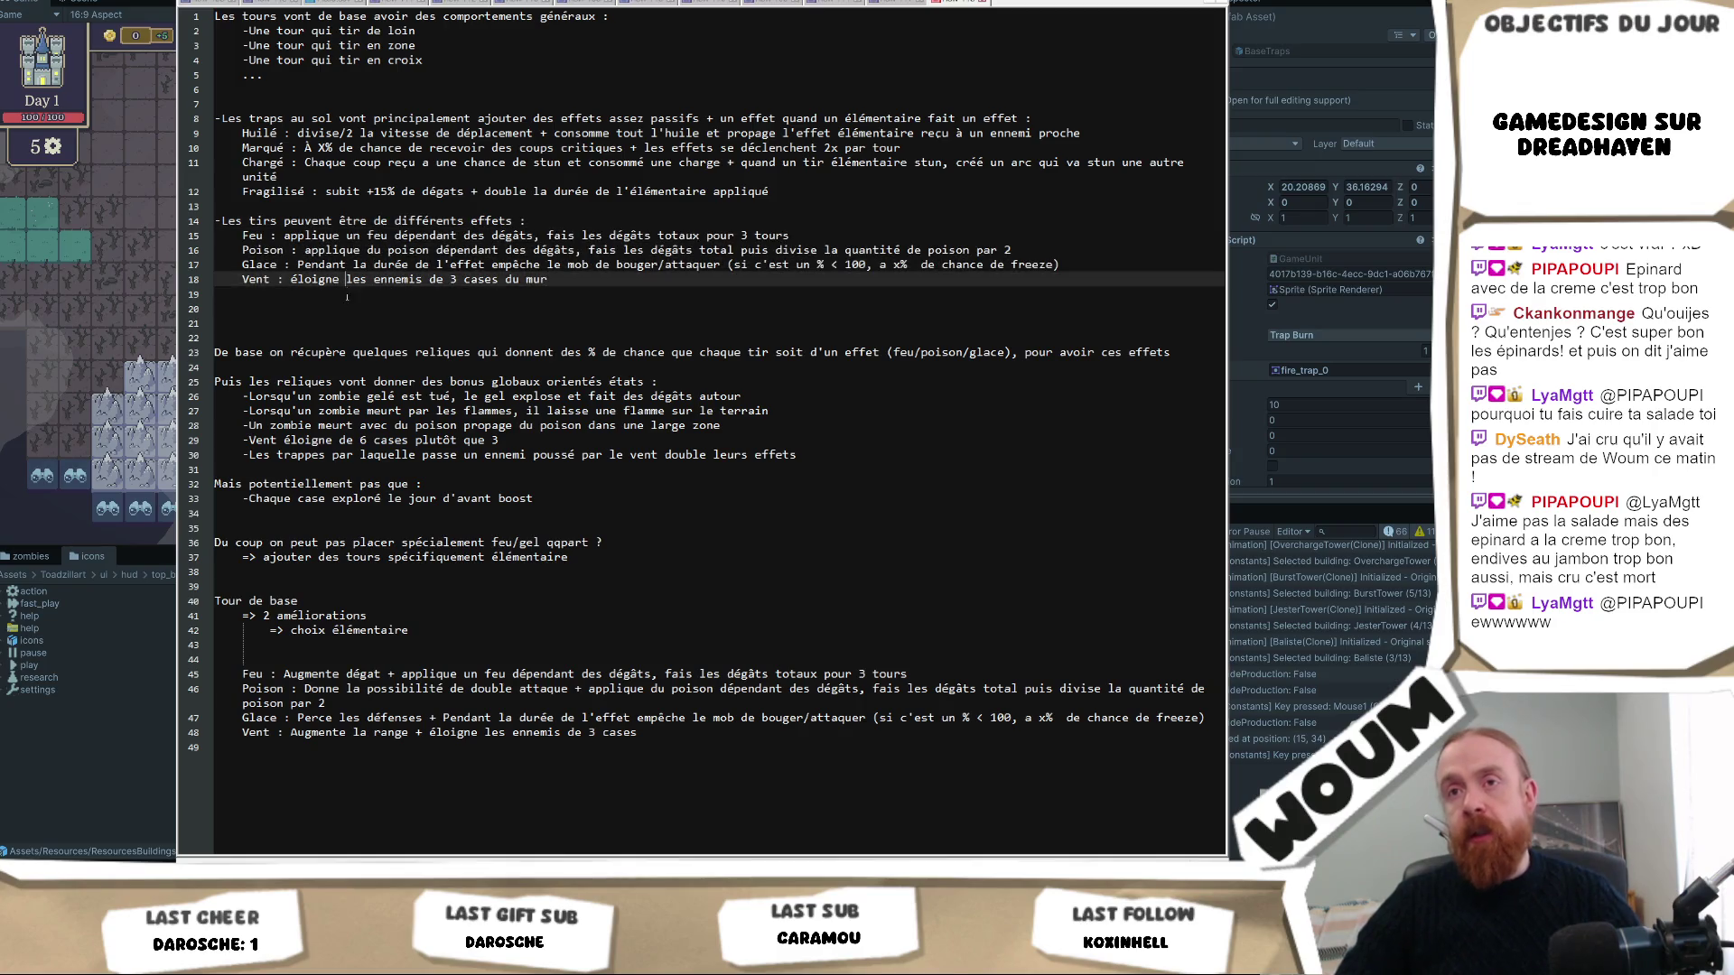
pyautogui.click(336, 309)
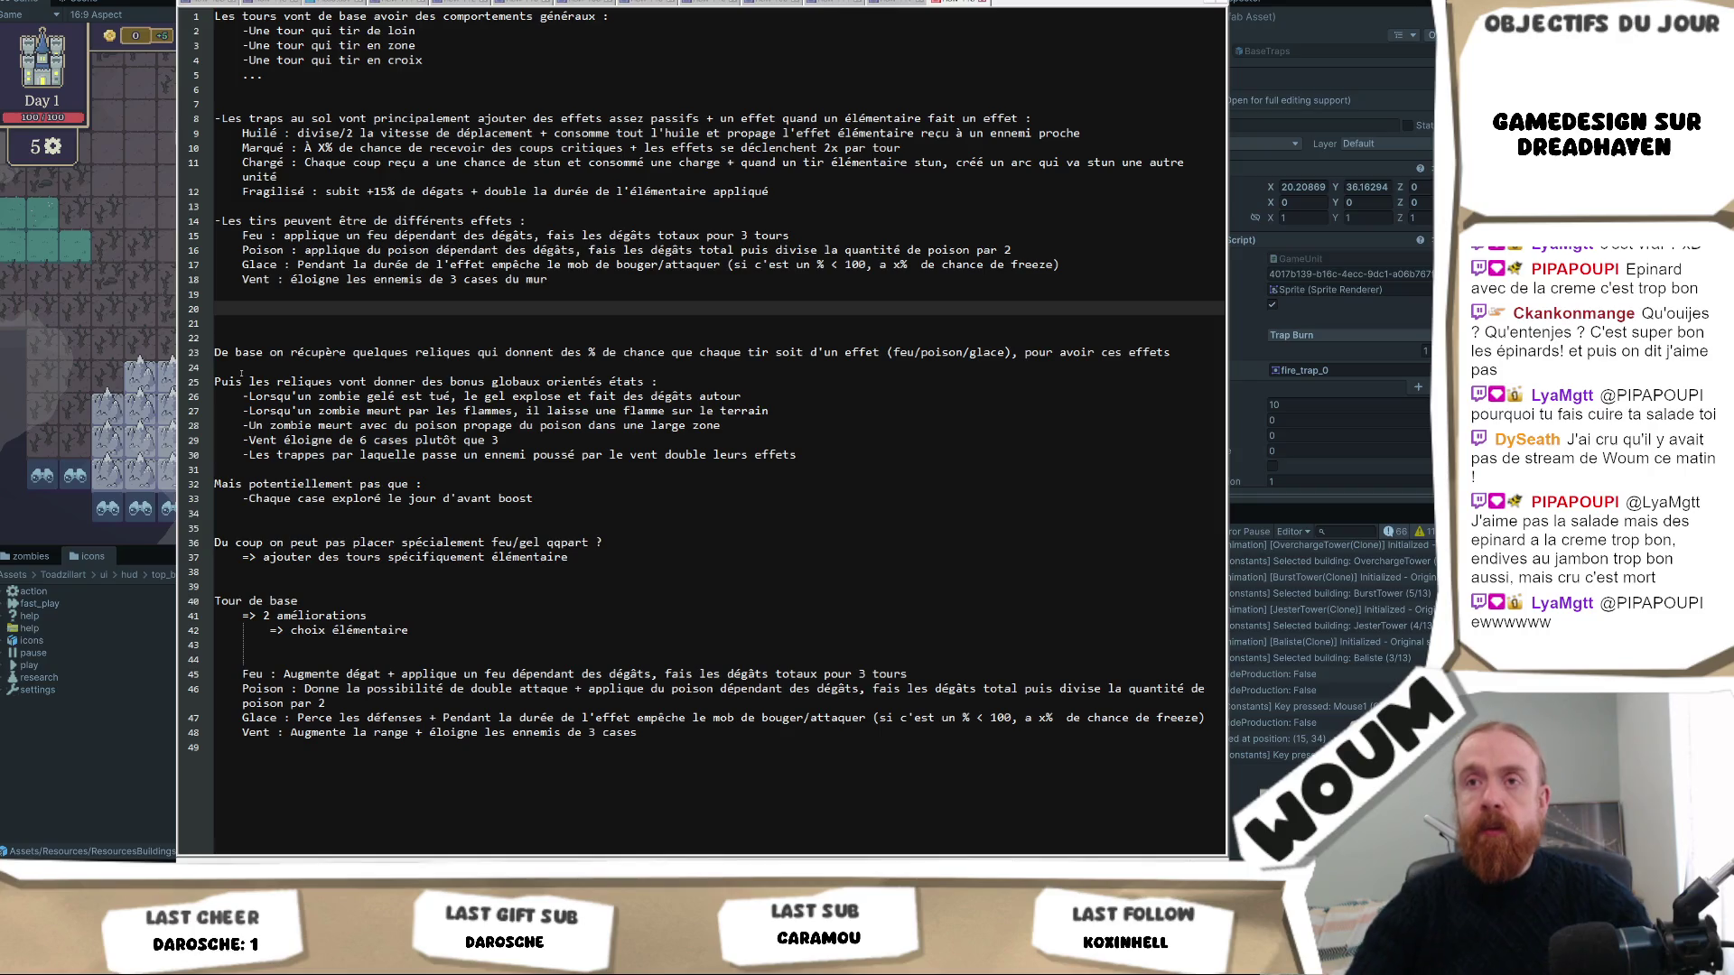
# Write the relics note: base relics will let towers be upgraded with these elements.
pyautogui.write('Pour avoi')
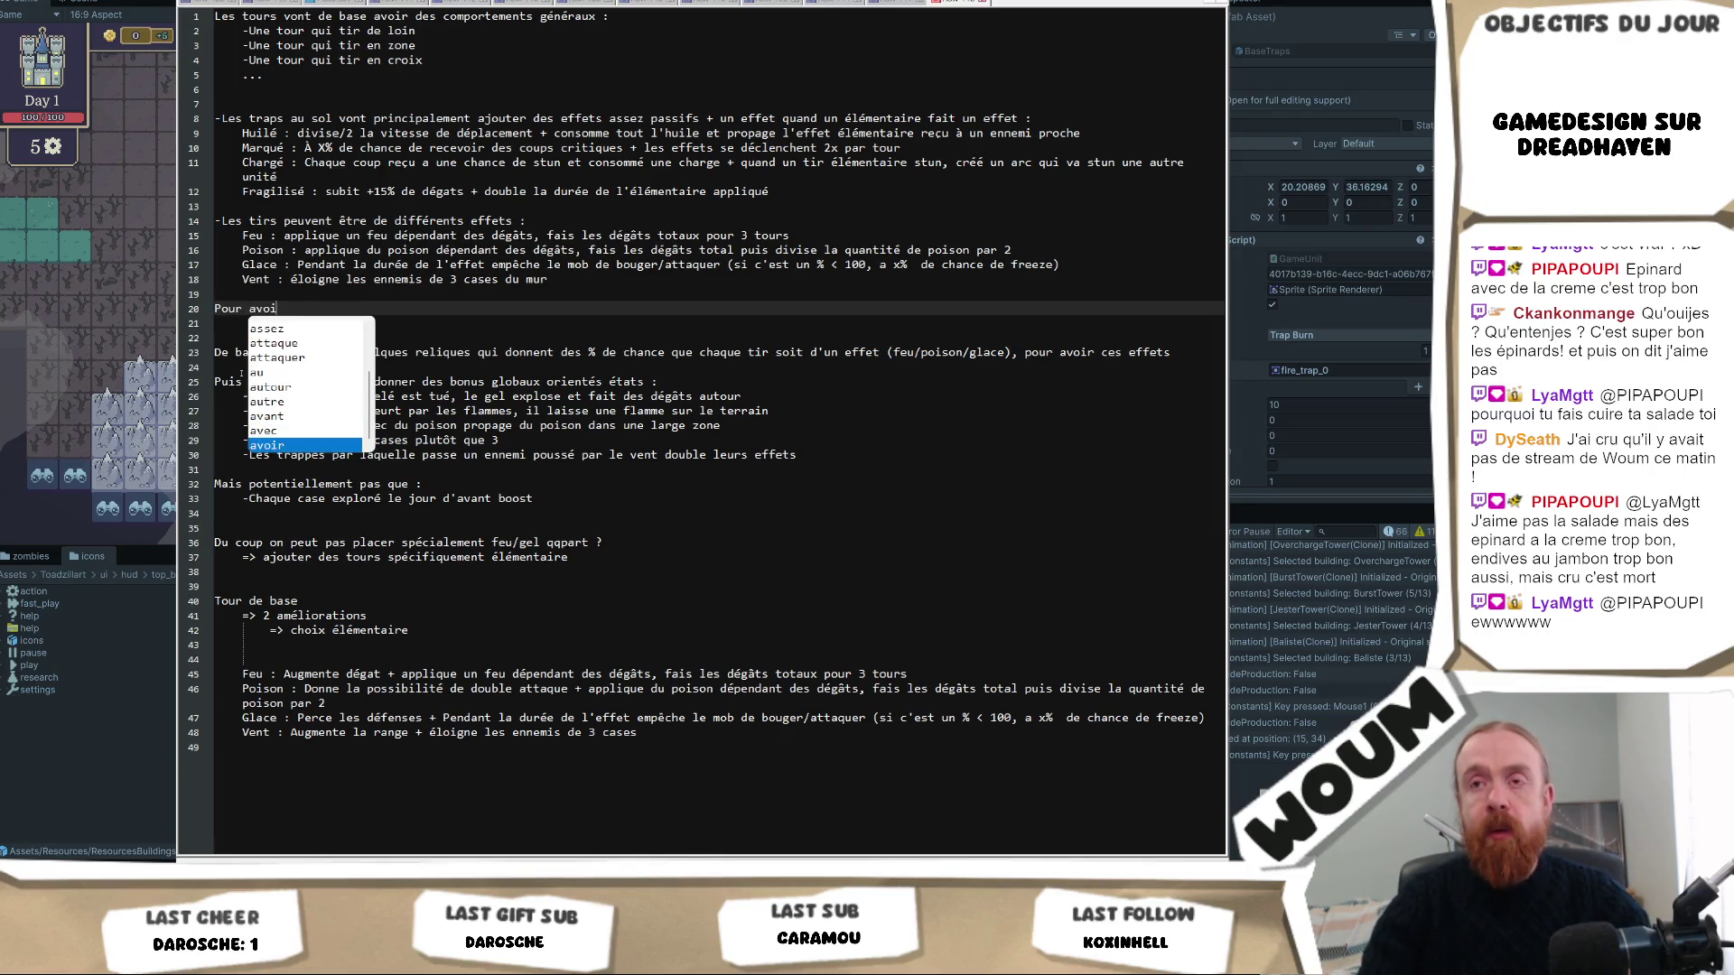
pyautogui.write('r ces éléme')
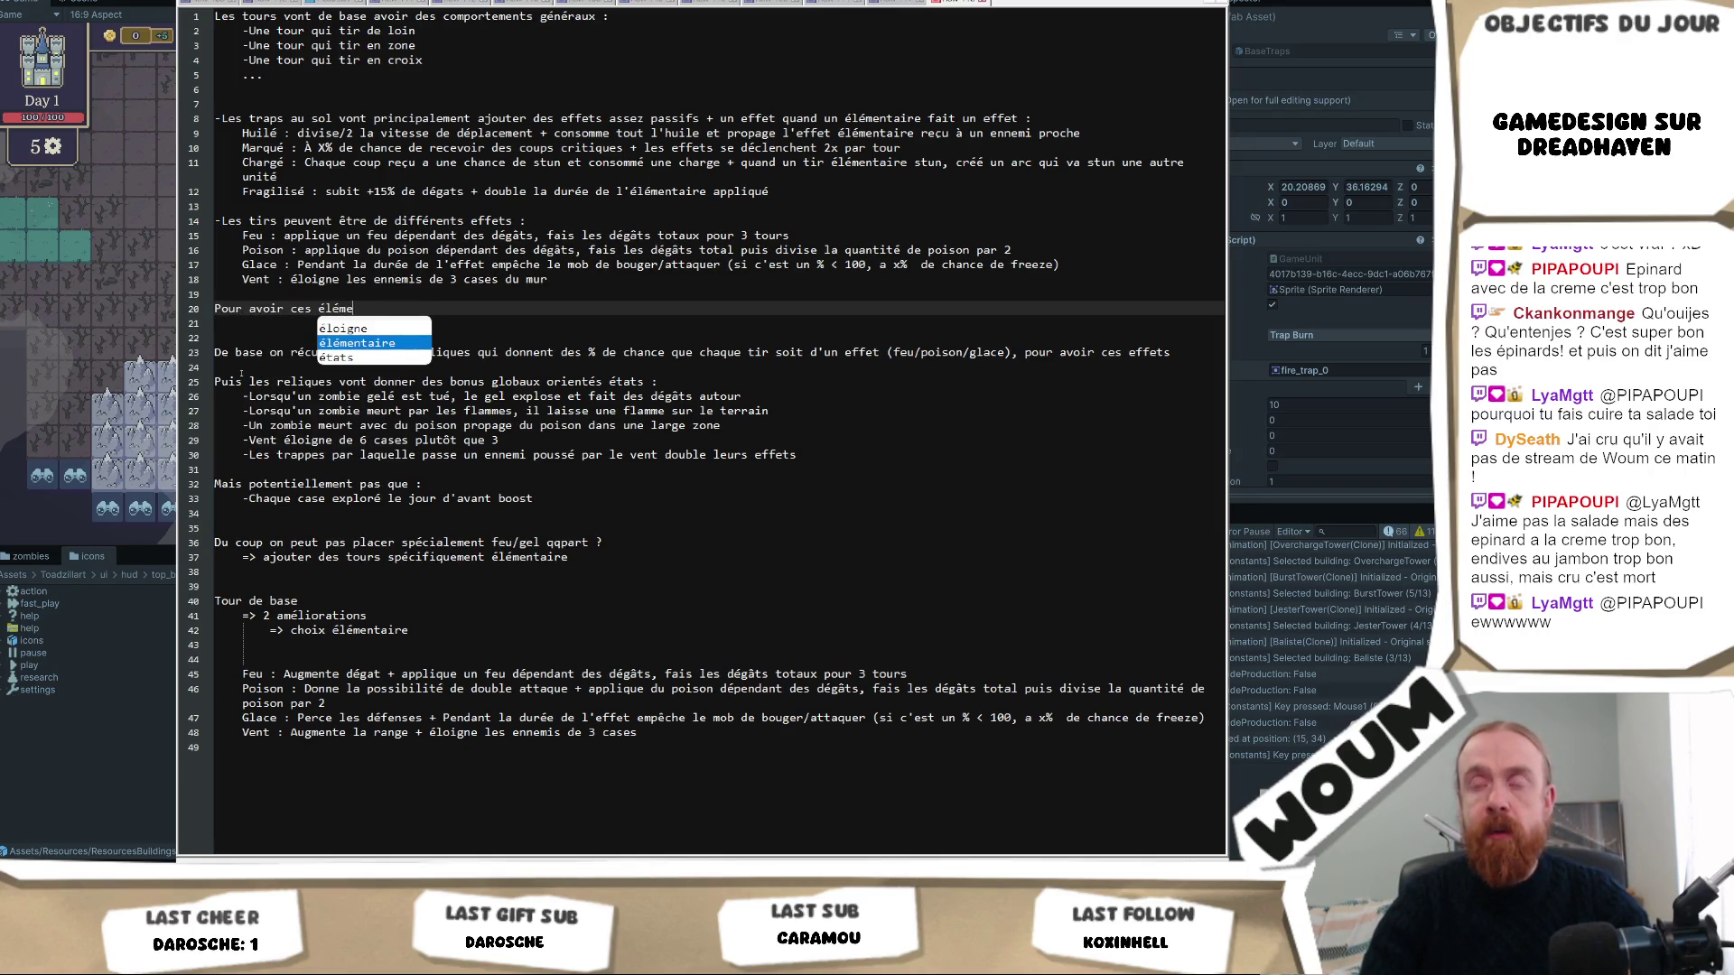
pyautogui.write('nts sur les tour')
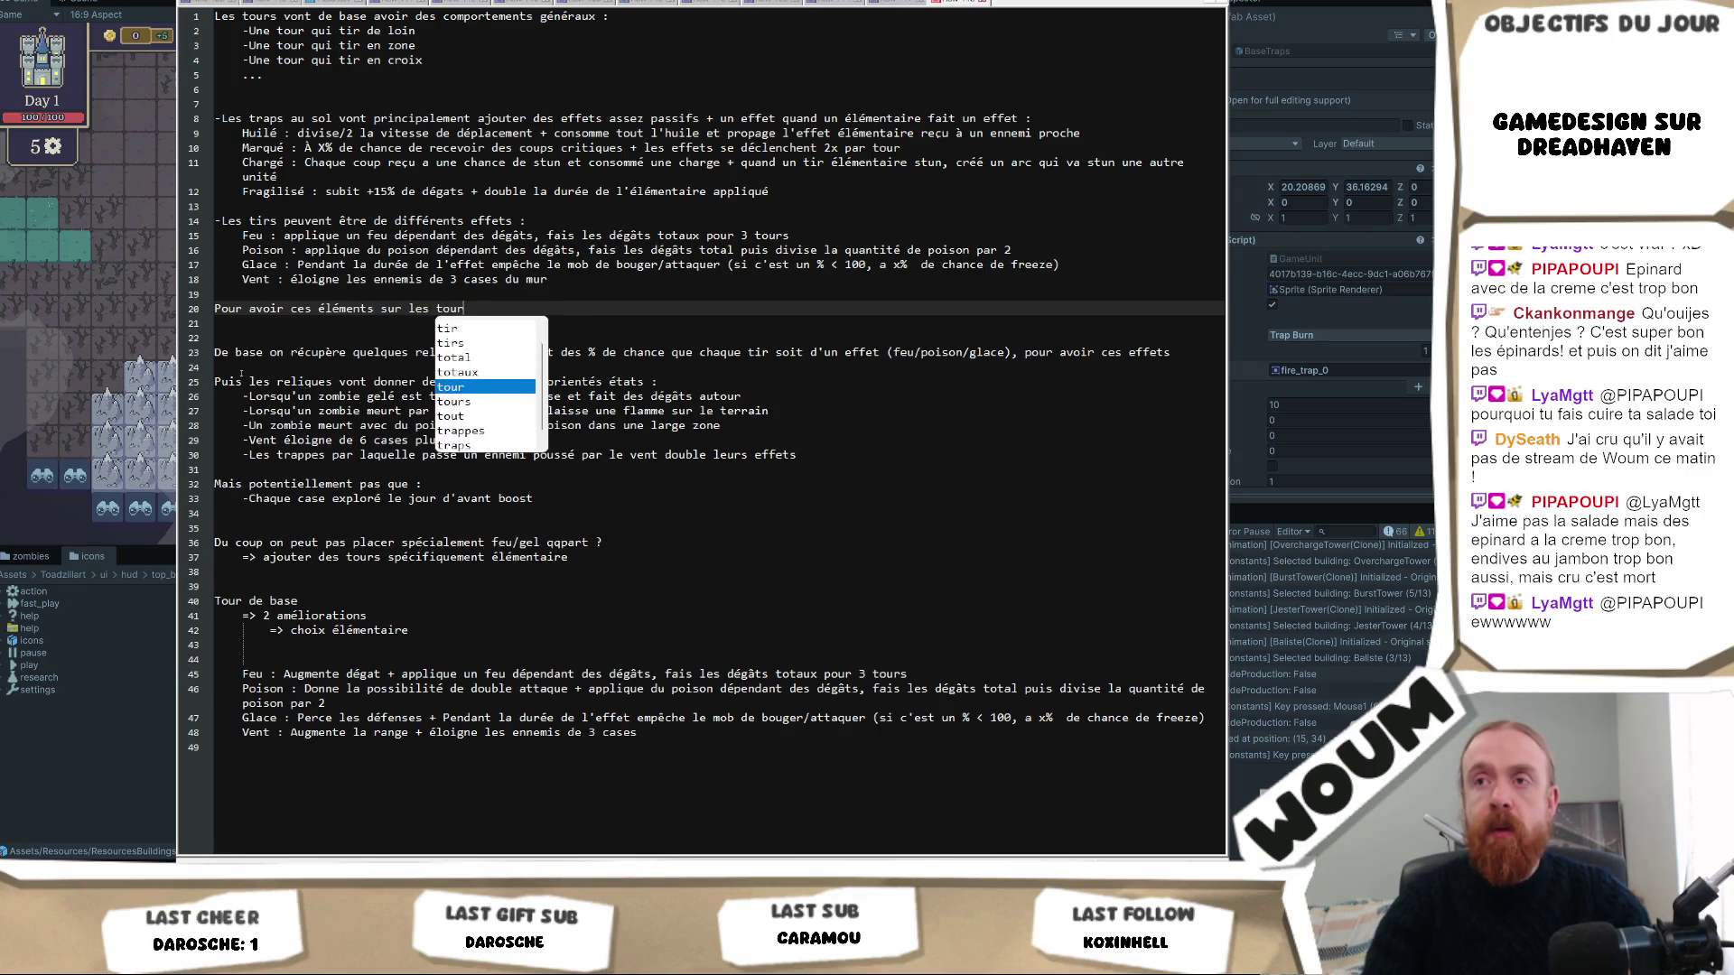
pyautogui.write('s, on aura les rel')
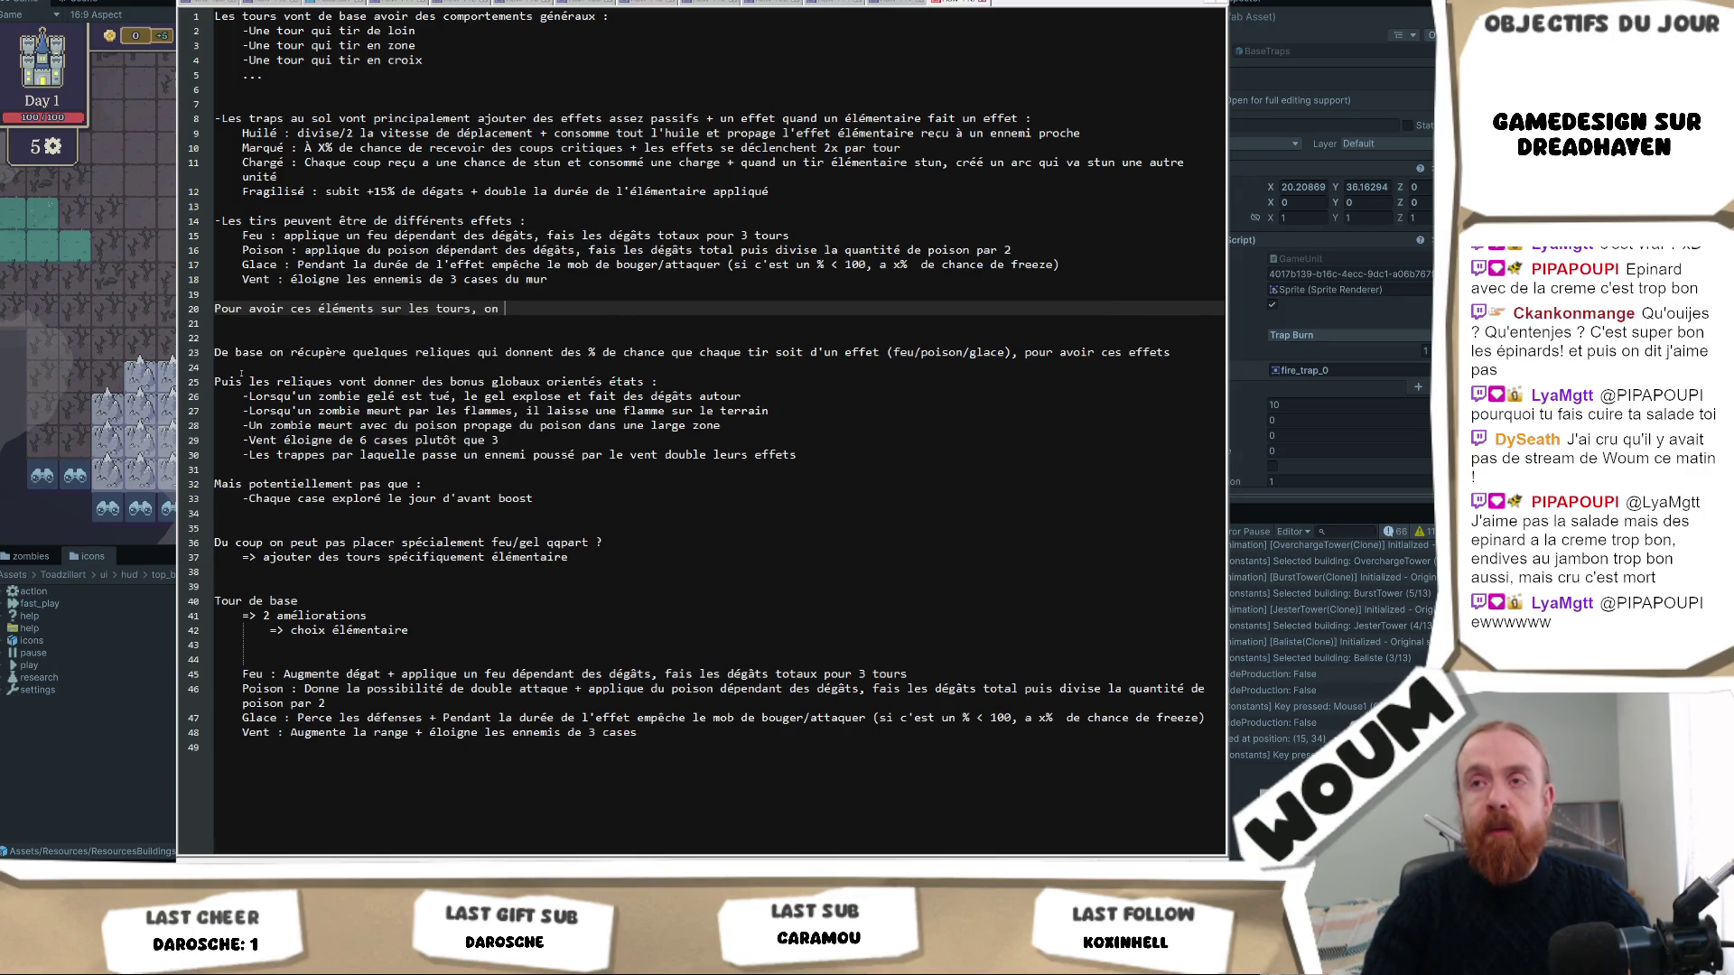
pyautogui.write('ique')
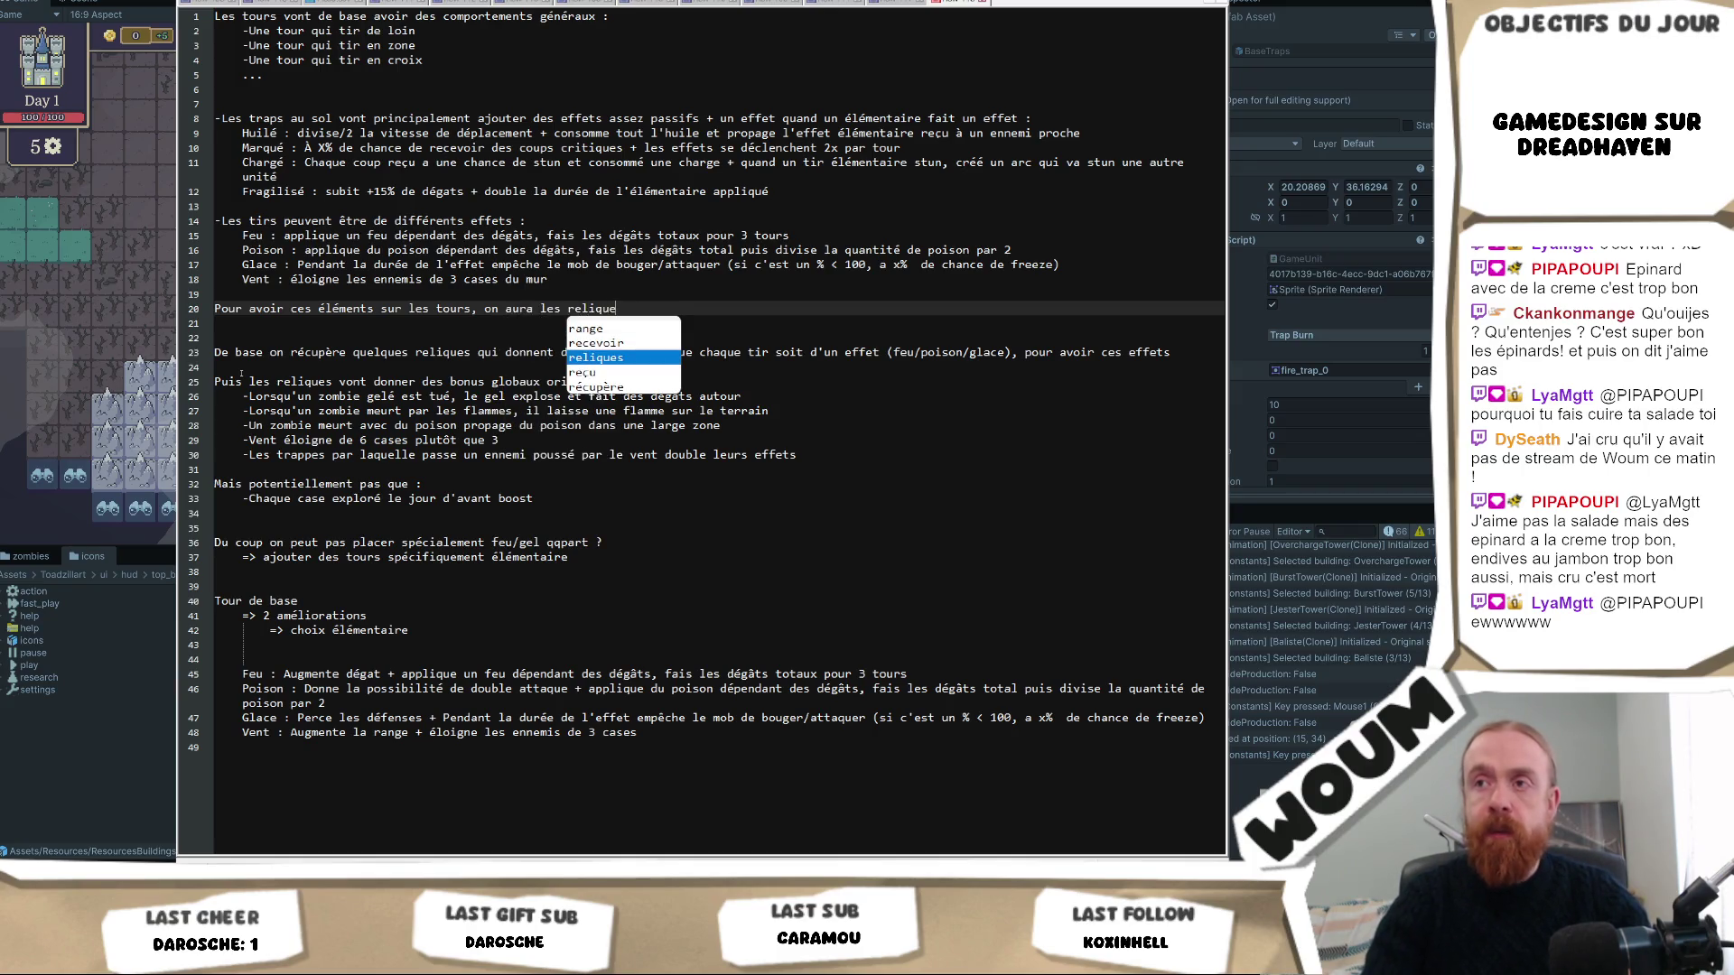
pyautogui.write('s qui vont')
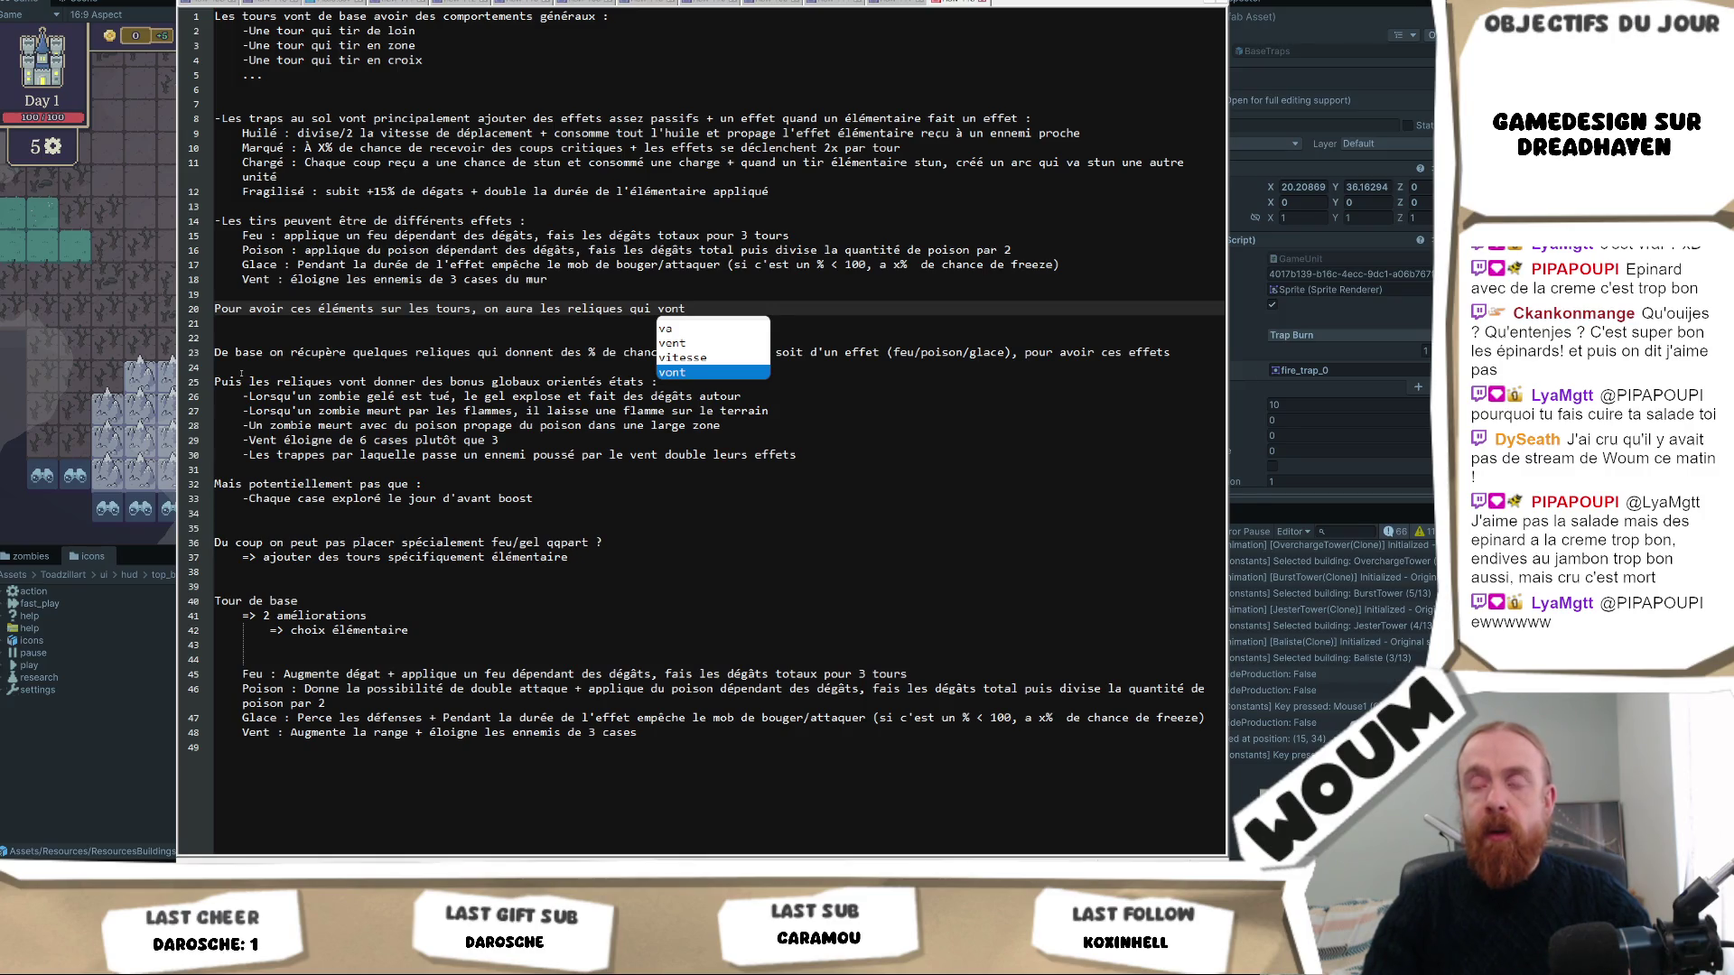
pyautogui.write(' permettre ')
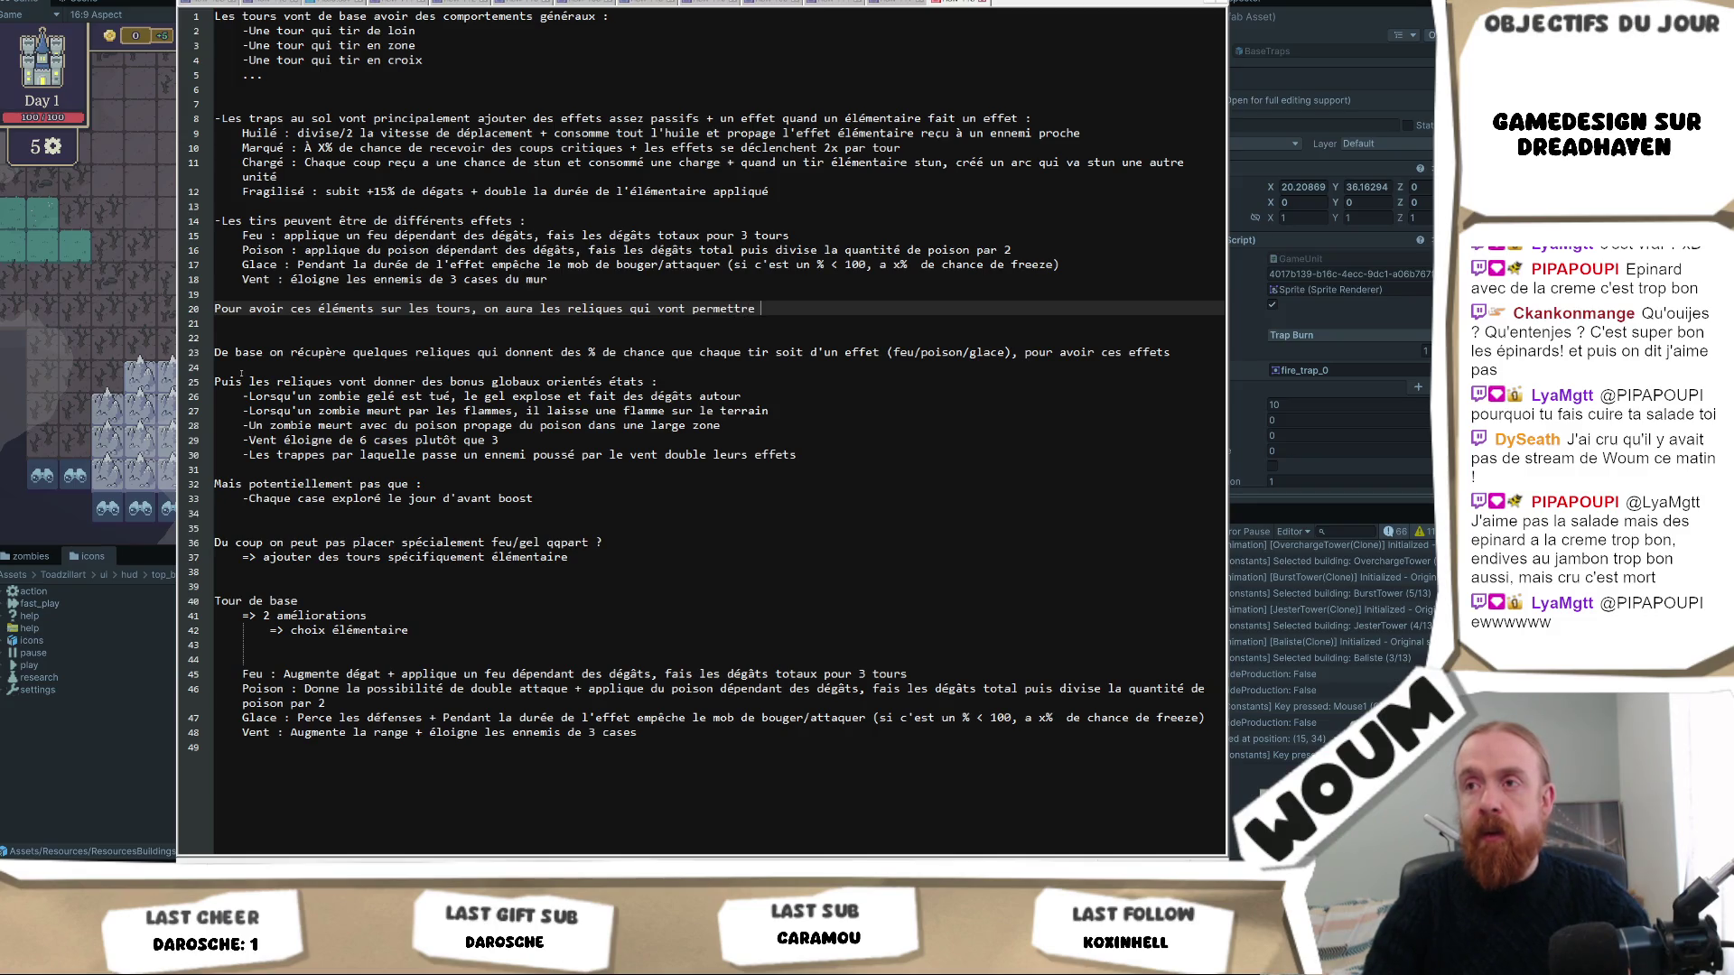
pyautogui.write('d')
pyautogui.press('BackSpace')
pyautogui.press('BackSpace')
pyautogui.press('BackSpace')
pyautogui.press('BackSpace')
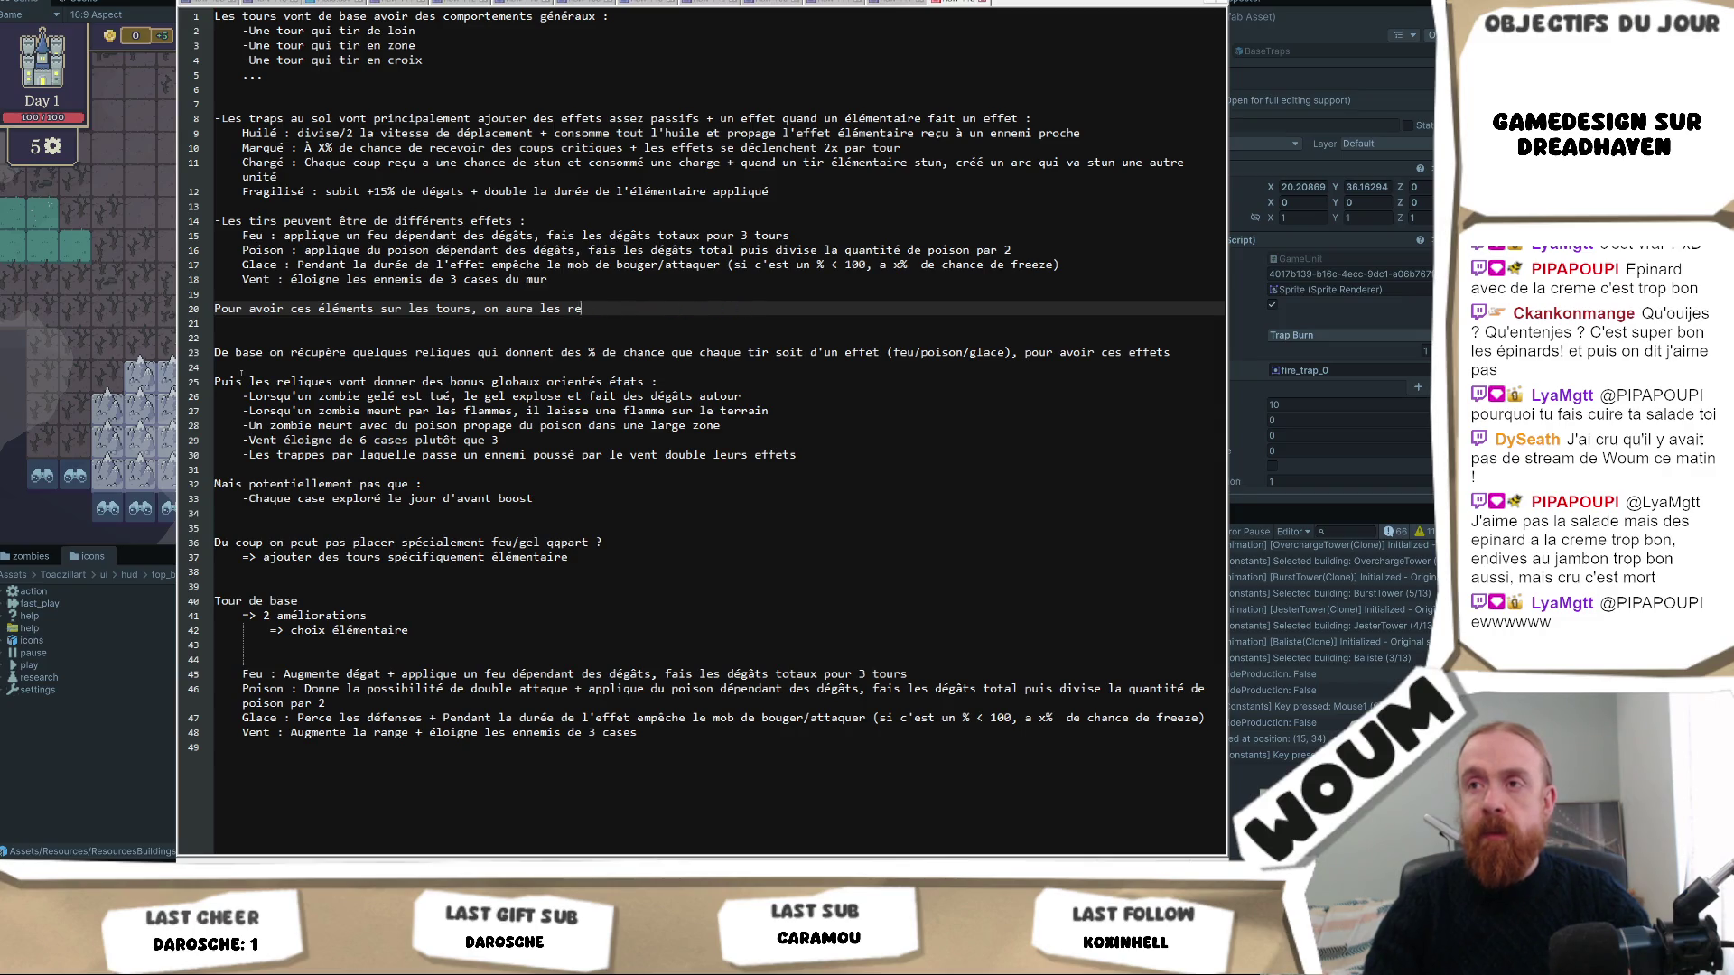
pyautogui.write('des reliques ')
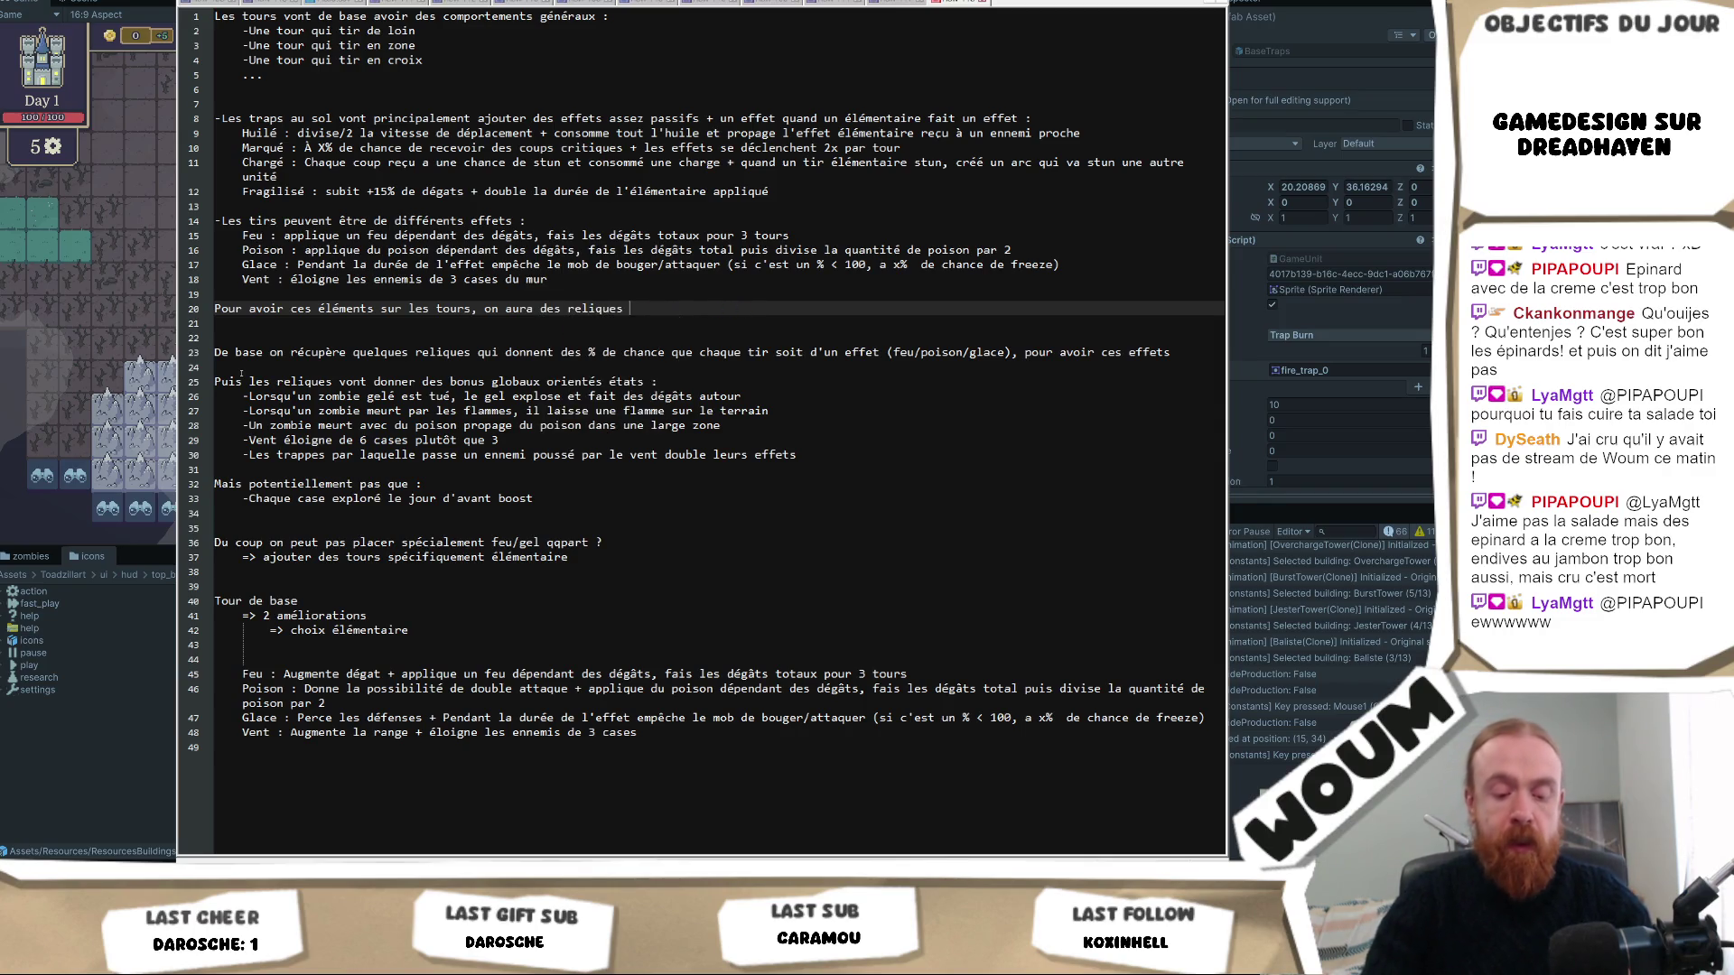
pyautogui.write('de bases qui vont ')
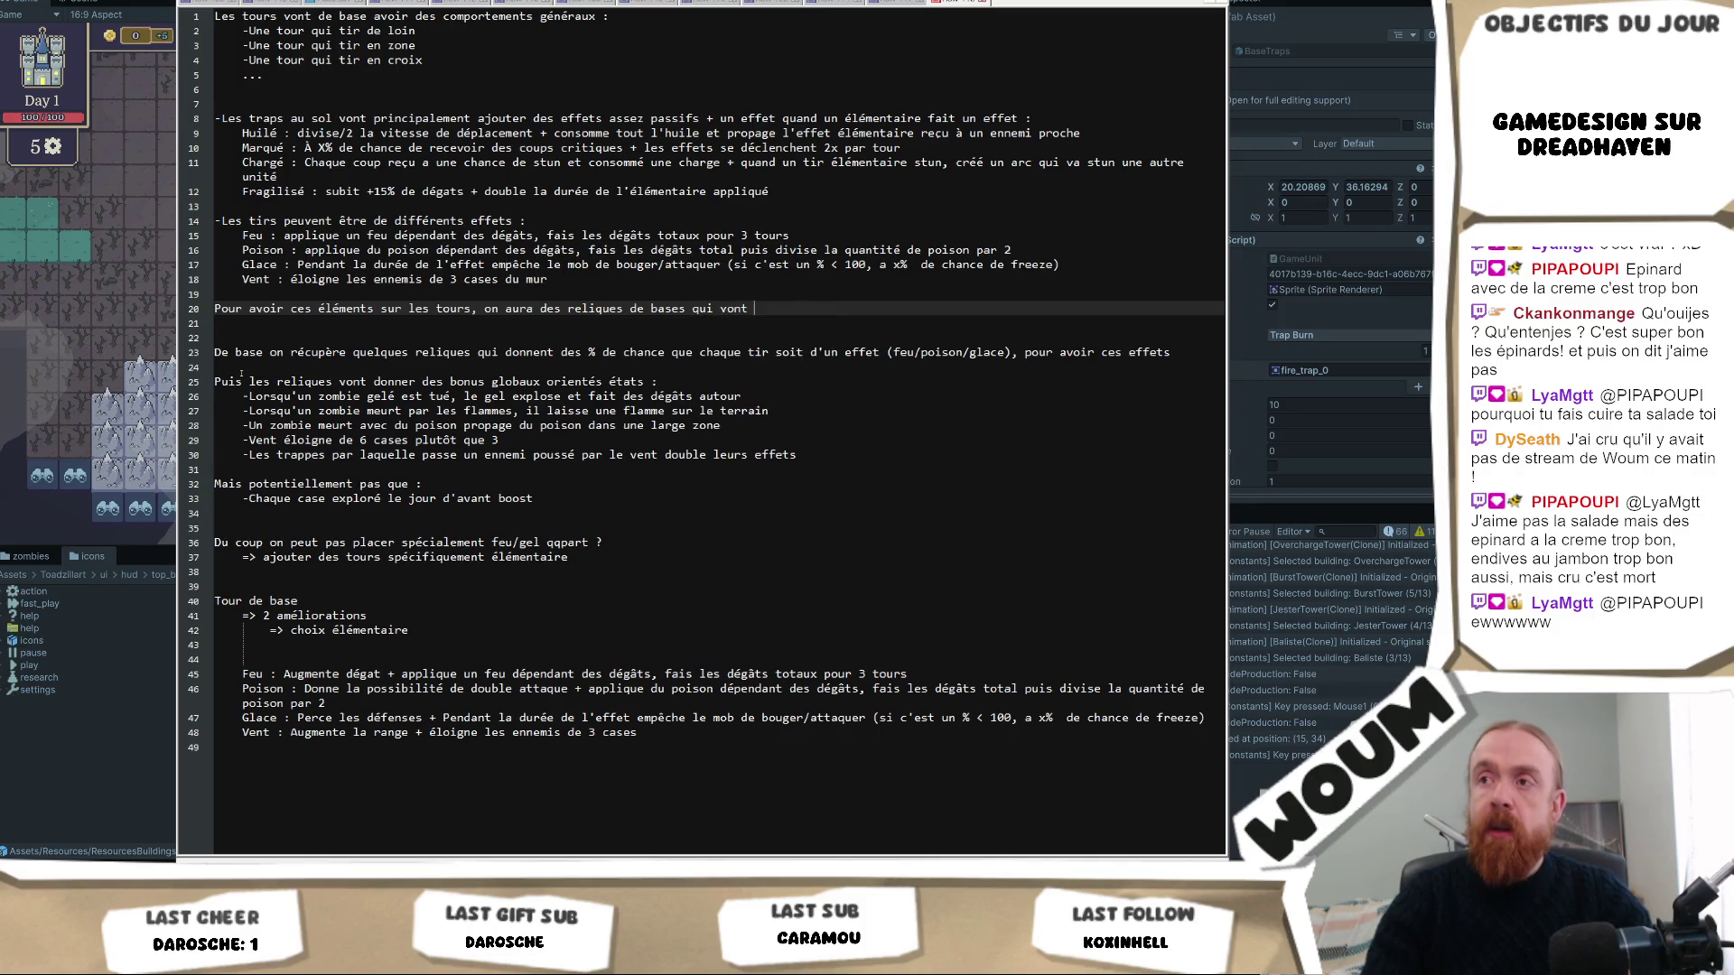
pyautogui.write("permettre d'am")
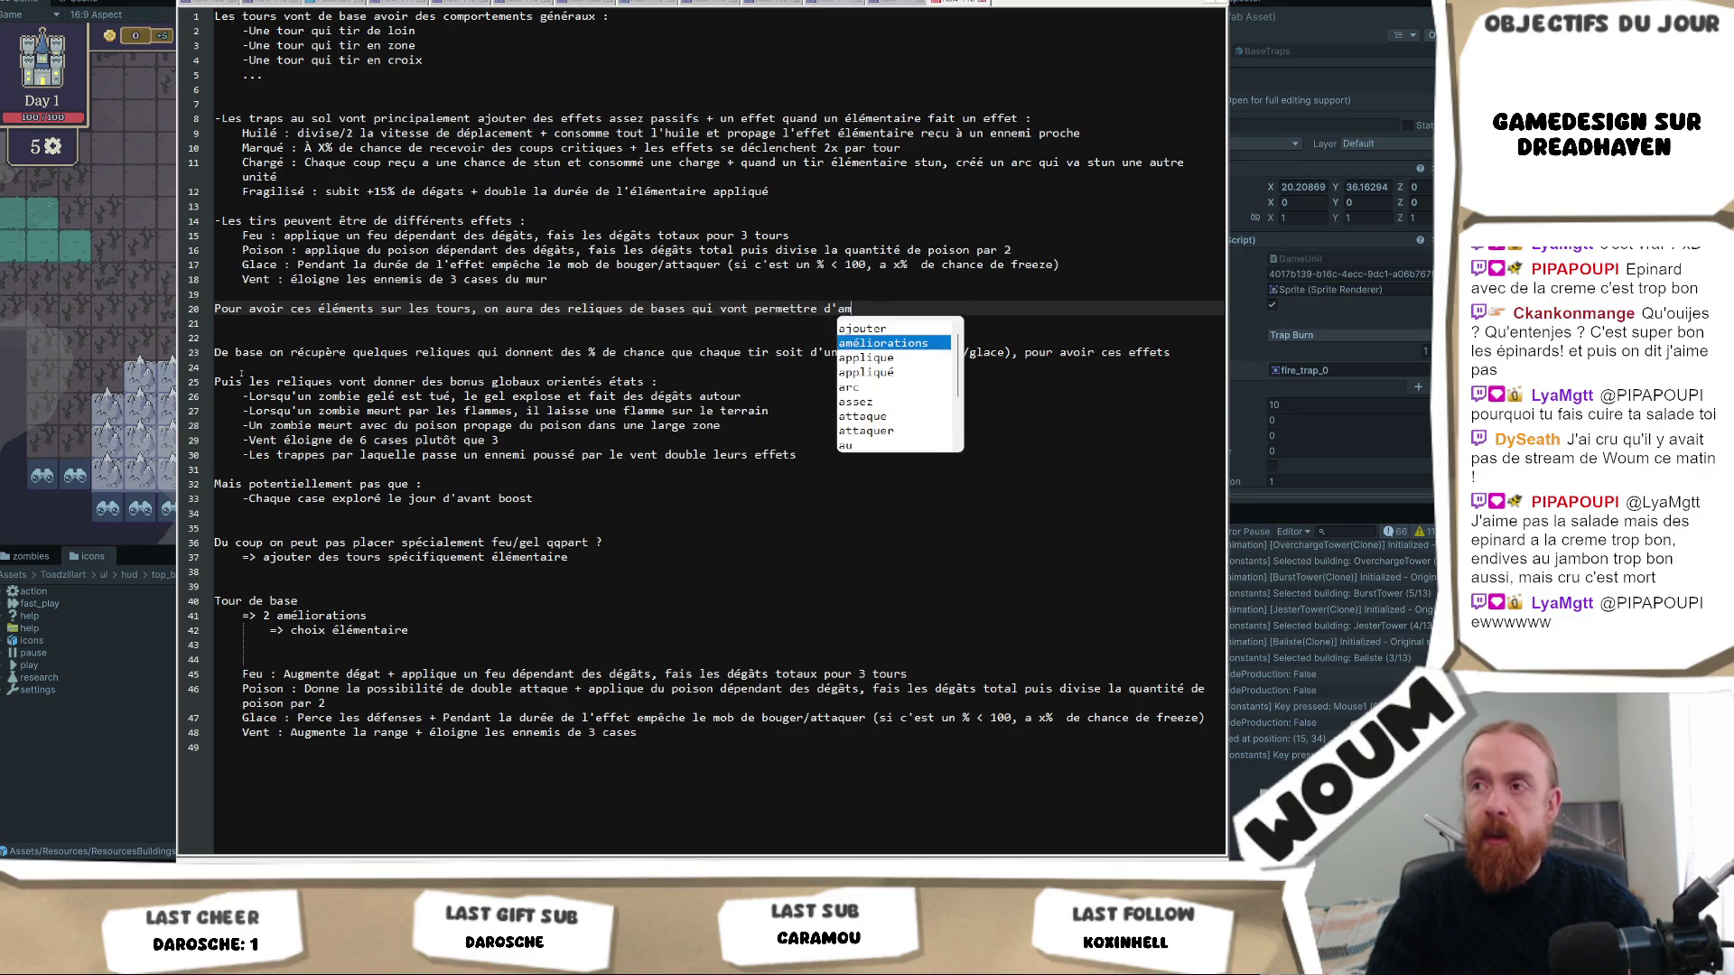
pyautogui.write('éliorer ')
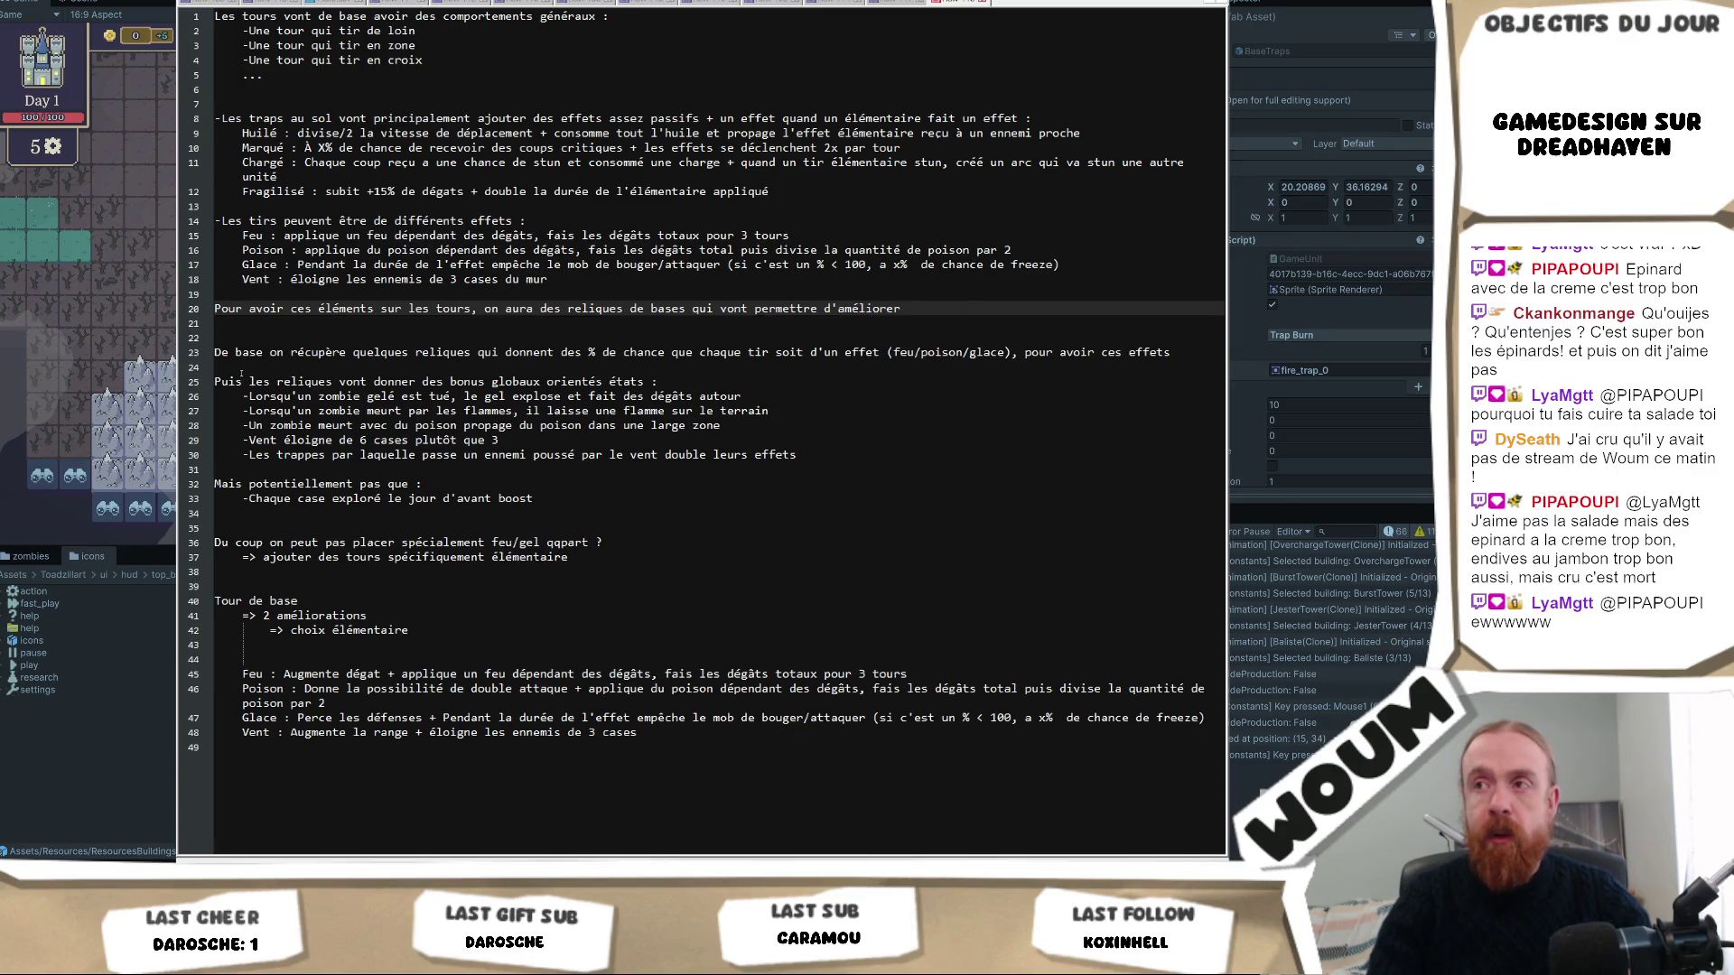
pyautogui.write('en')
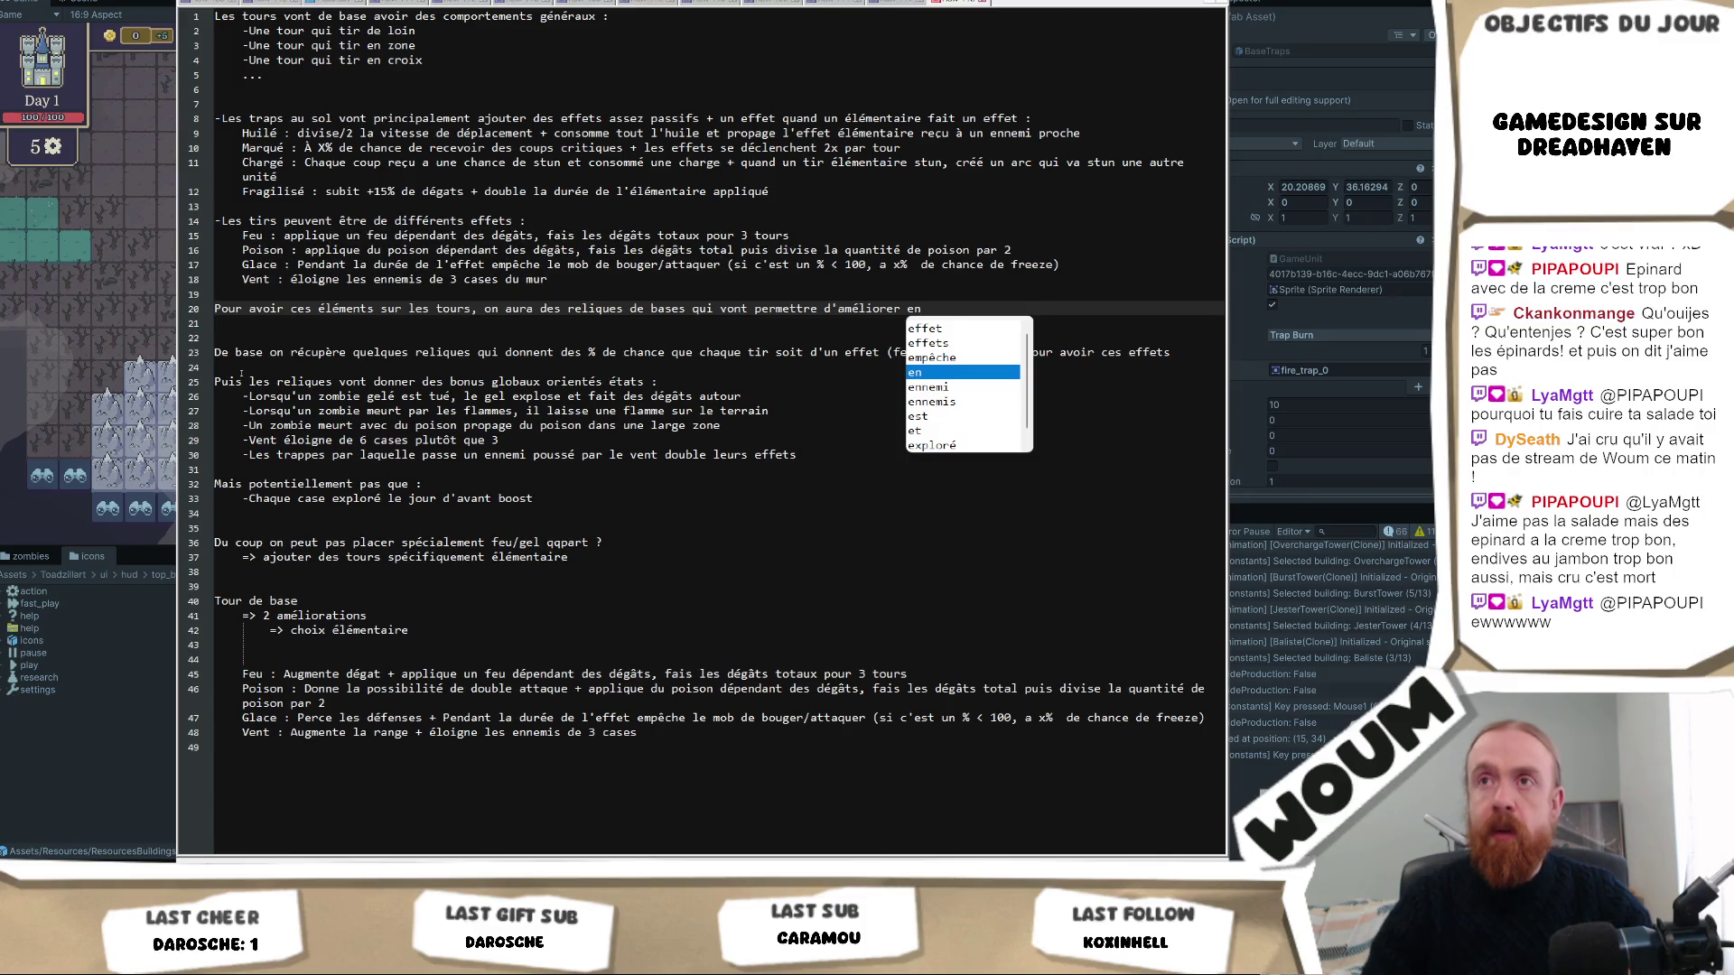
# Add '+ 2 évolutions qui vont appuyer sur un des comportements' with the delay/damage example below the tower list.
pyautogui.click(396, 80)
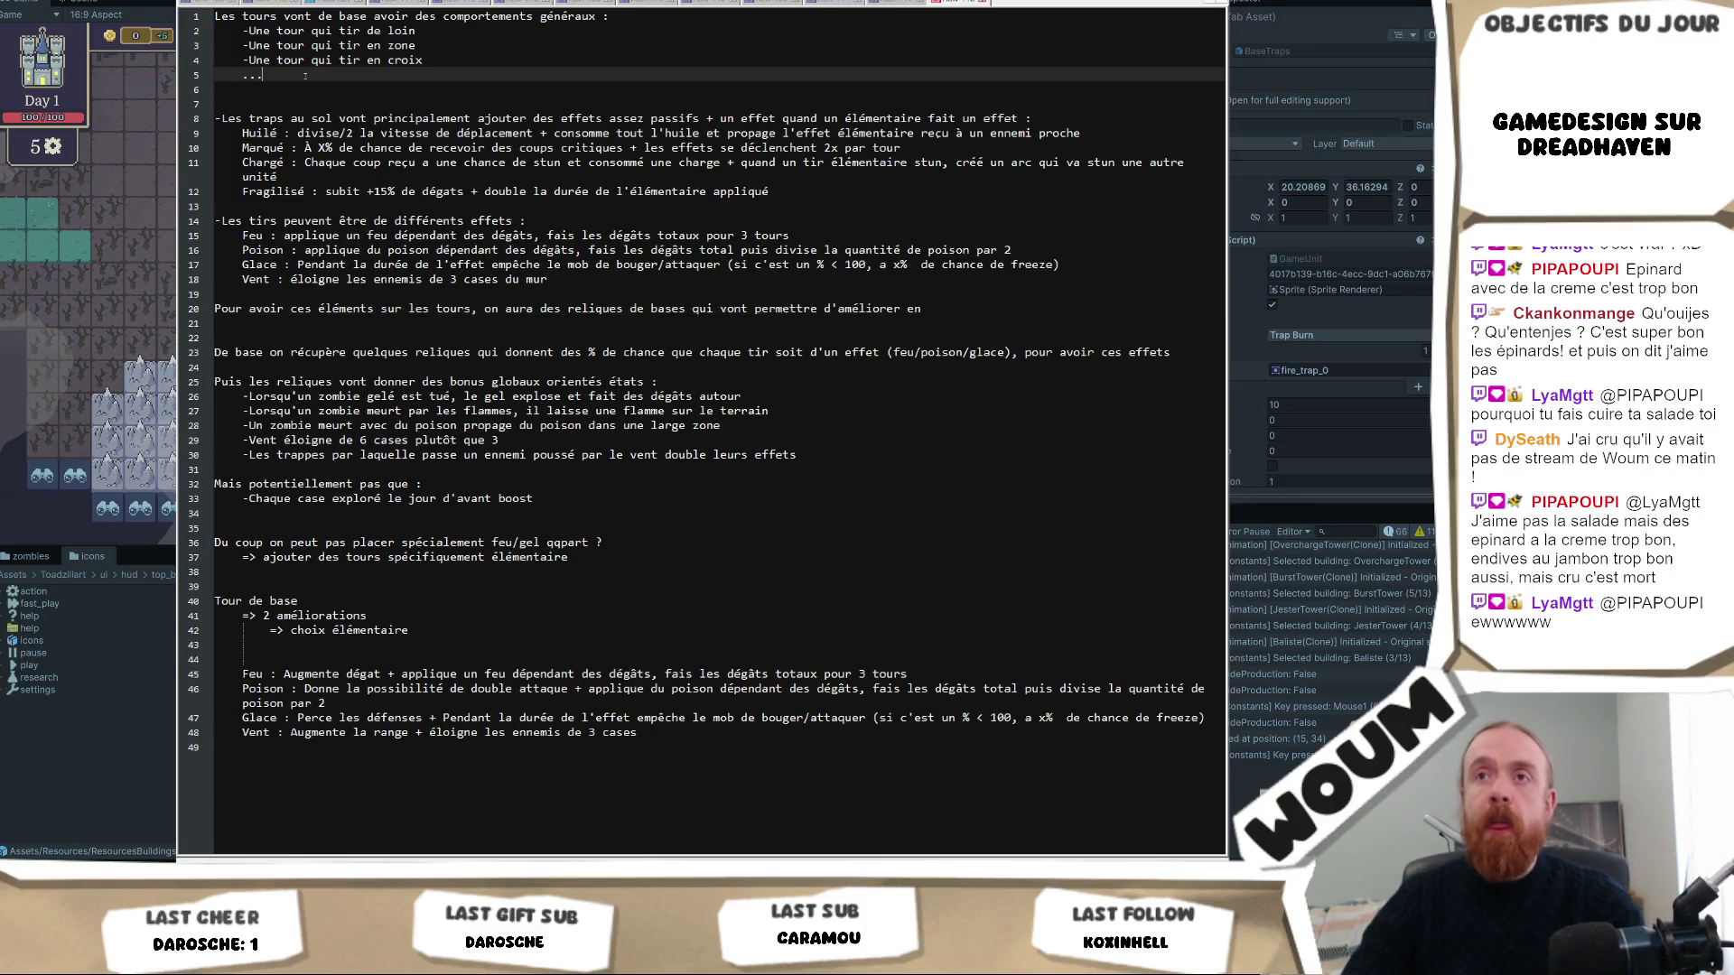
pyautogui.press('Return')
pyautogui.write('+ ')
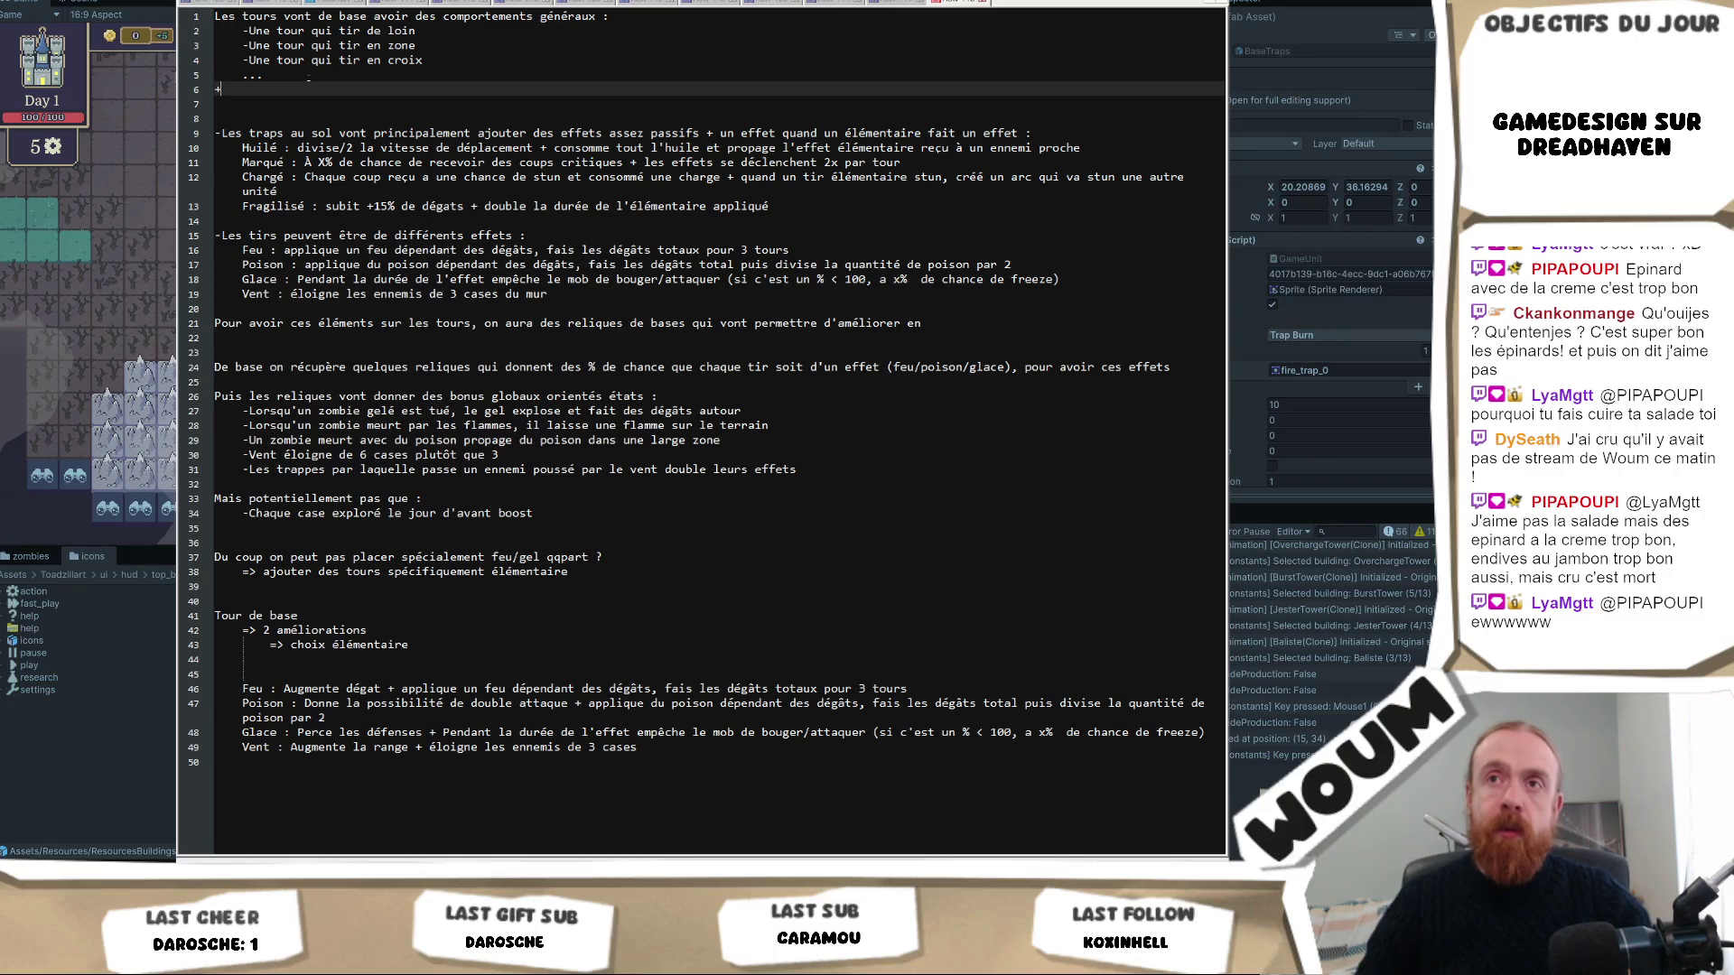
pyautogui.write('2 év')
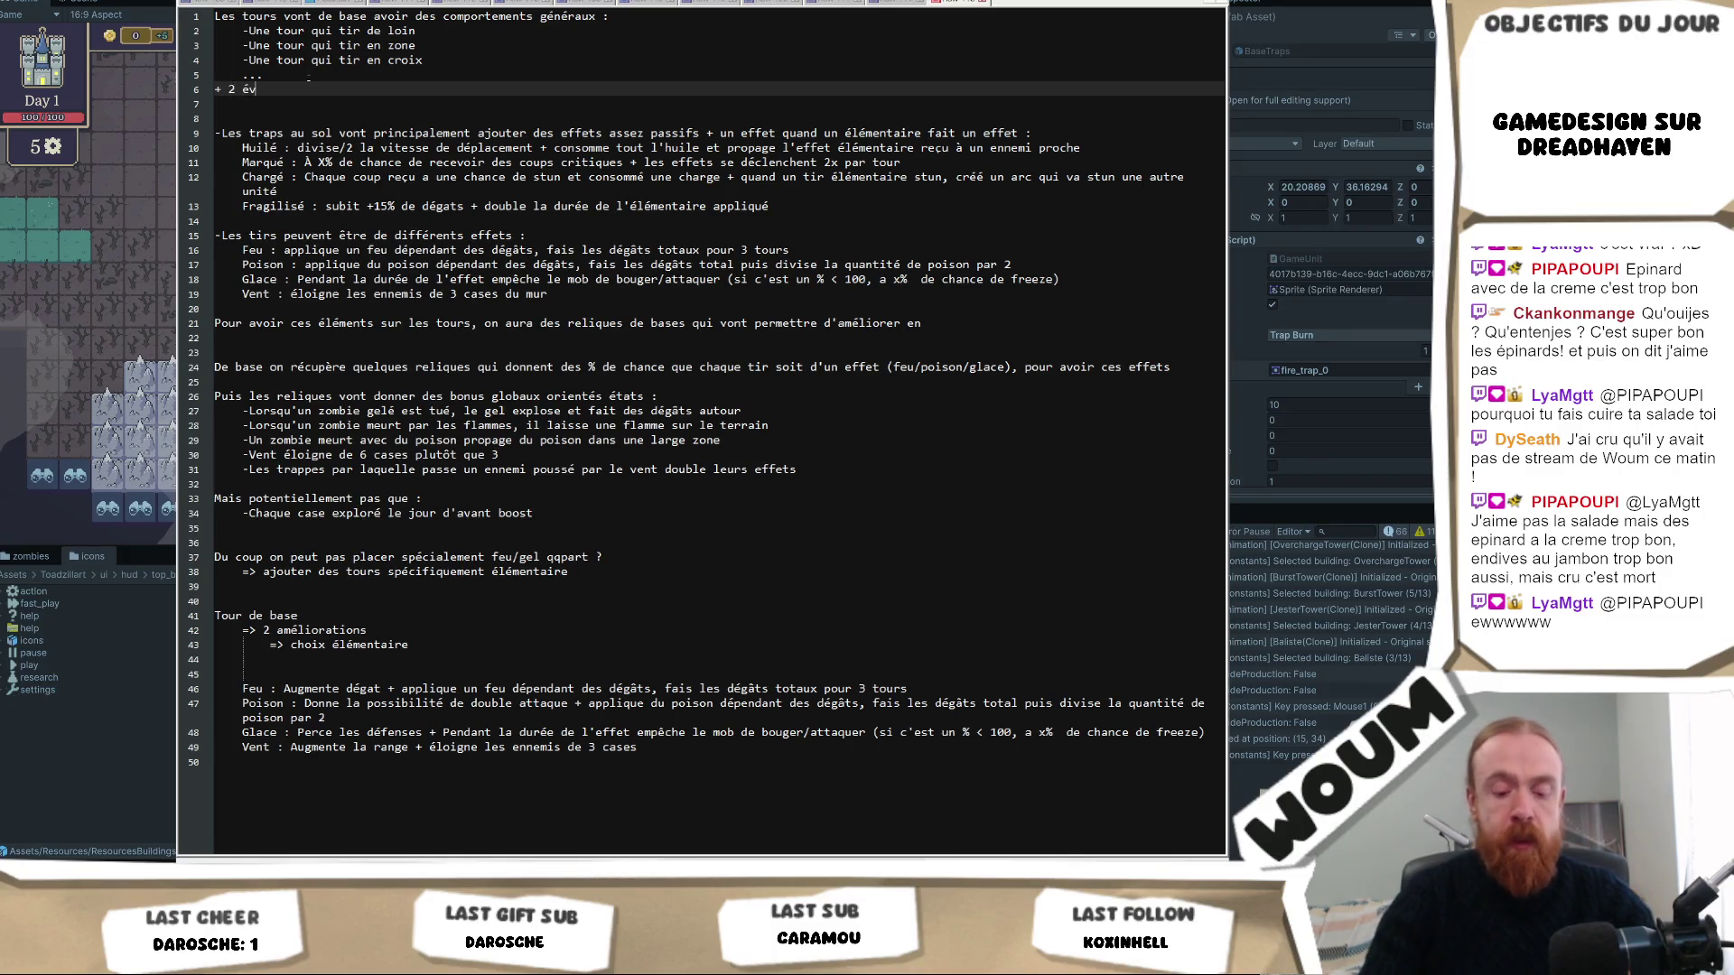
pyautogui.write('olutions')
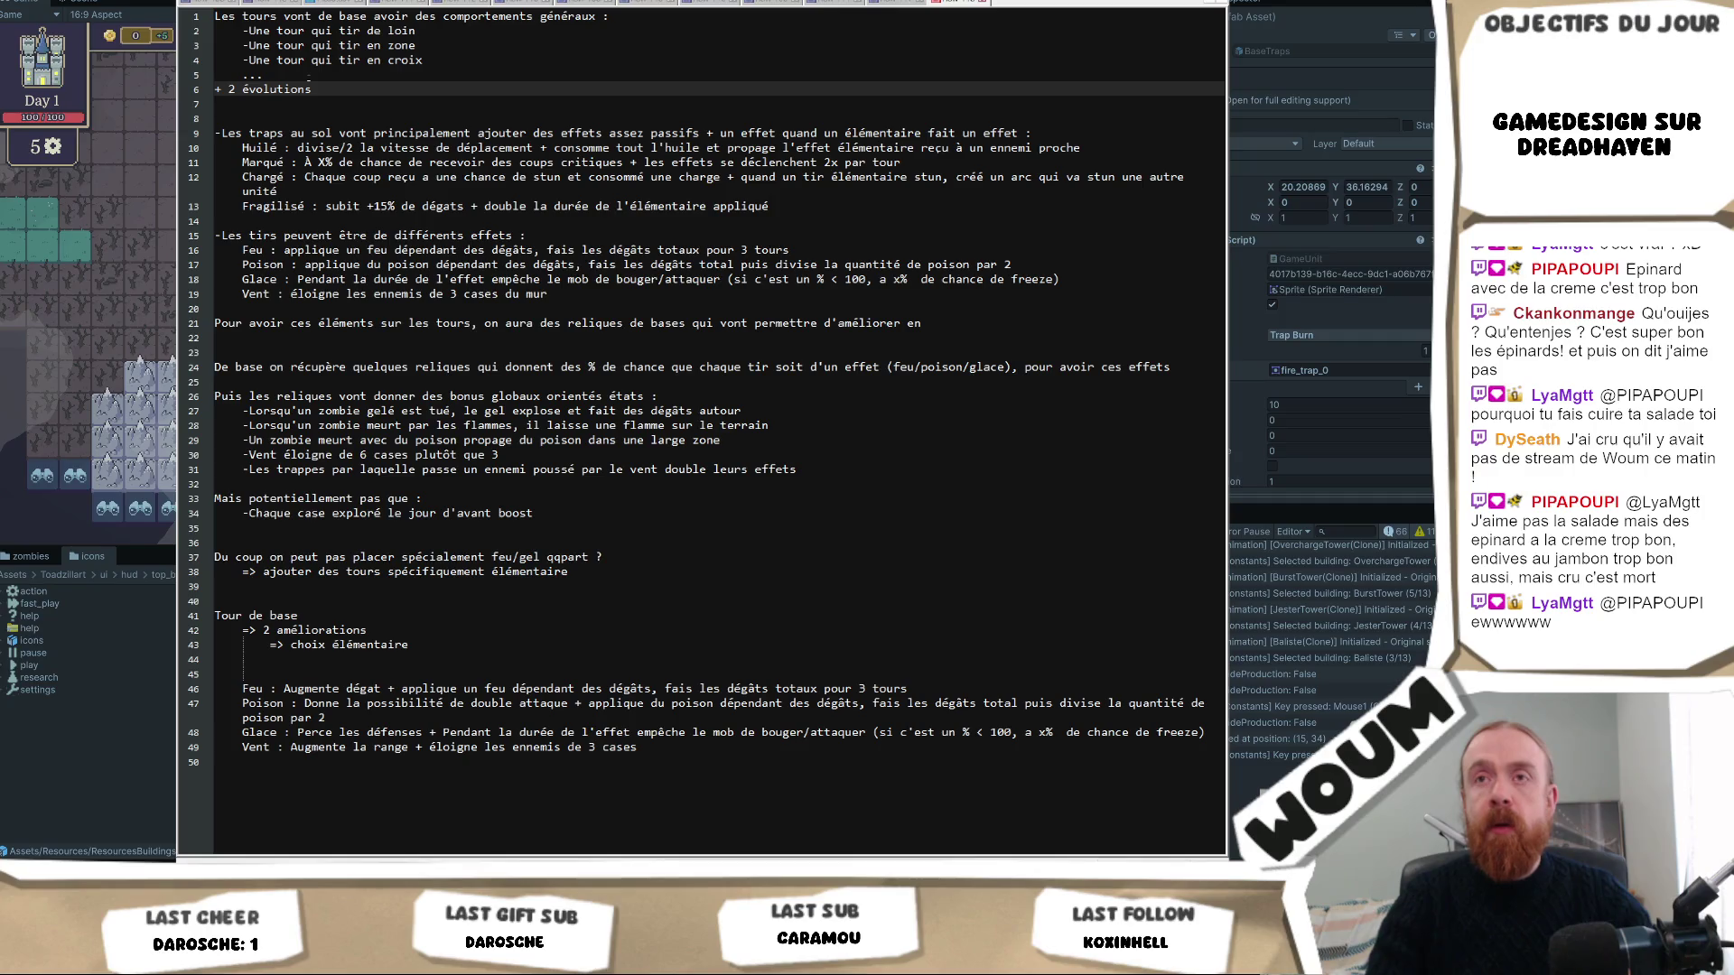
pyautogui.write(' qui vont appu')
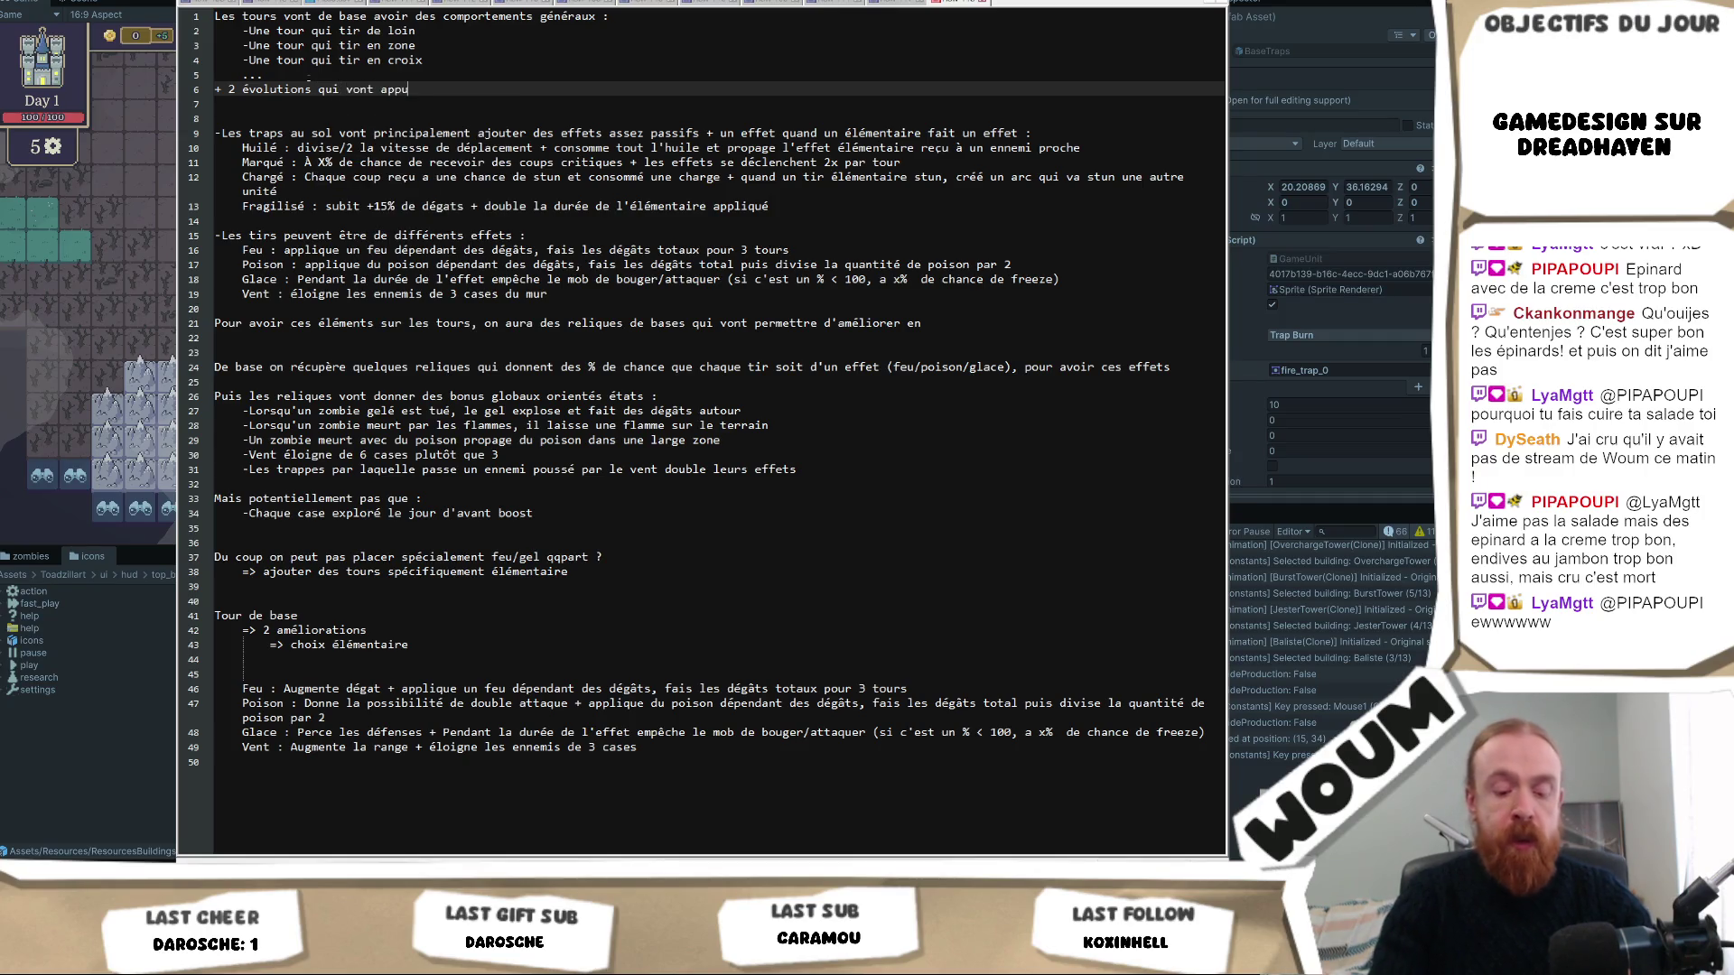
pyautogui.write('yer sur ')
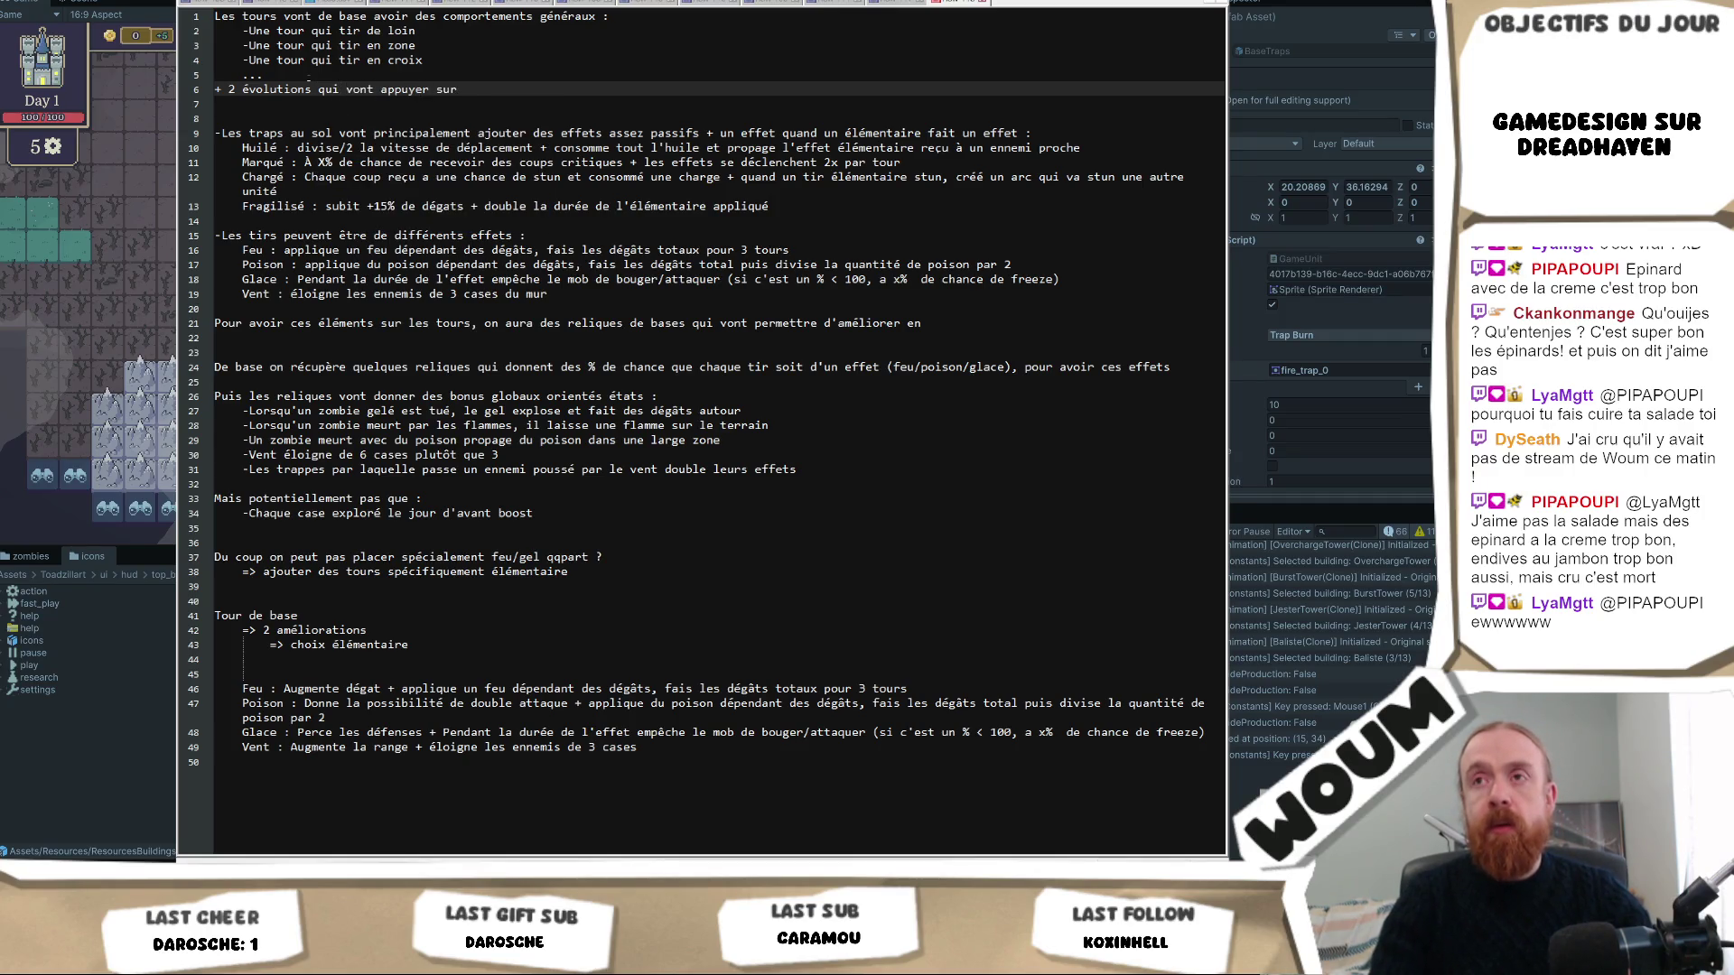
pyautogui.write('un')
pyautogui.write(' des comporteme')
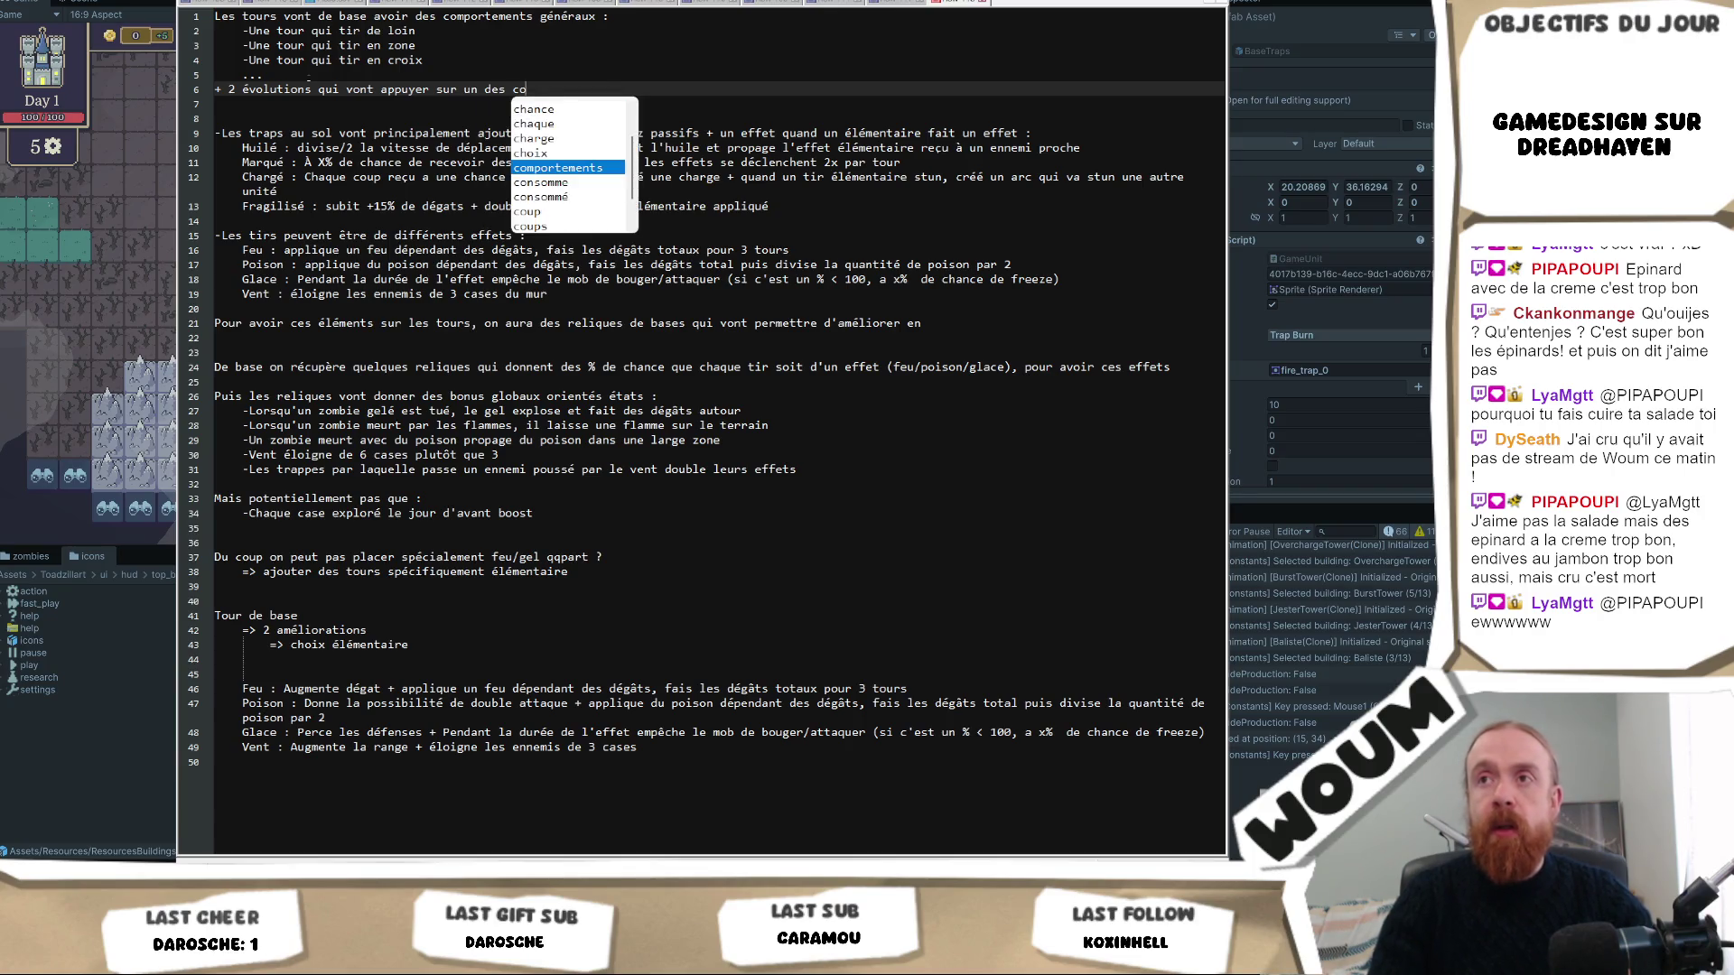
pyautogui.press('Return')
pyautogui.write('(')
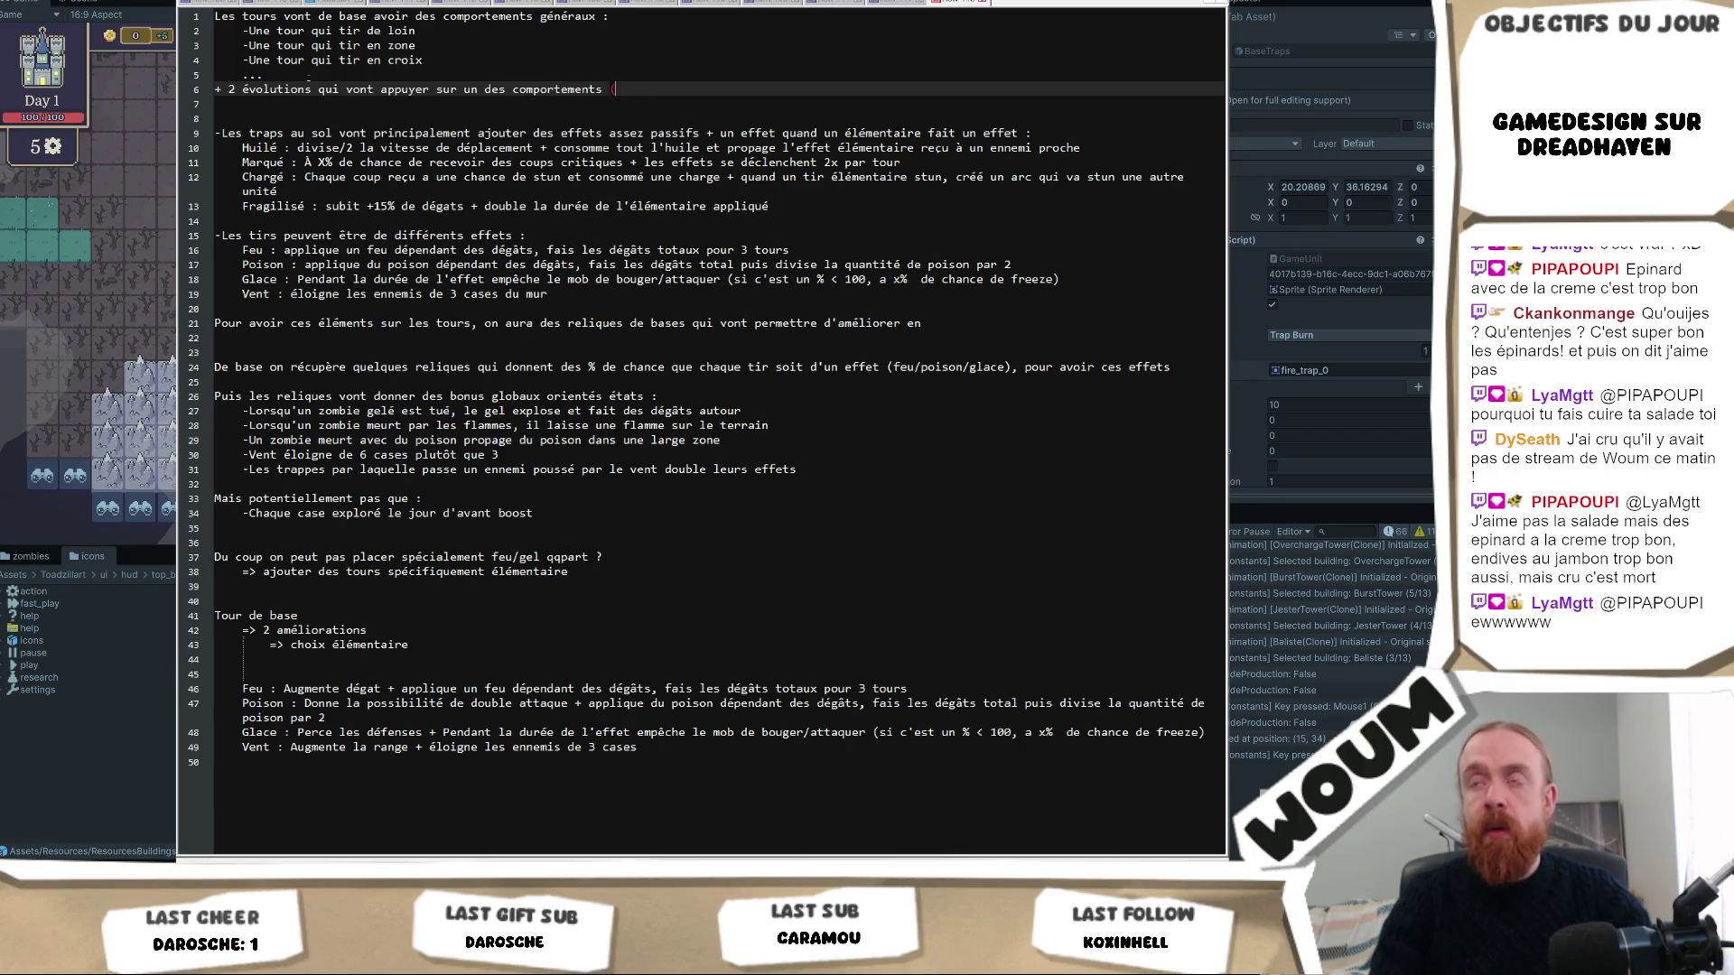
pyautogui.write('si el')
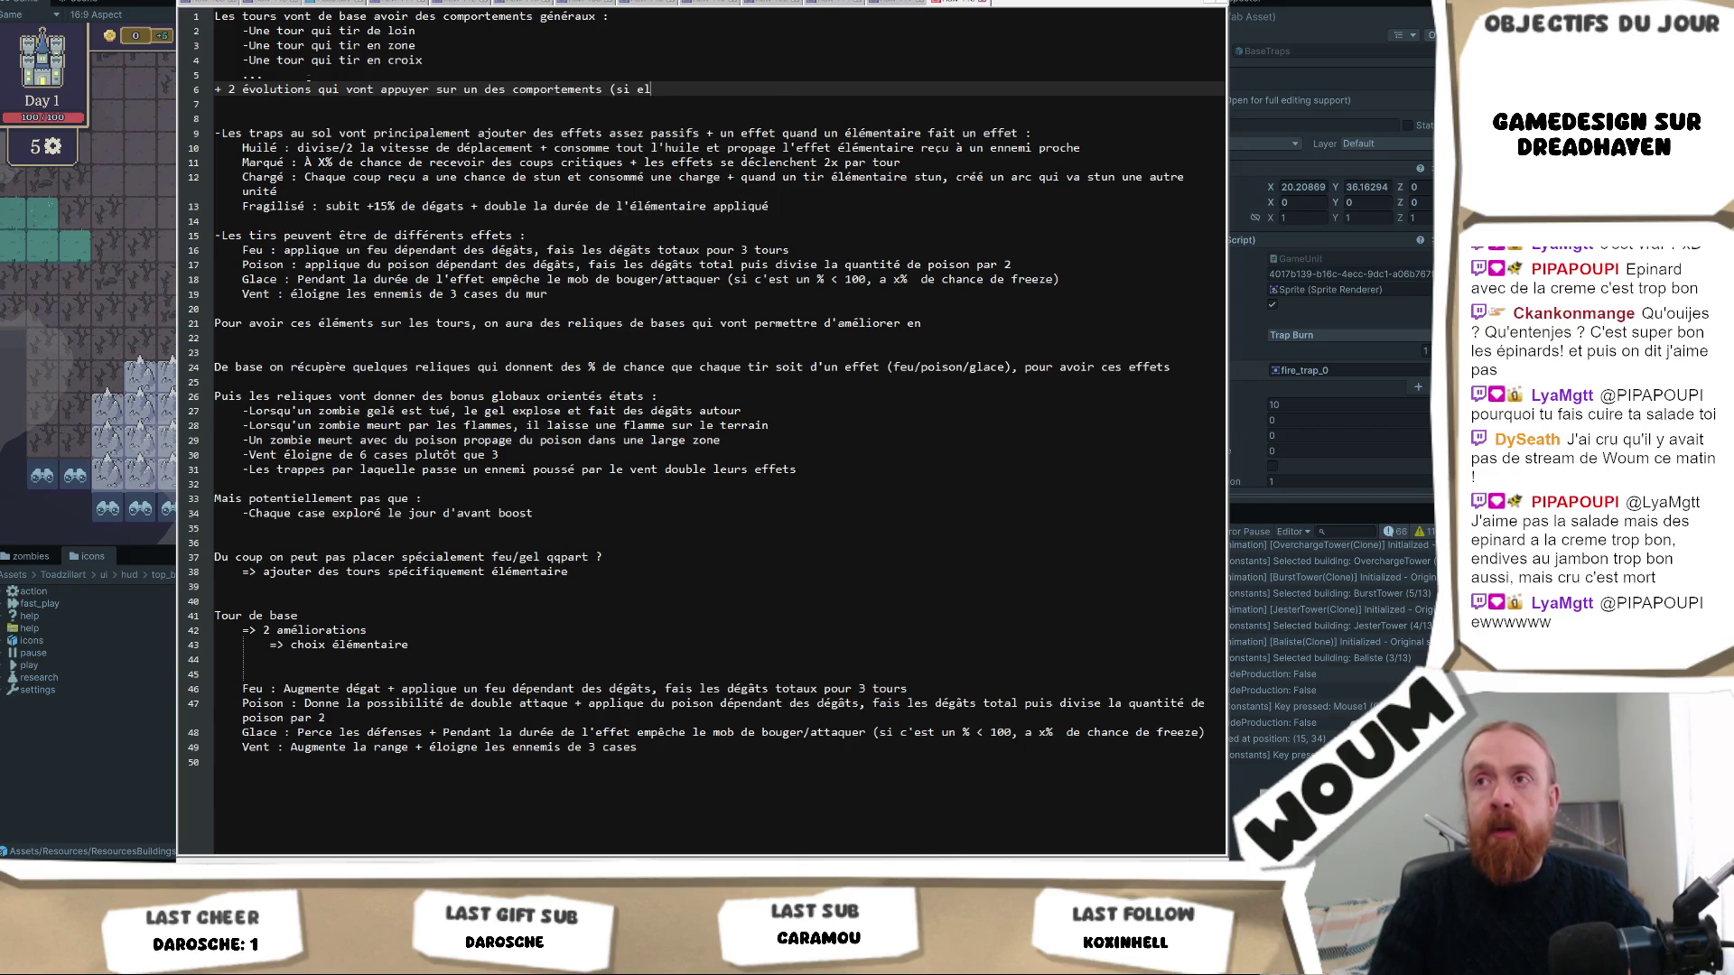
pyautogui.write('le a du délai, ré')
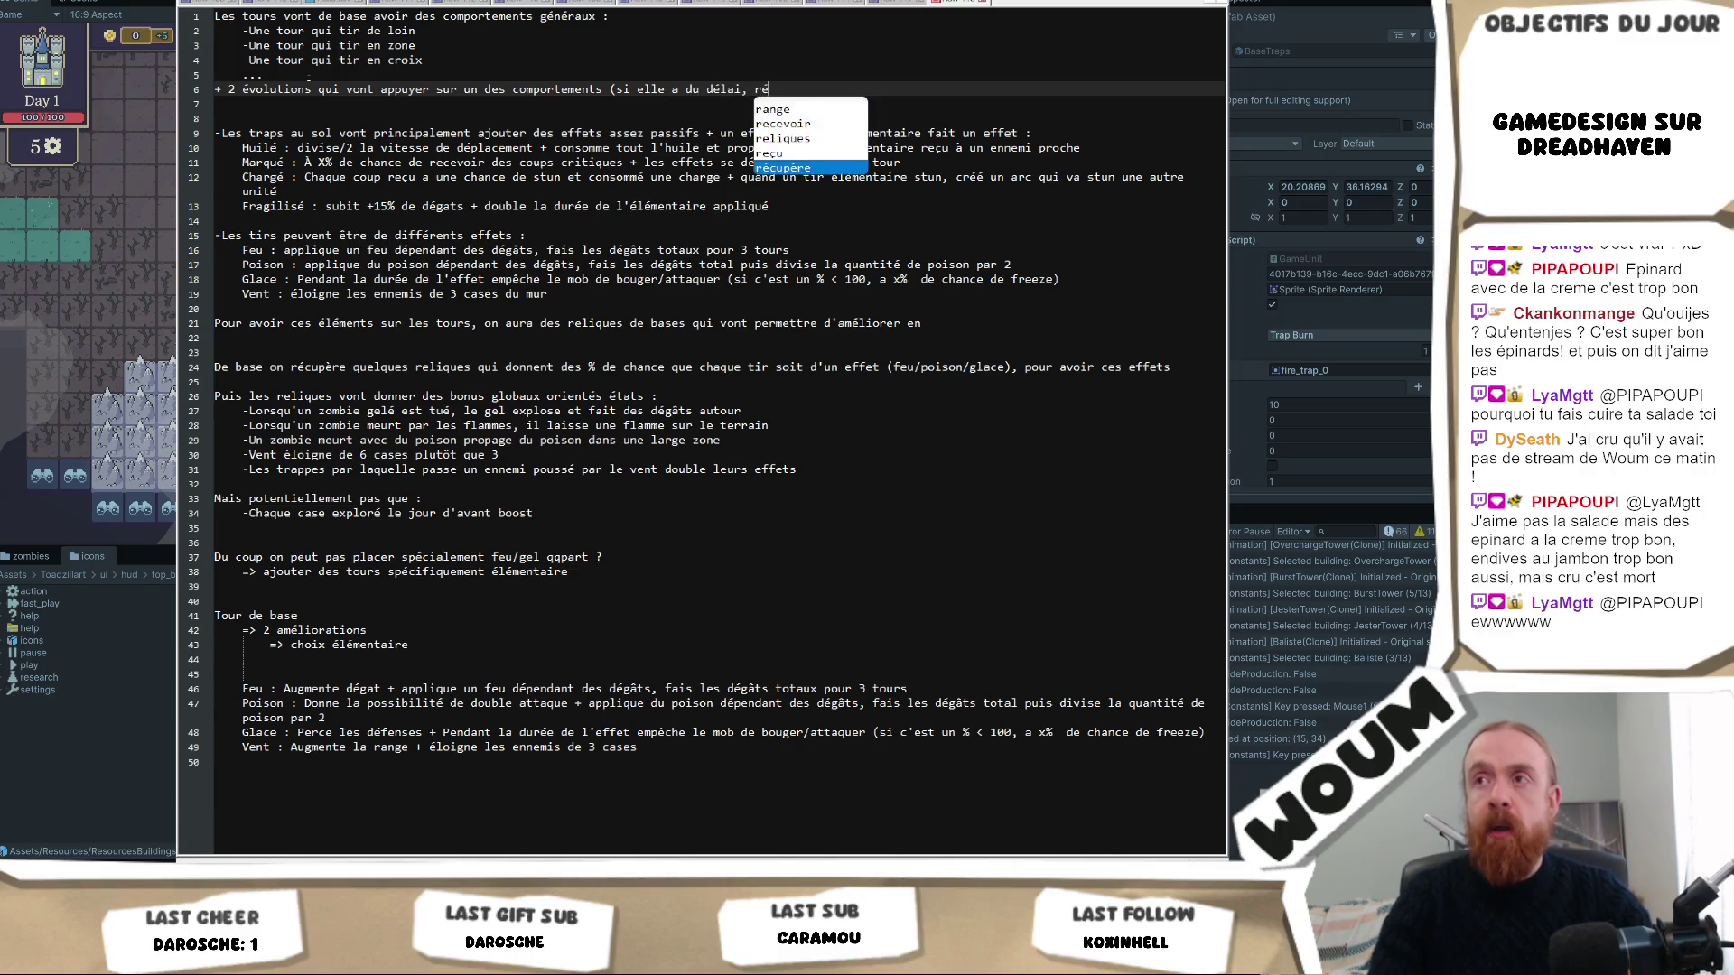
pyautogui.write('duire le délai, ou')
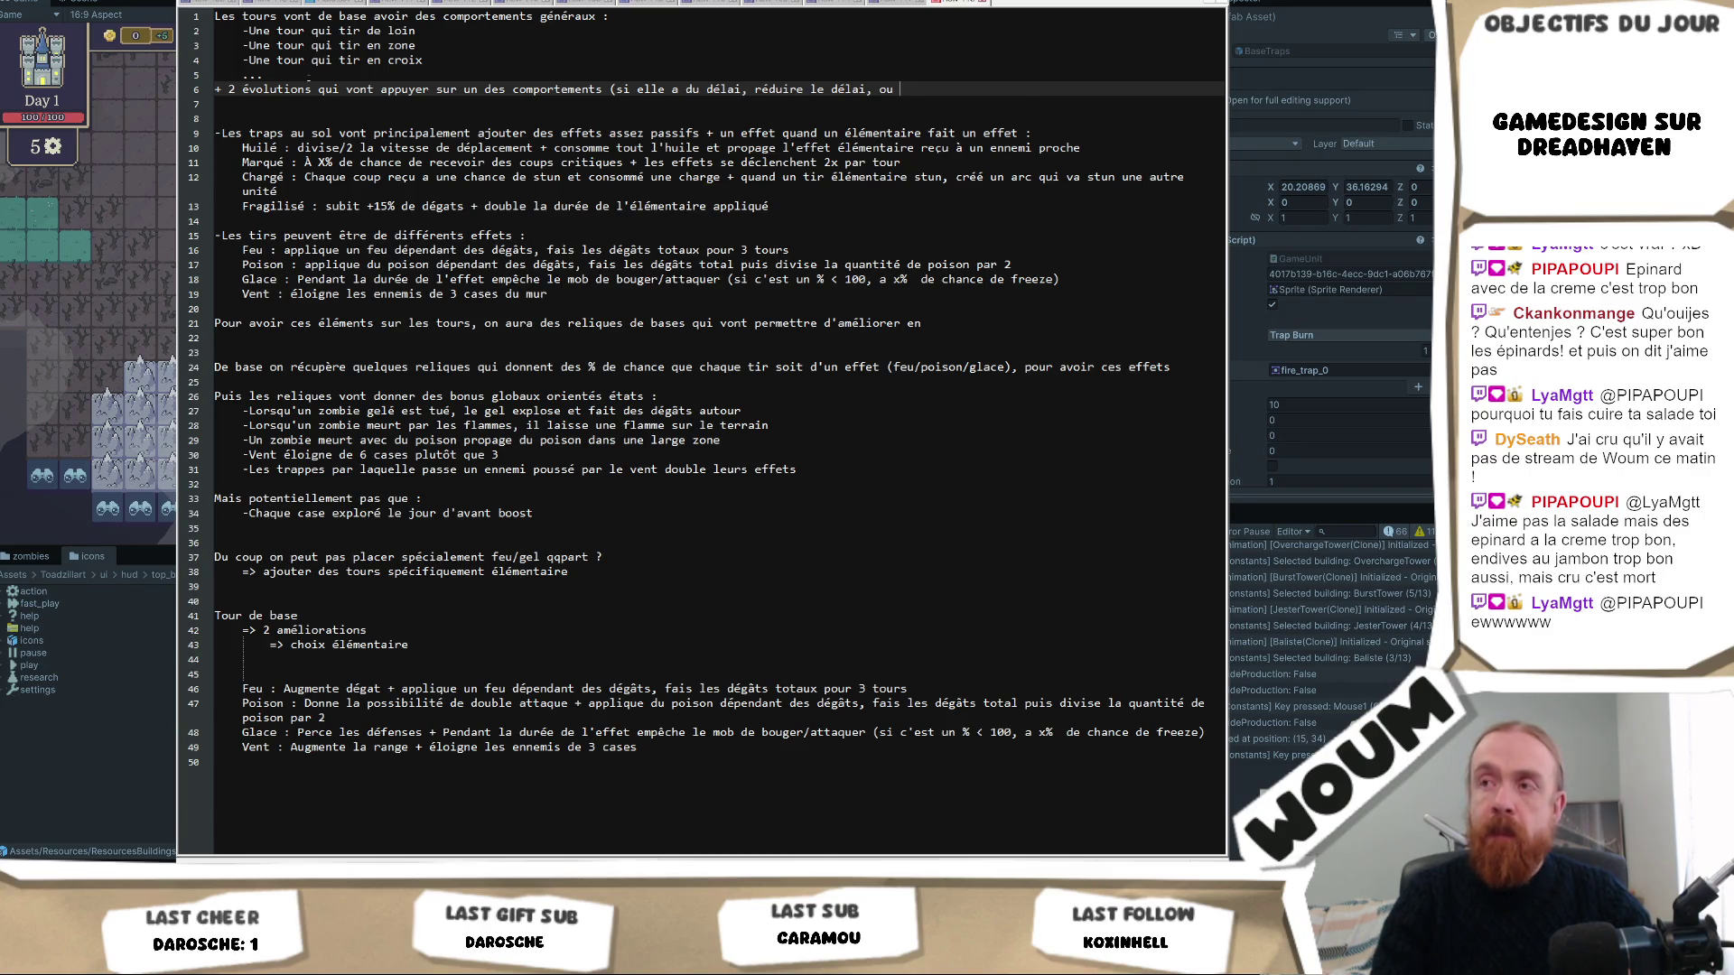
pyautogui.write('avoir encore + de')
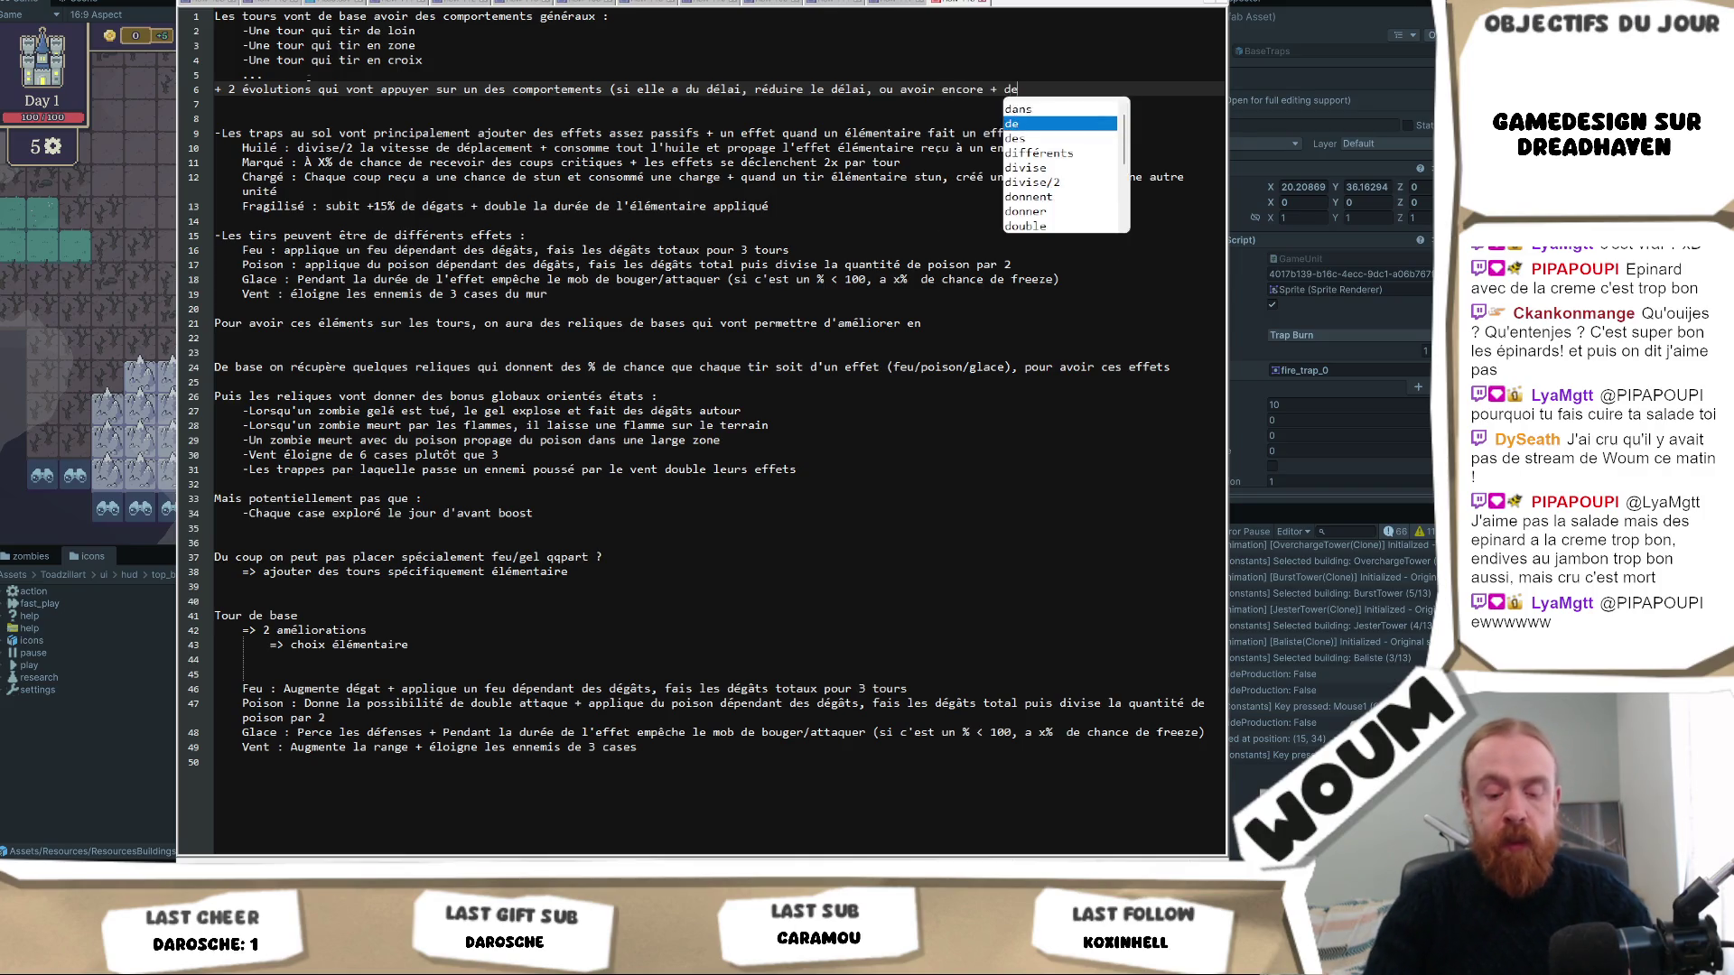
pyautogui.write(' délai et faire +')
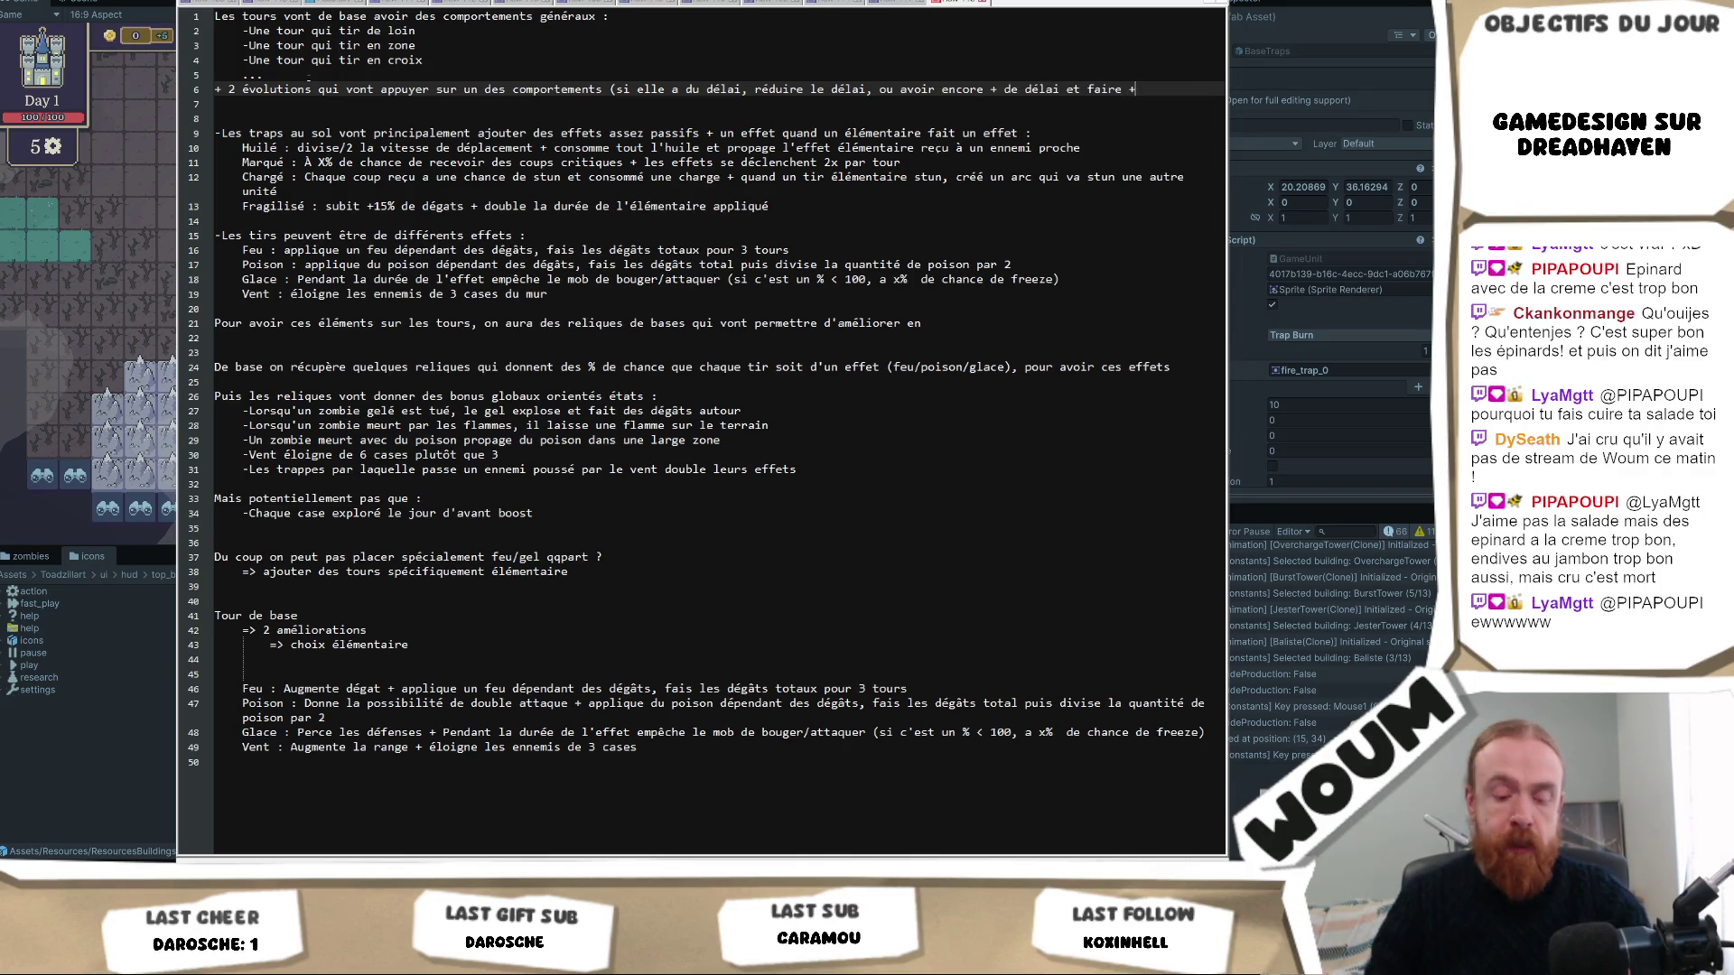
pyautogui.write(' mal )')
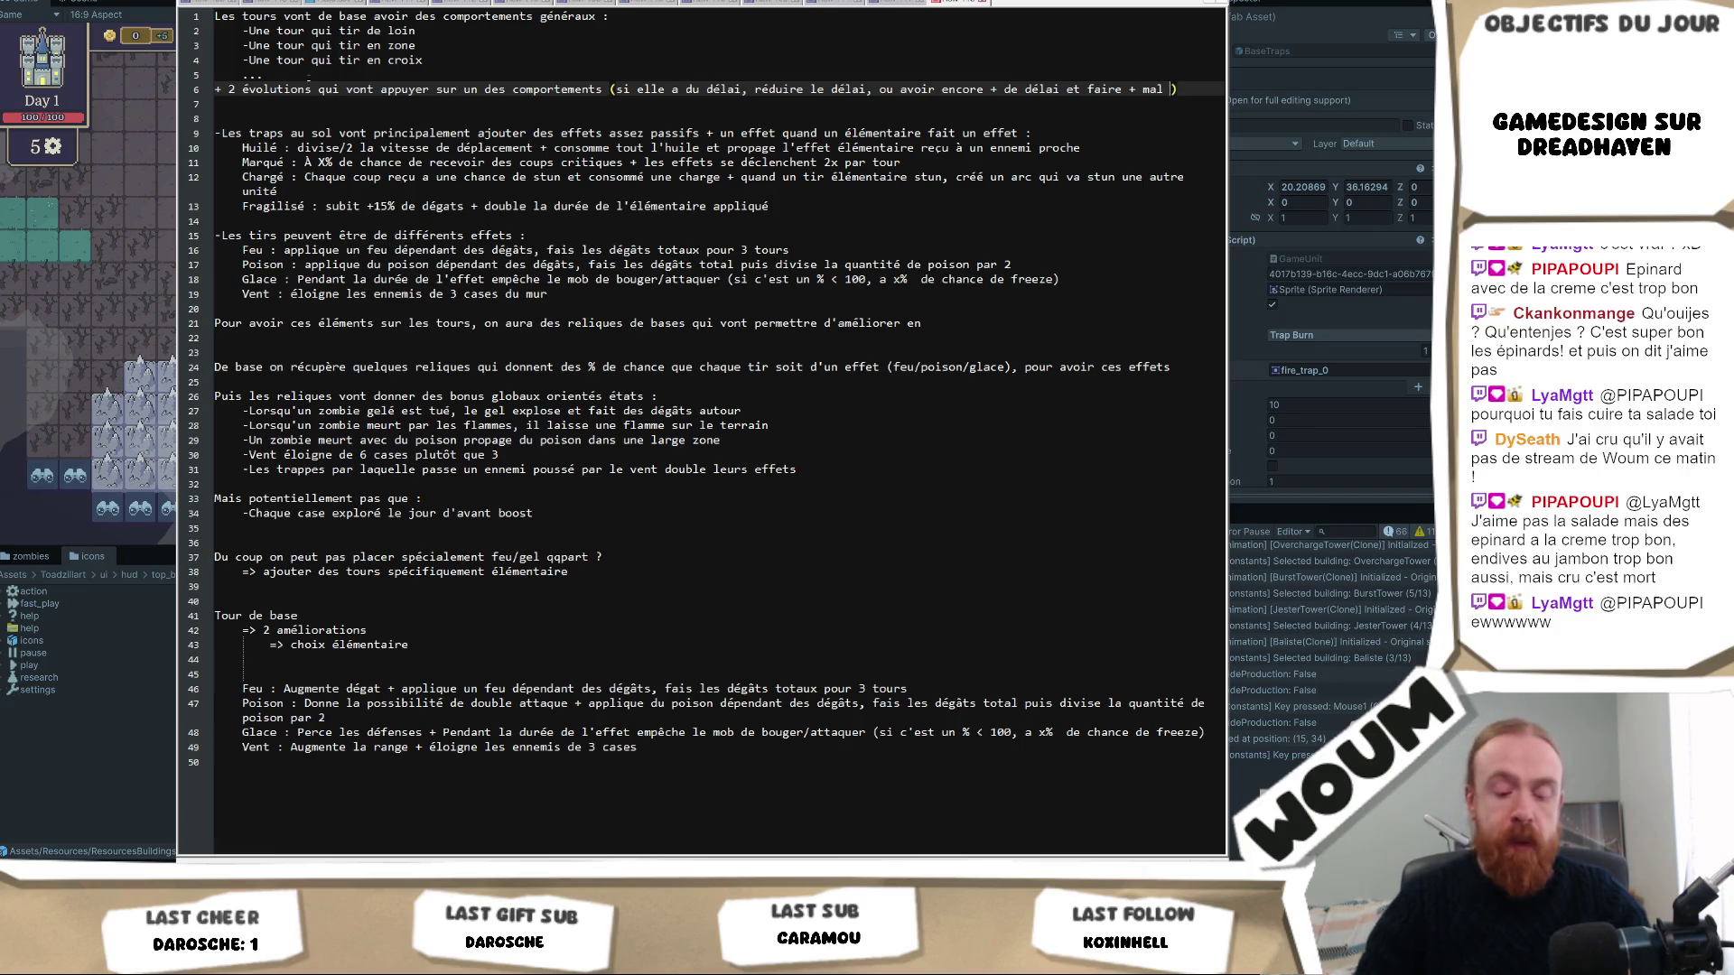
pyautogui.write('ect')
# Extend the relics sentence with '+ avec un élément les tours'.
pyautogui.click(1027, 332)
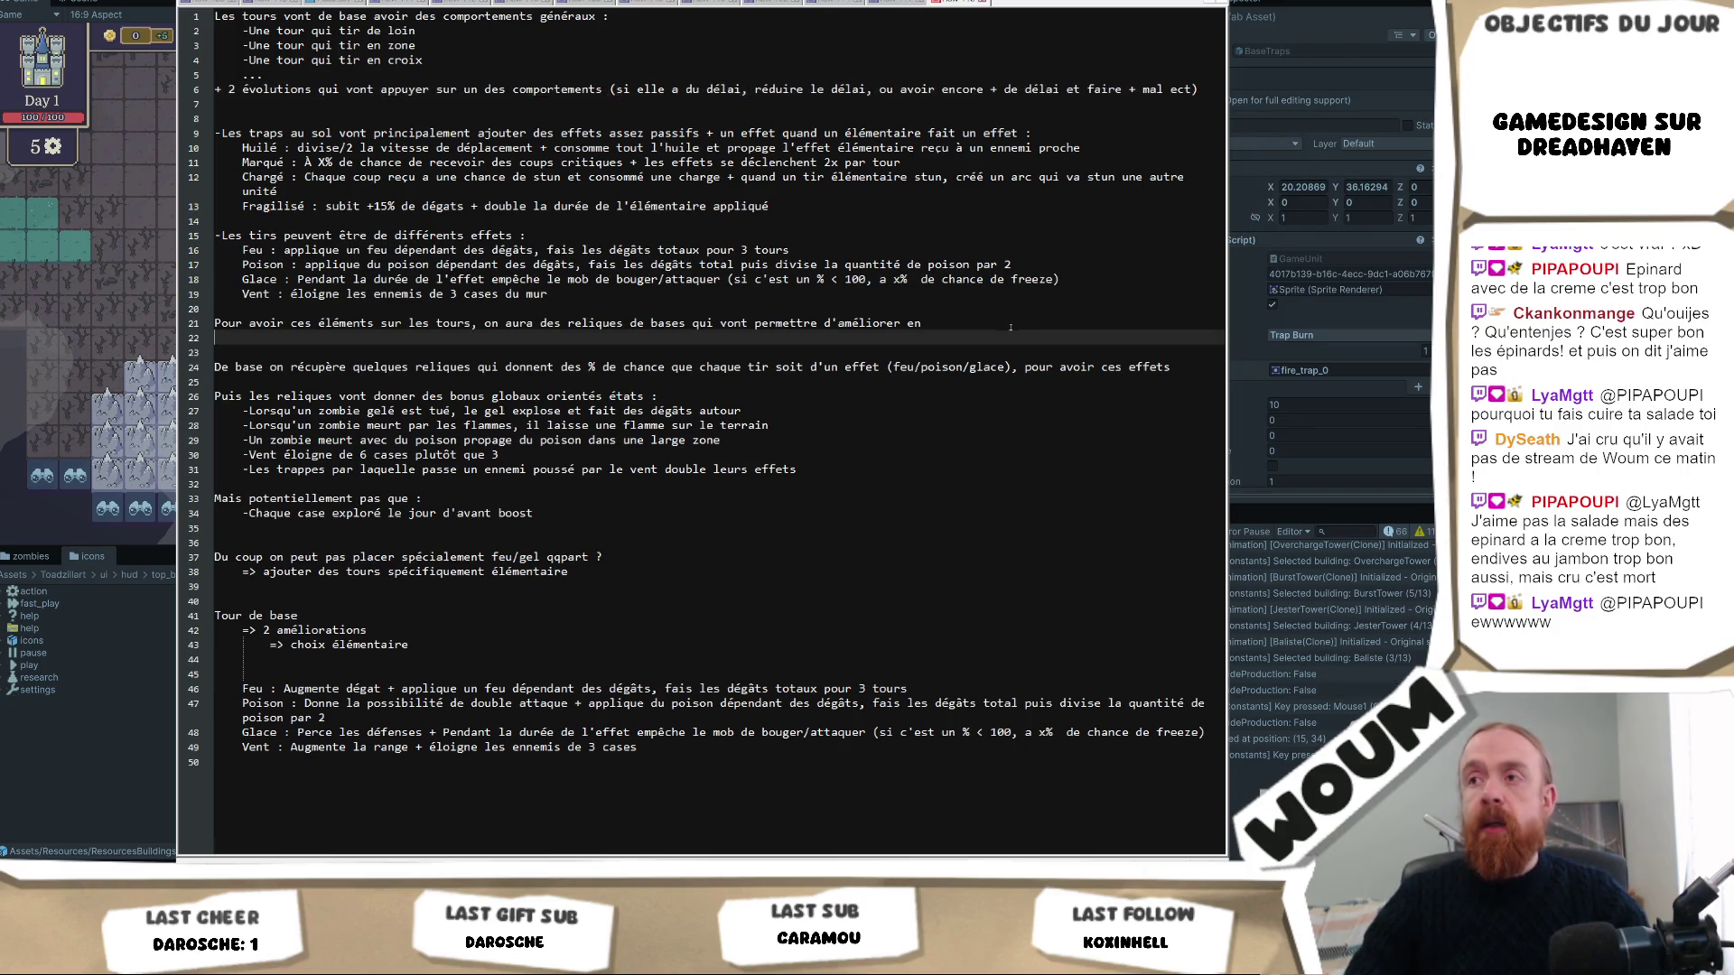
pyautogui.click(978, 324)
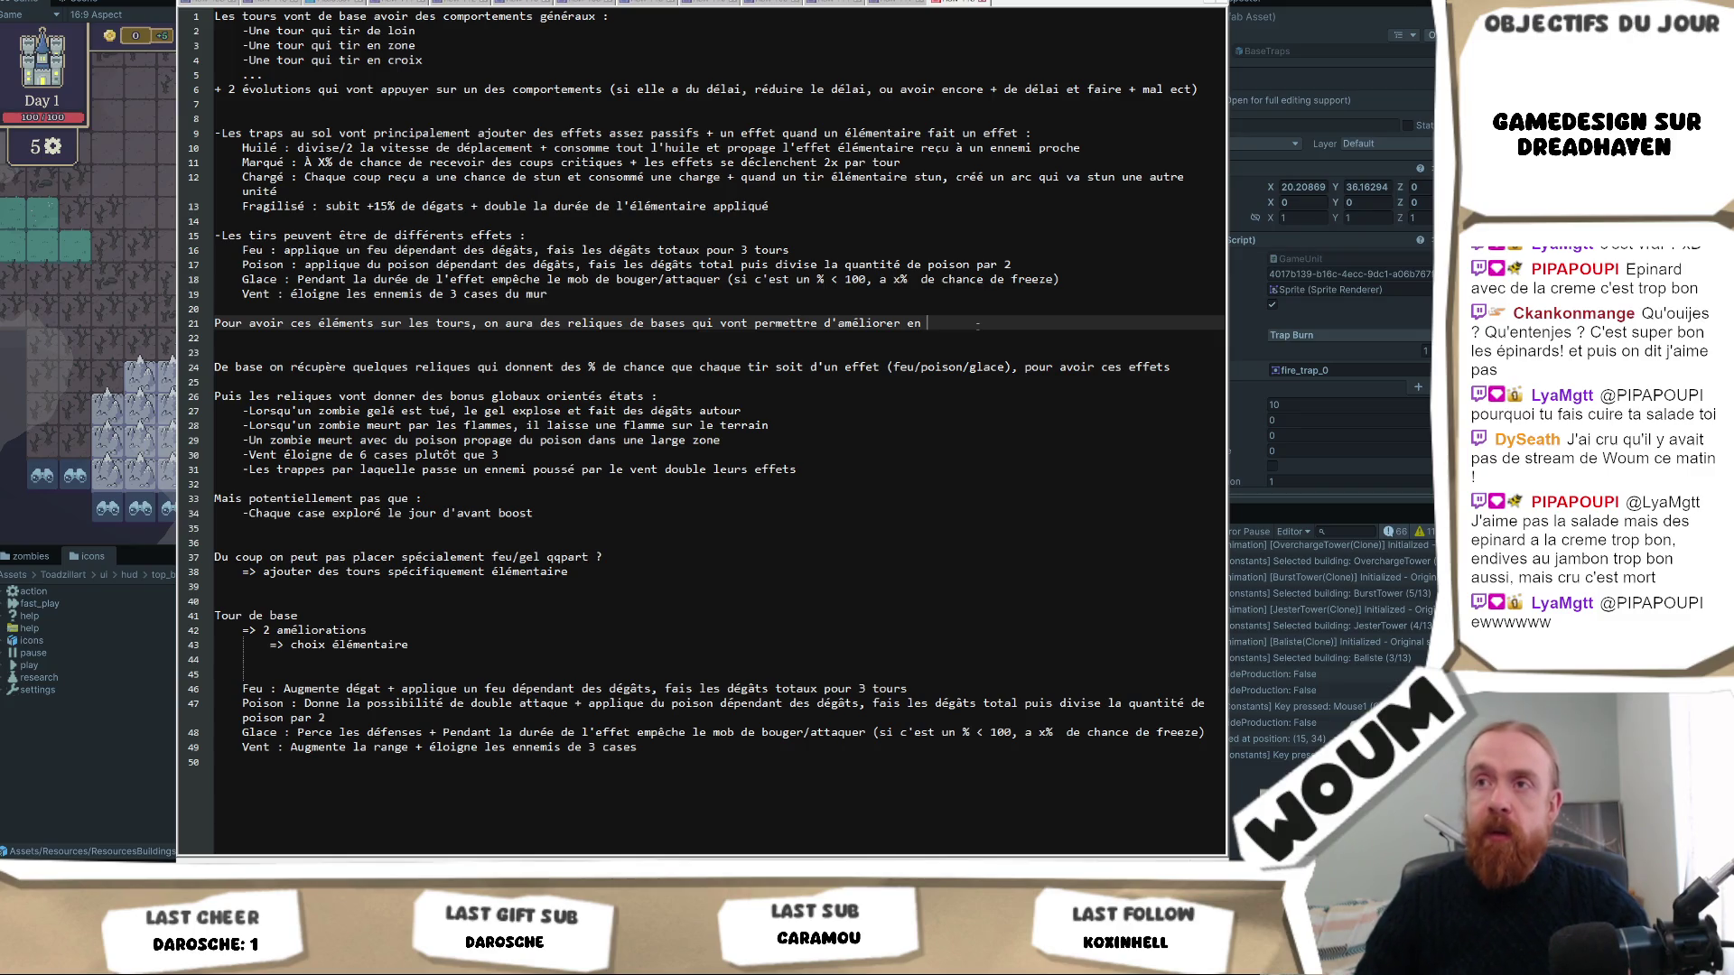
pyautogui.write('+')
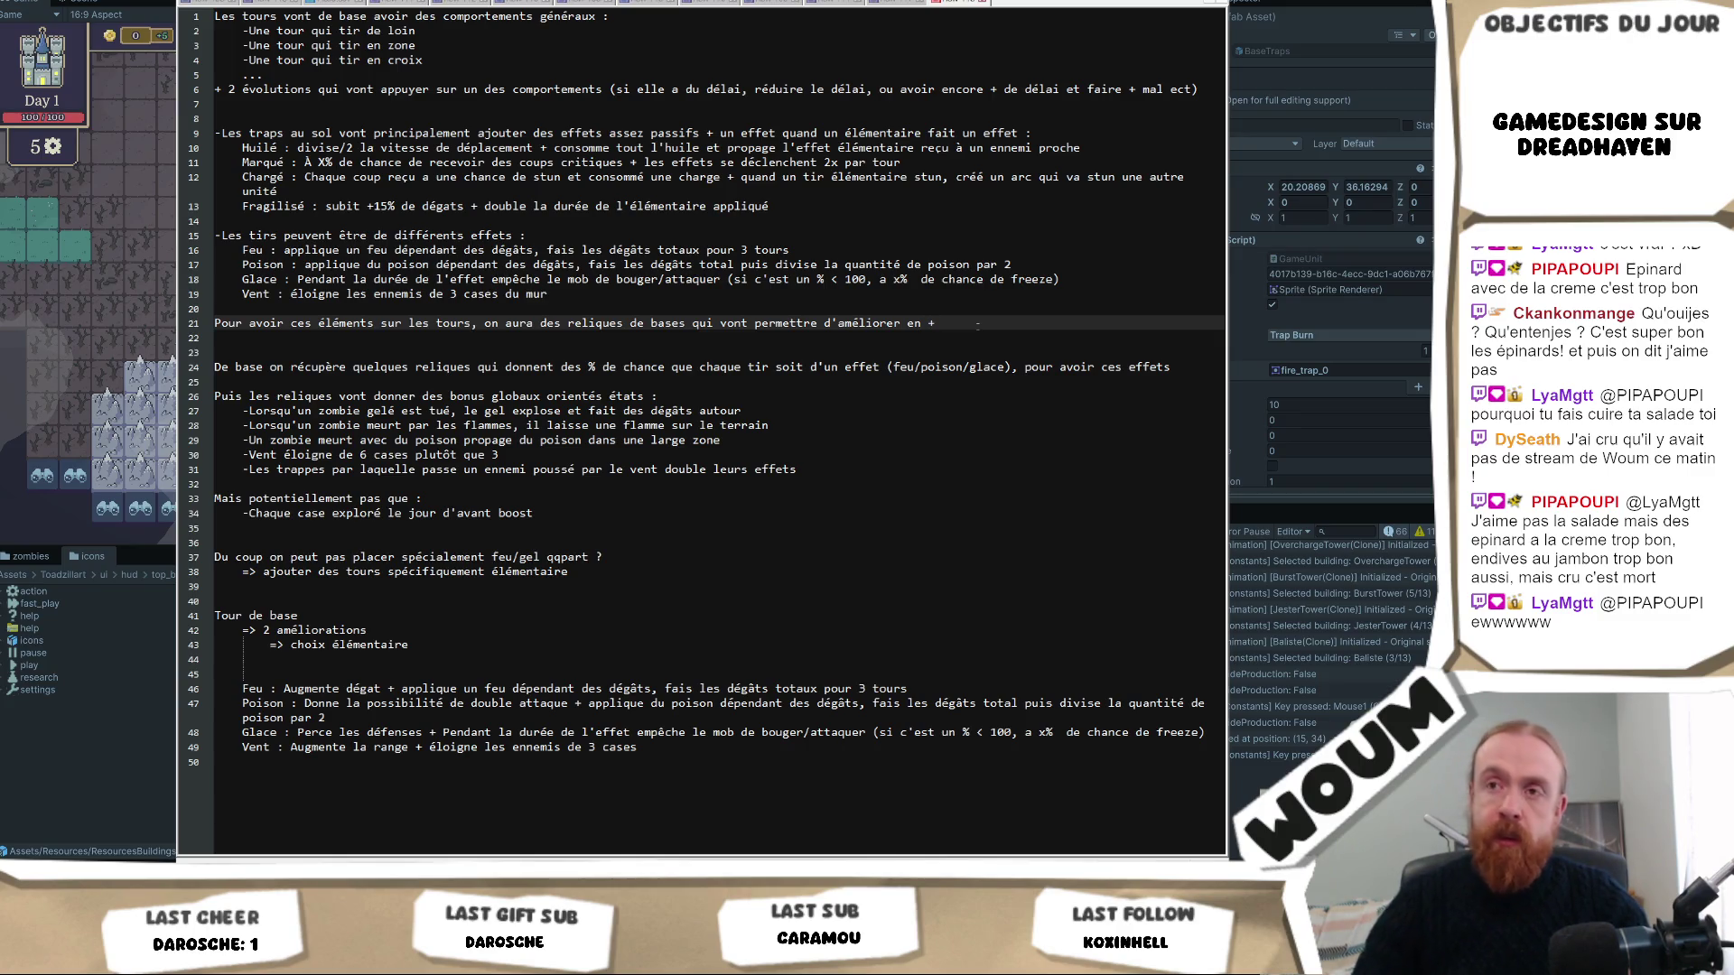
pyautogui.write(' avec un élém')
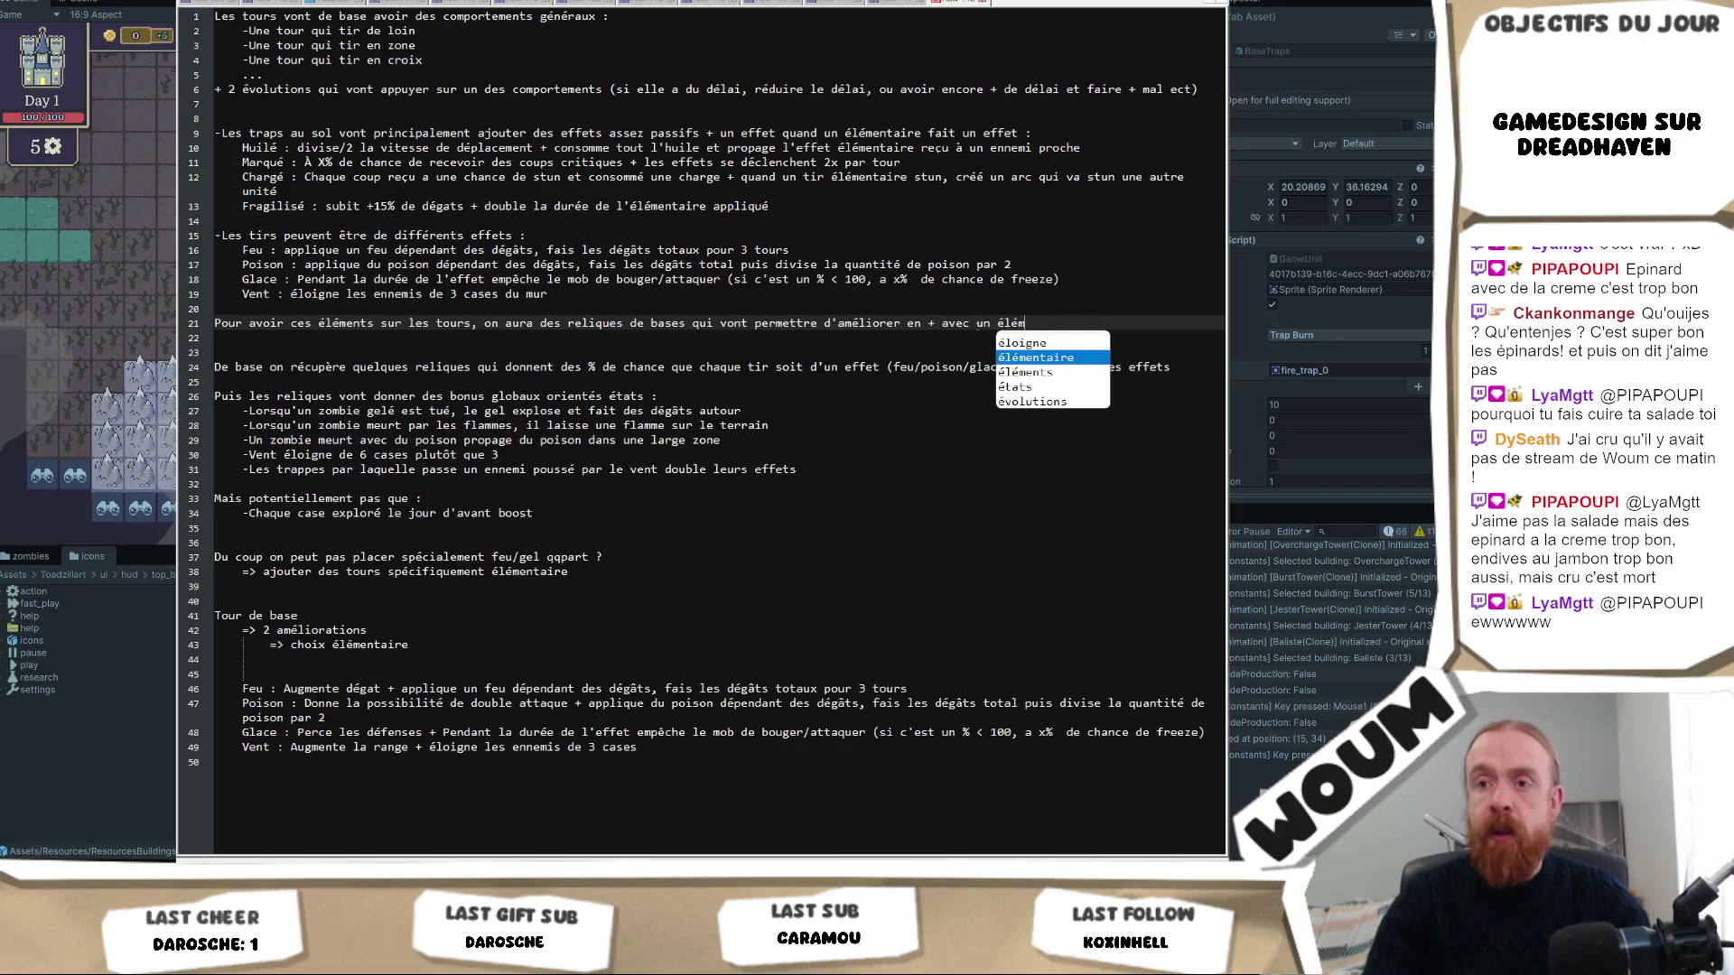
pyautogui.write('ent les tours')
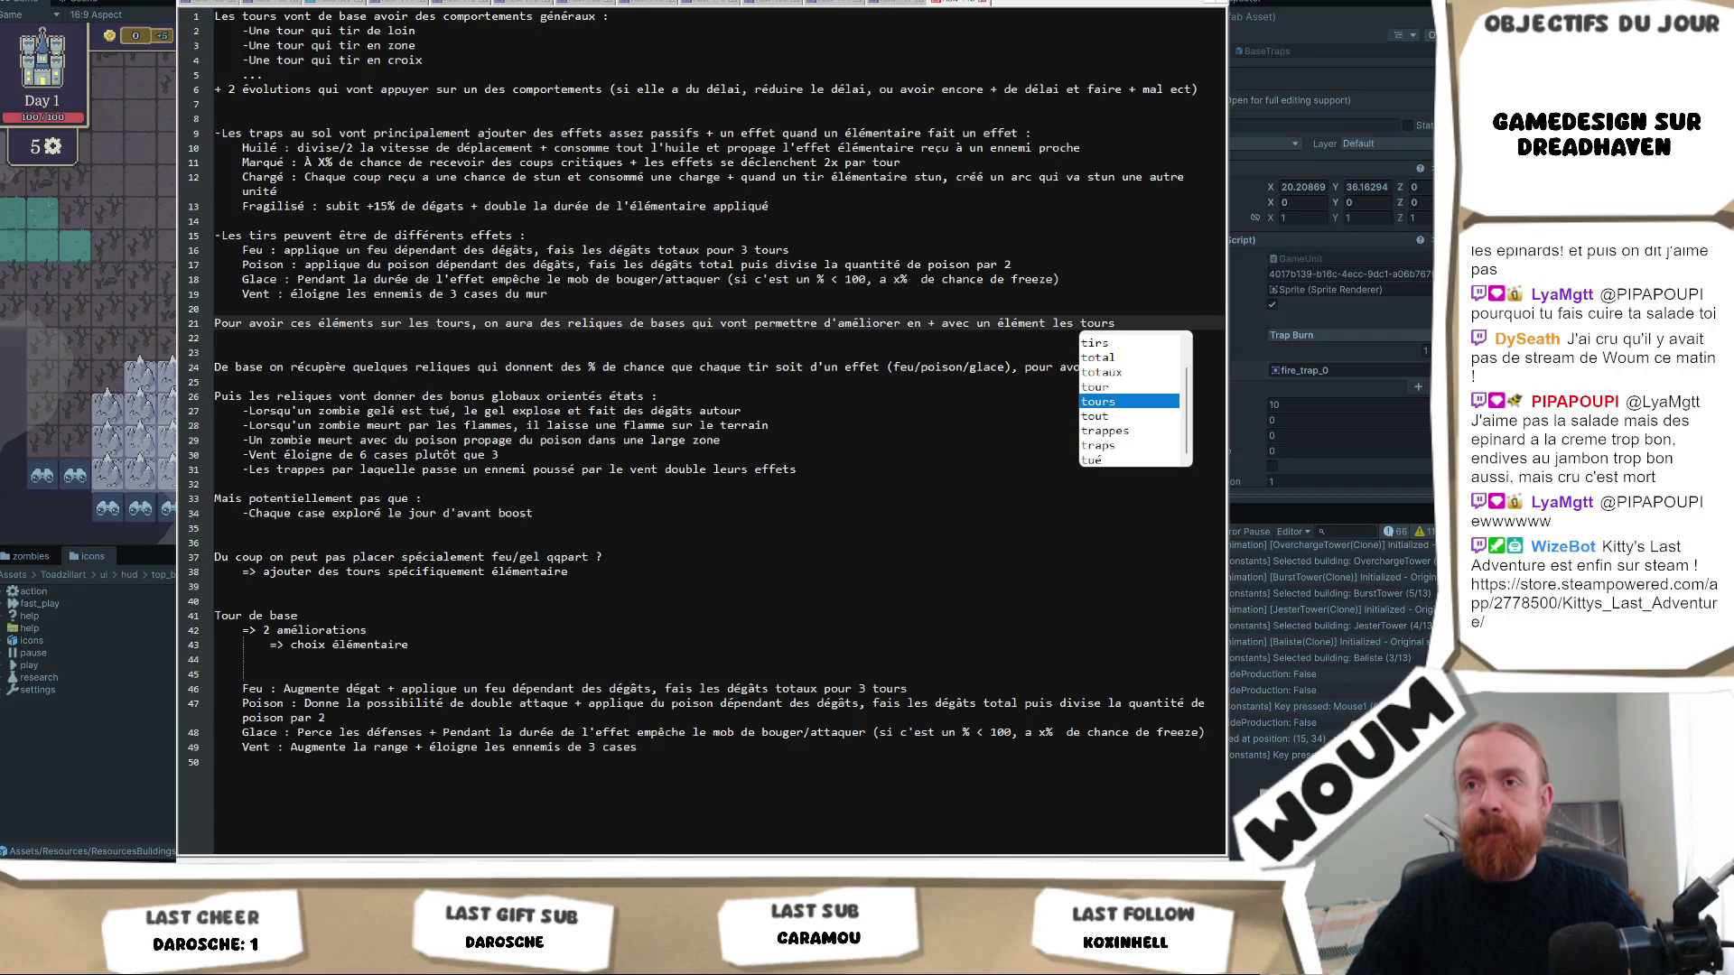
# Cut the shot-effects block, change 'ces' to 'les', add ' :', and paste the block below the sentence.
pyautogui.moveTo(579, 294)
pyautogui.mouseDown()
pyautogui.moveTo(407, 291)
pyautogui.moveTo(192, 219)
pyautogui.mouseUp()
pyautogui.hotkey('ctrl', 'c')
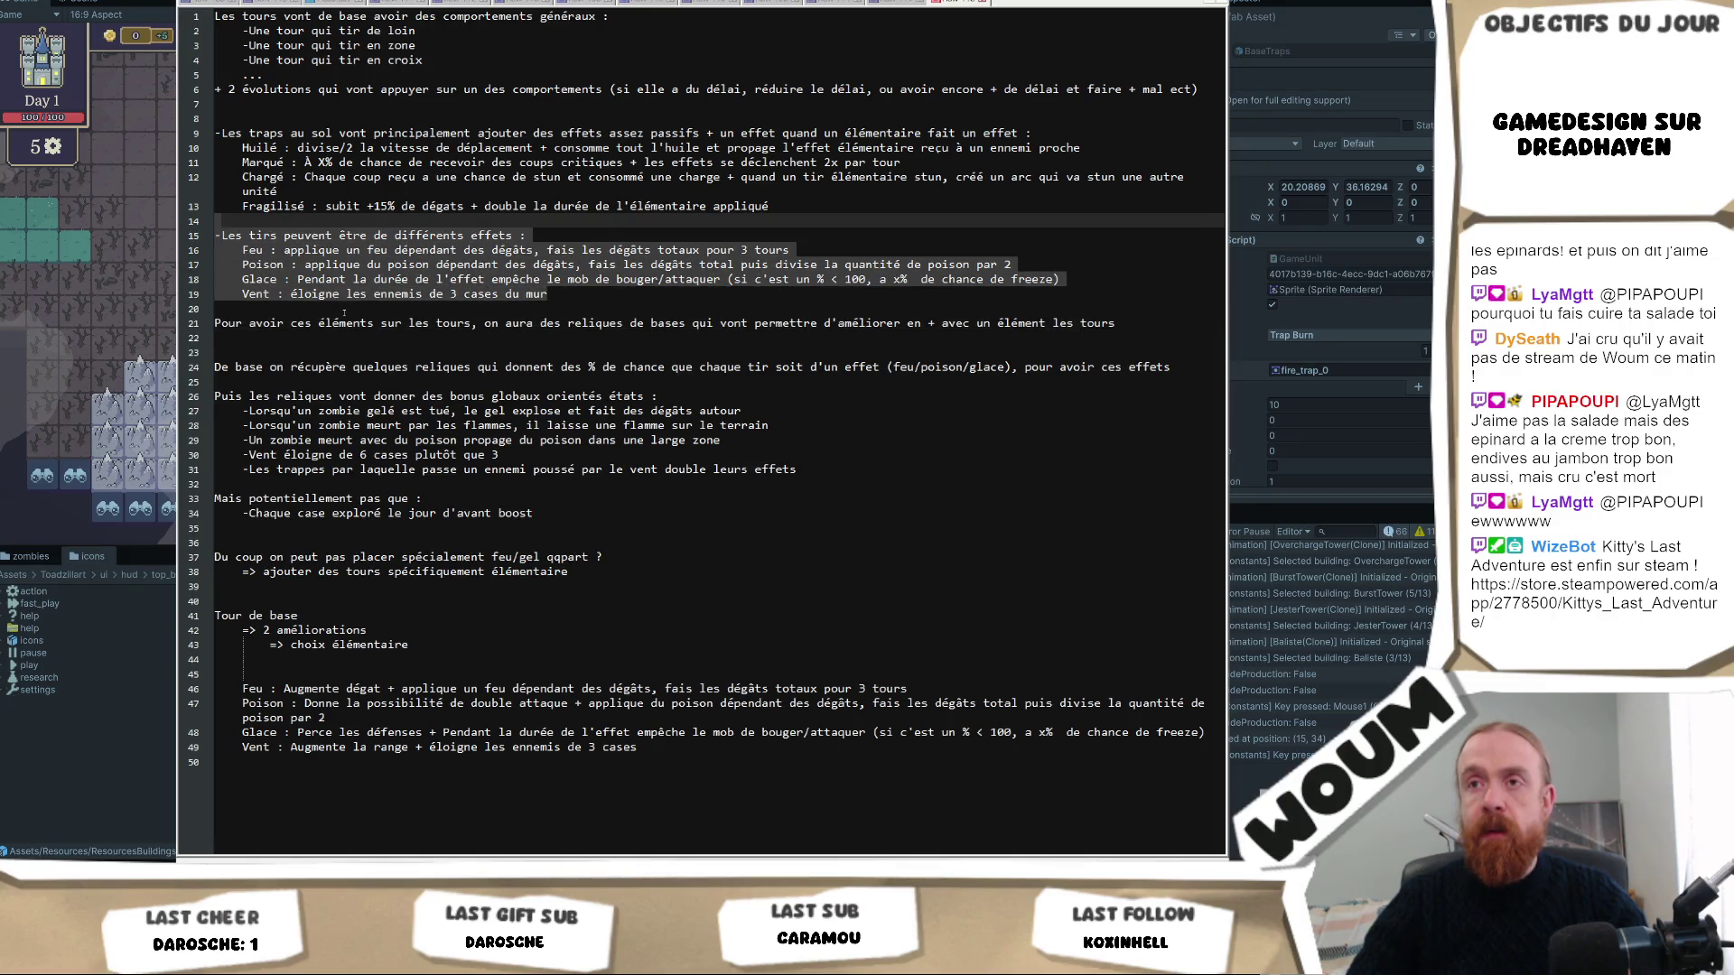
pyautogui.press('Delete')
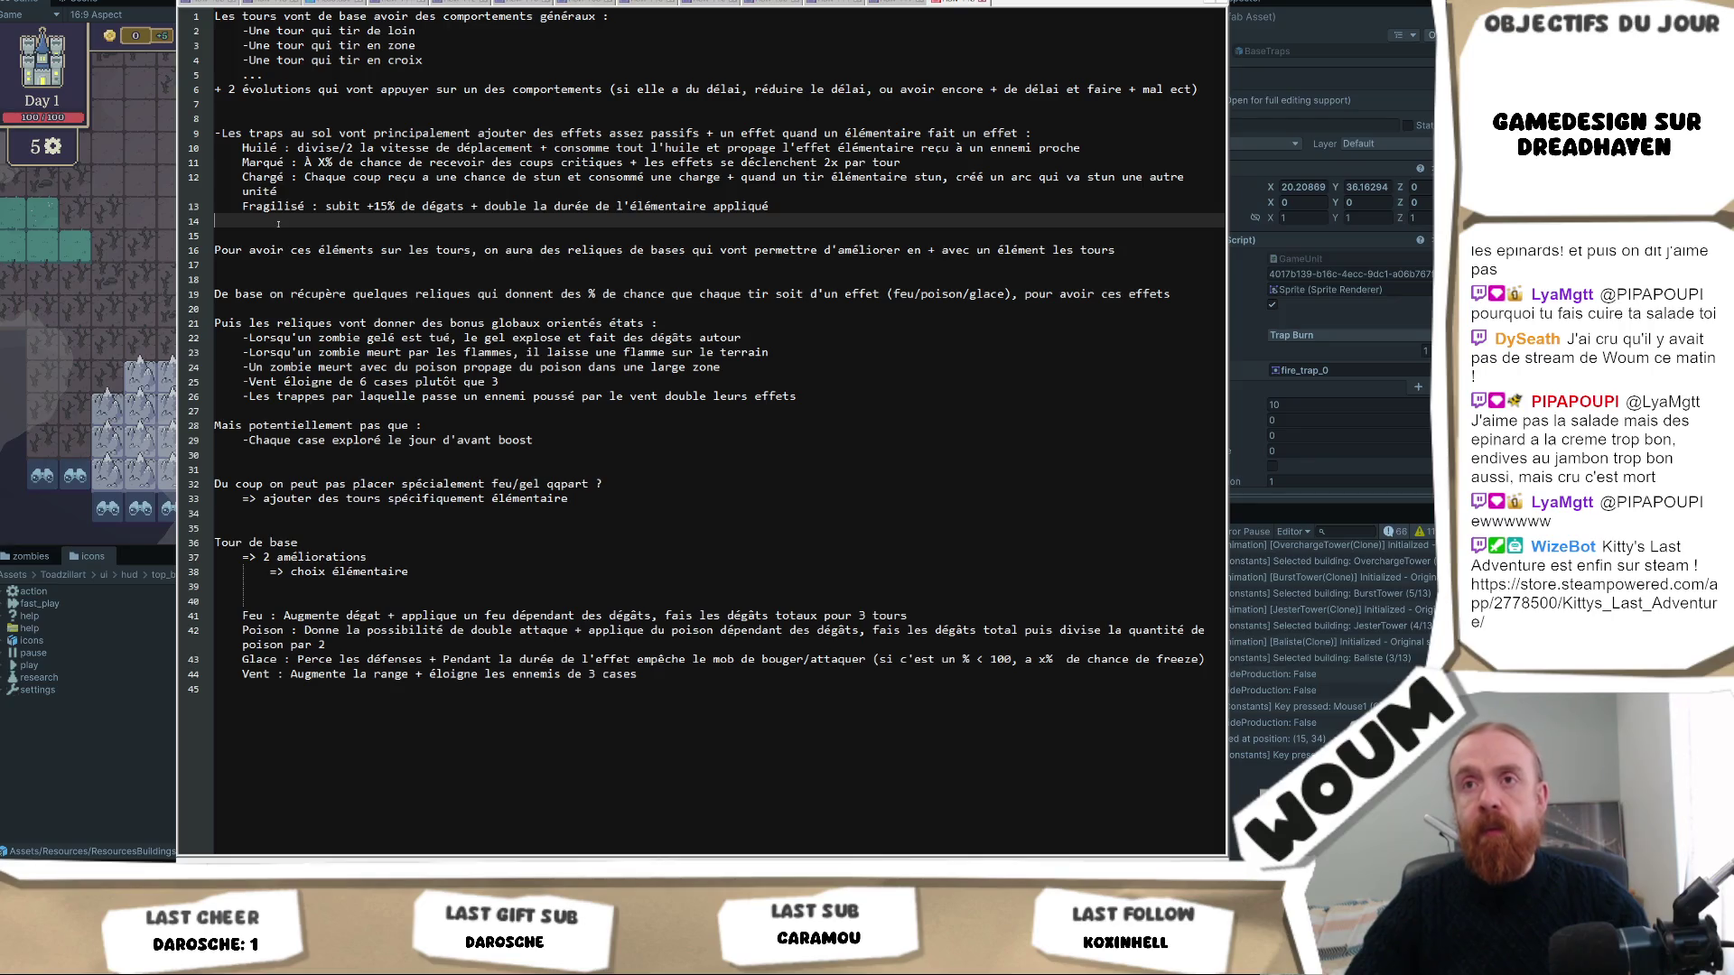
pyautogui.press('Delete')
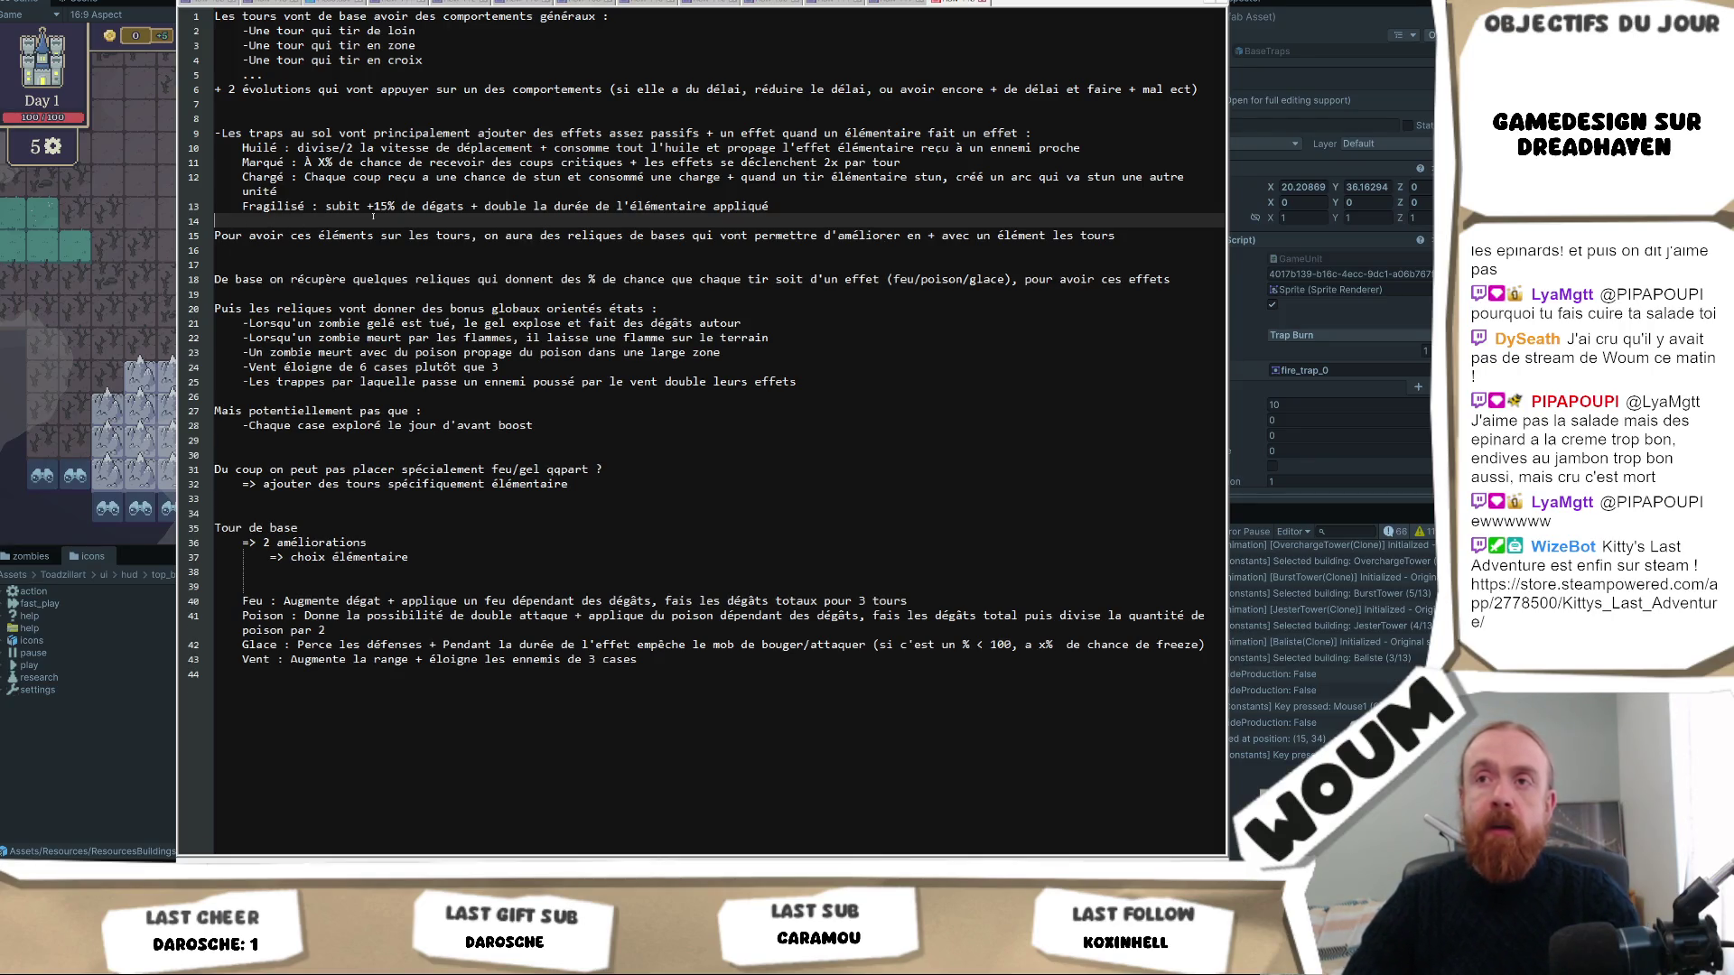
pyautogui.click(292, 235)
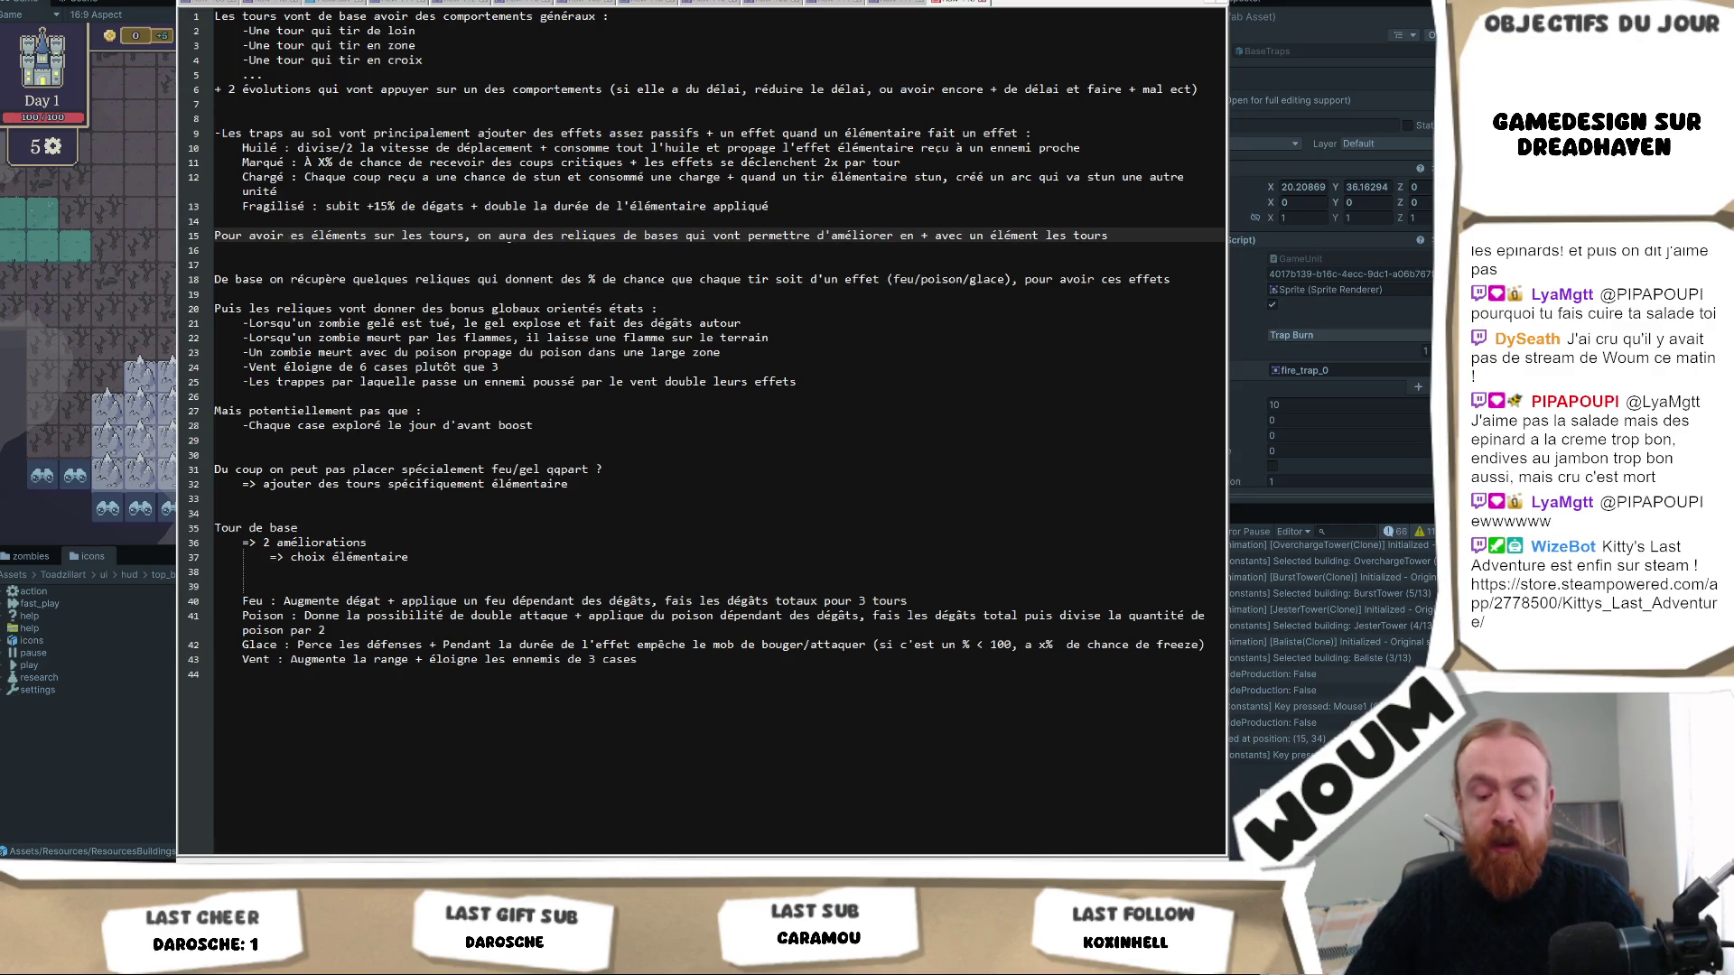
pyautogui.press('Delete')
pyautogui.write('l')
pyautogui.click(1148, 237)
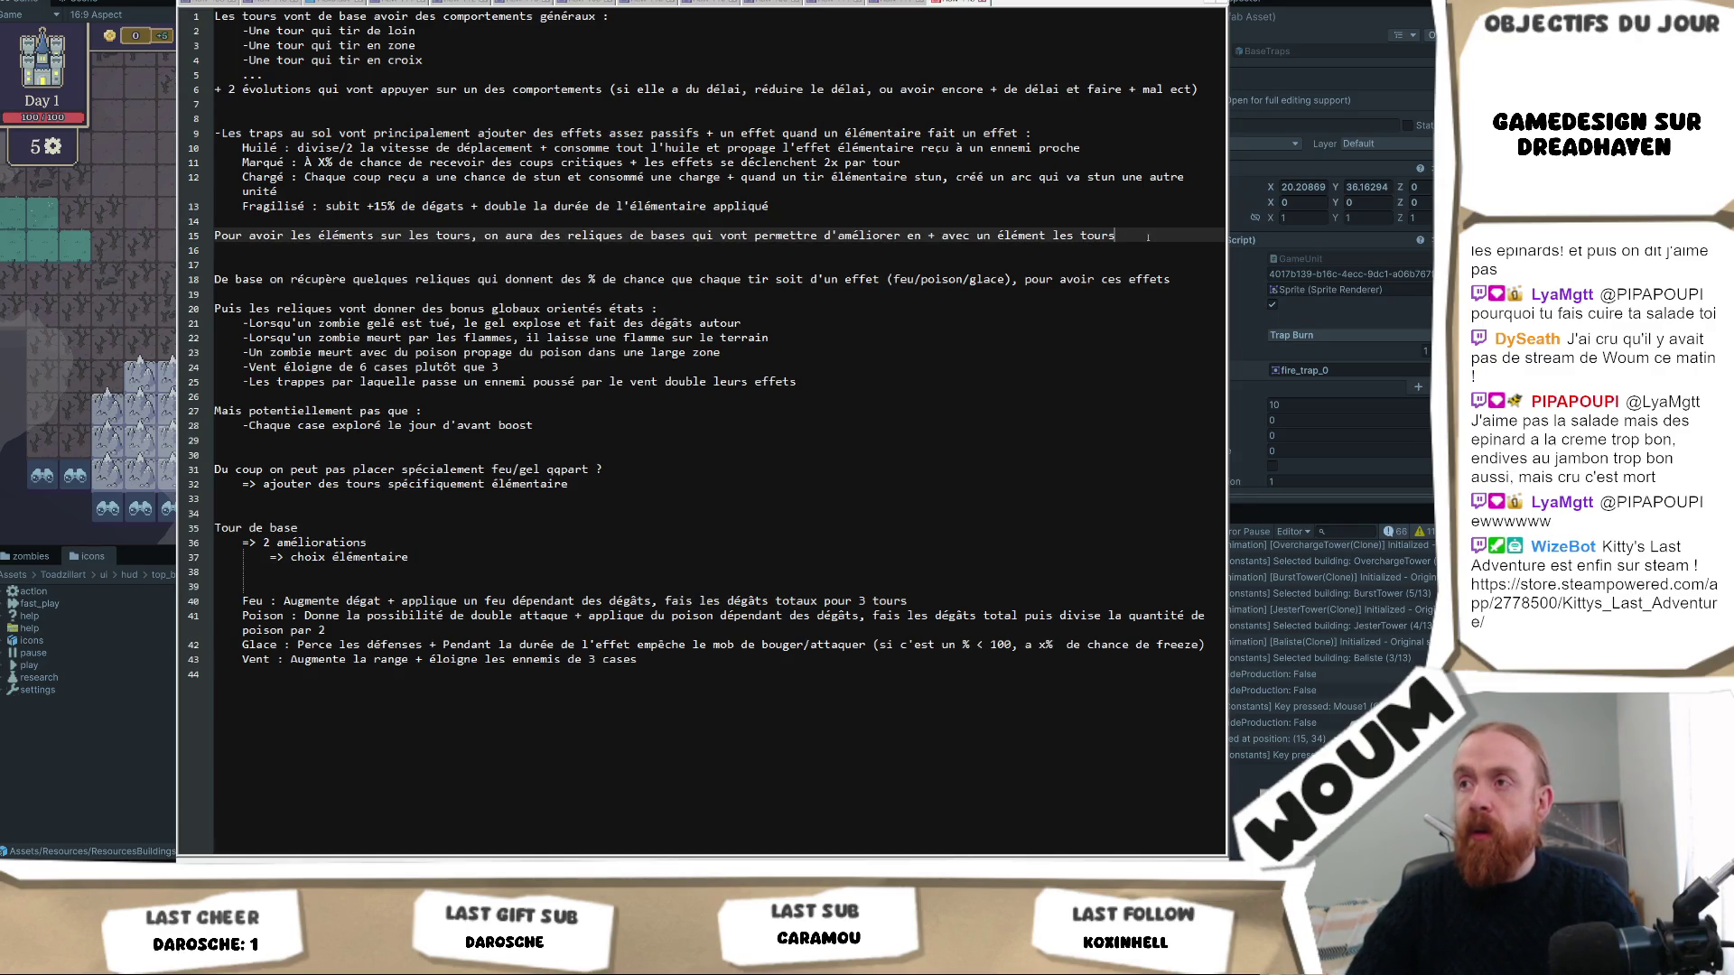
pyautogui.write(' :')
pyautogui.hotkey('ctrl', 'v')
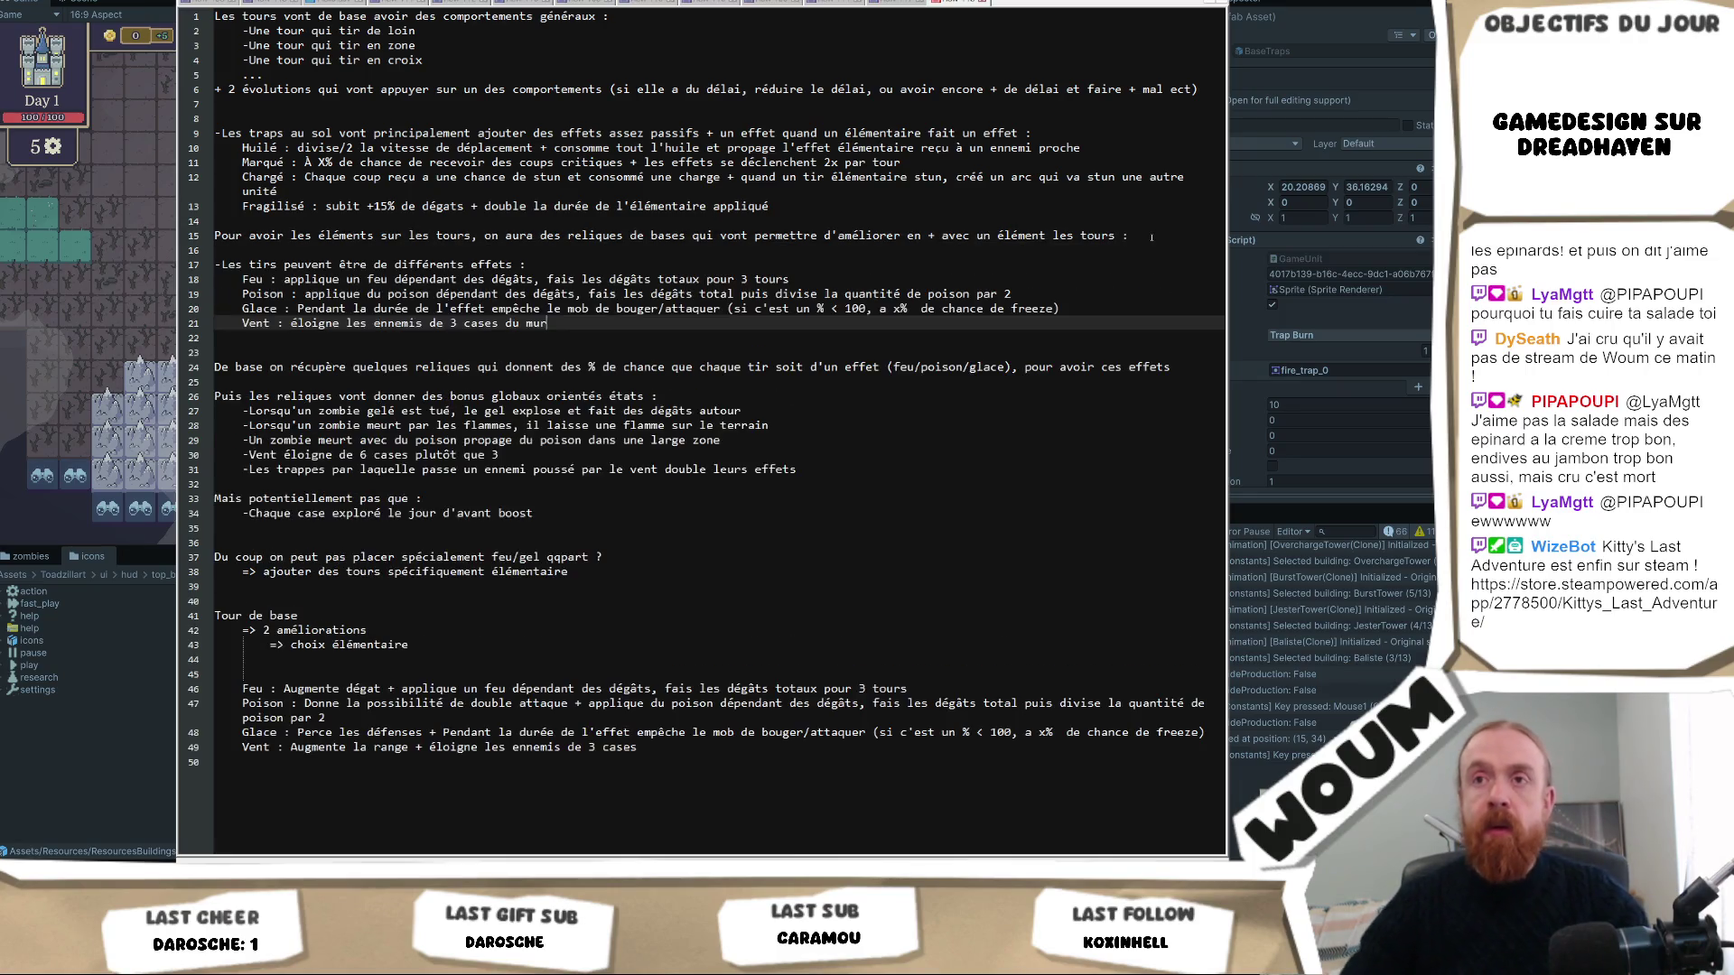
# Delete the pasted header line and the opening of the following sentence before 'chance'.
pyautogui.click(574, 267)
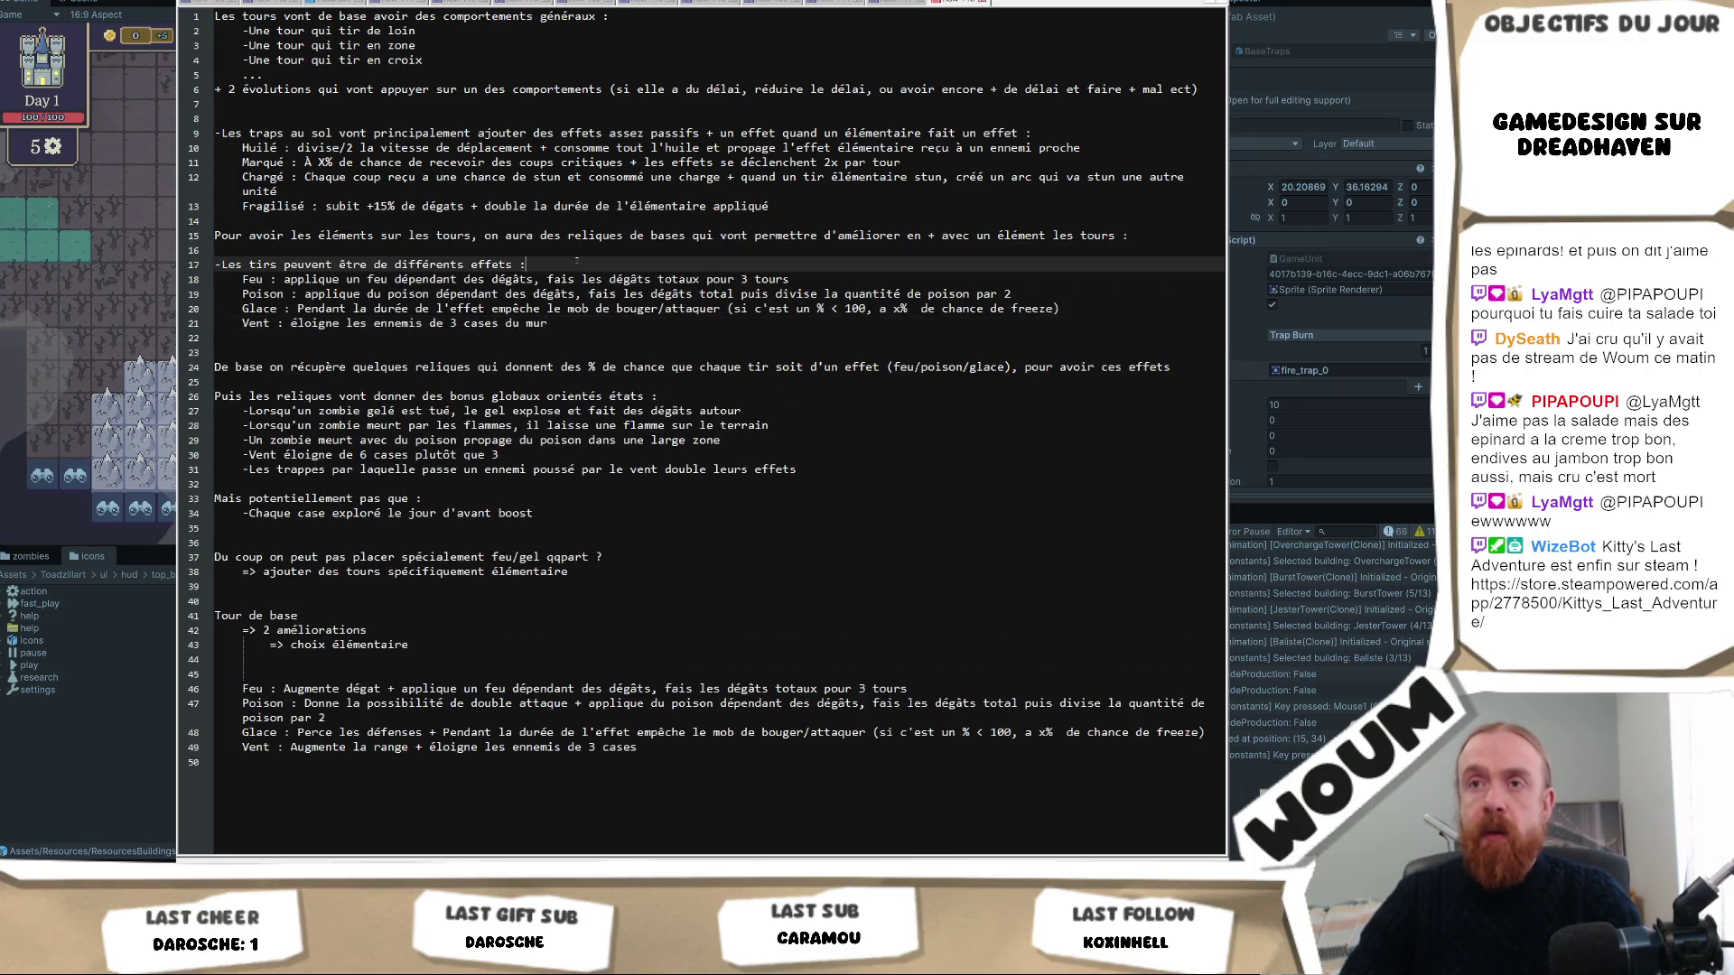
pyautogui.hotkey('shift', 'Home')
pyautogui.press('BackSpace')
pyautogui.press('BackSpace')
pyautogui.press('BackSpace')
pyautogui.click(636, 312)
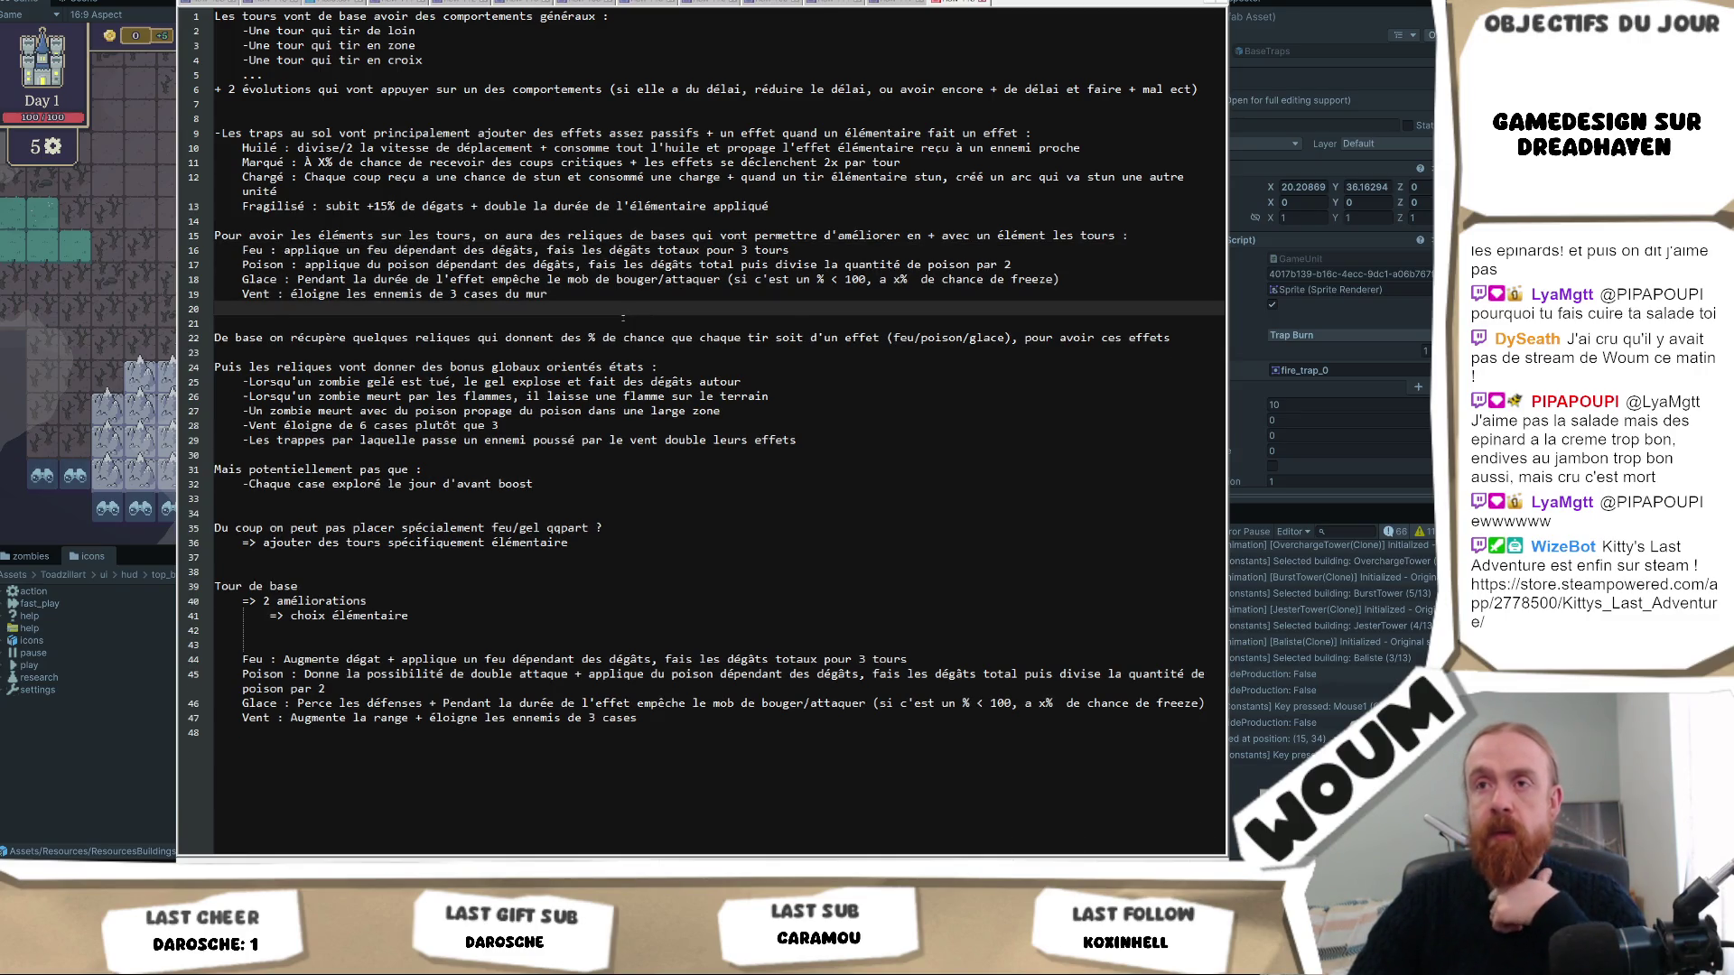
pyautogui.click(623, 318)
pyautogui.click(617, 338)
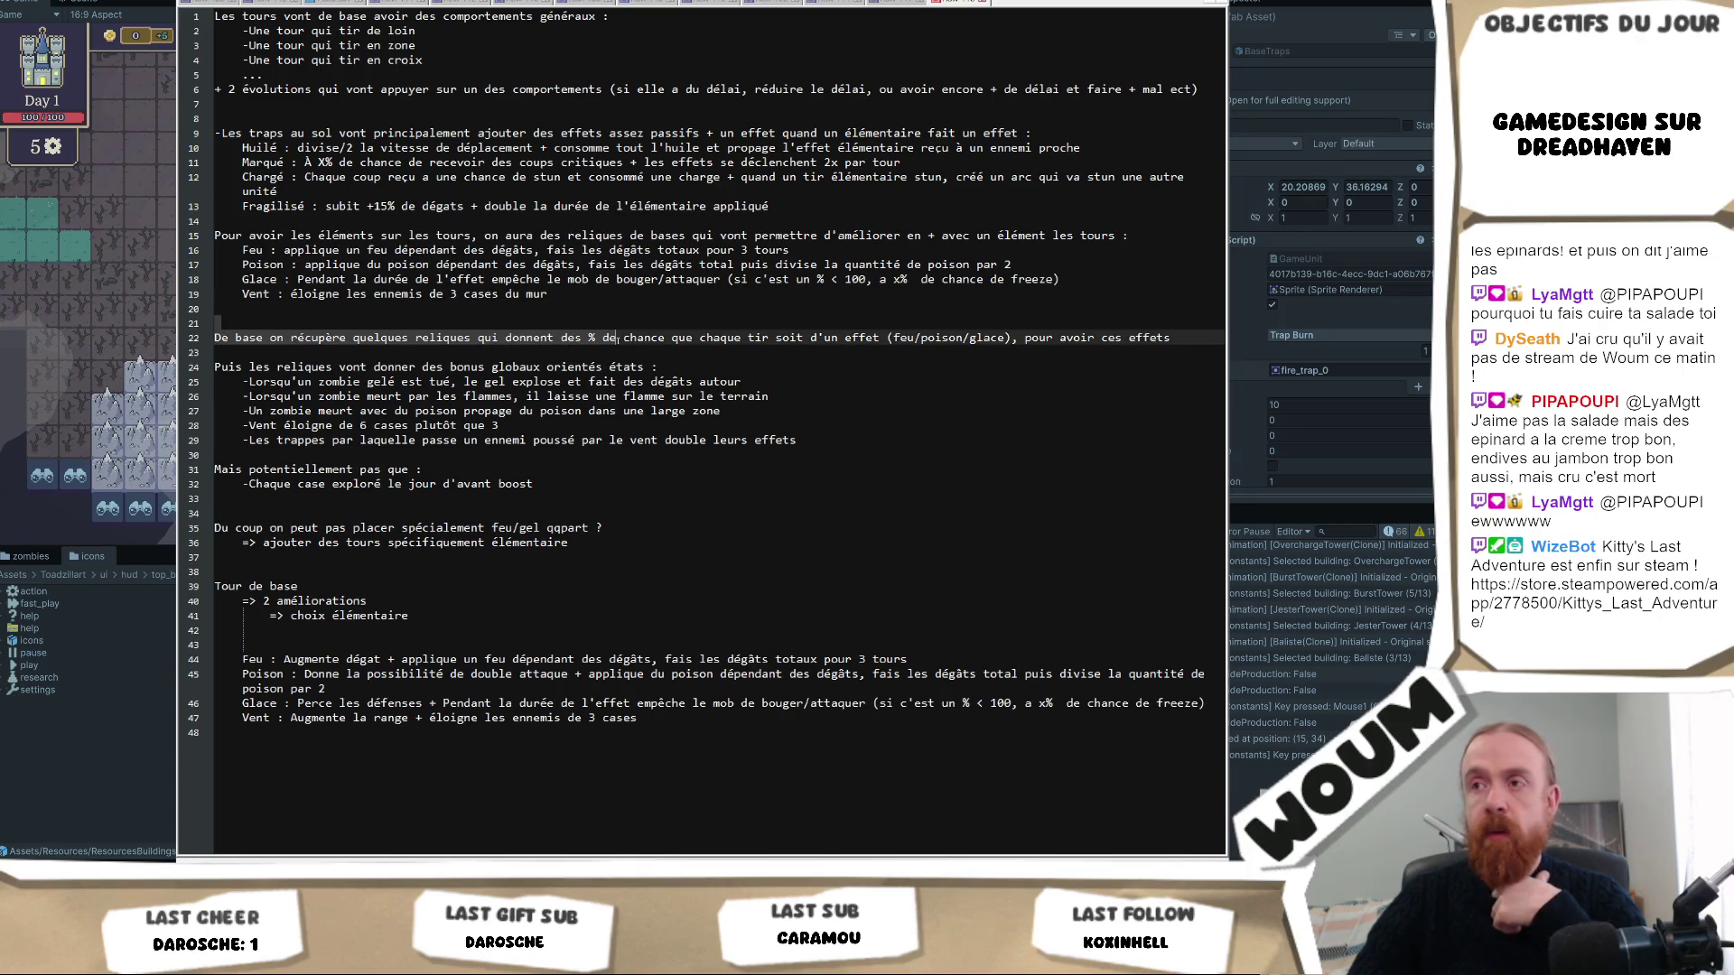
pyautogui.hotkey('shift', 'Up')
pyautogui.press('BackSpace')
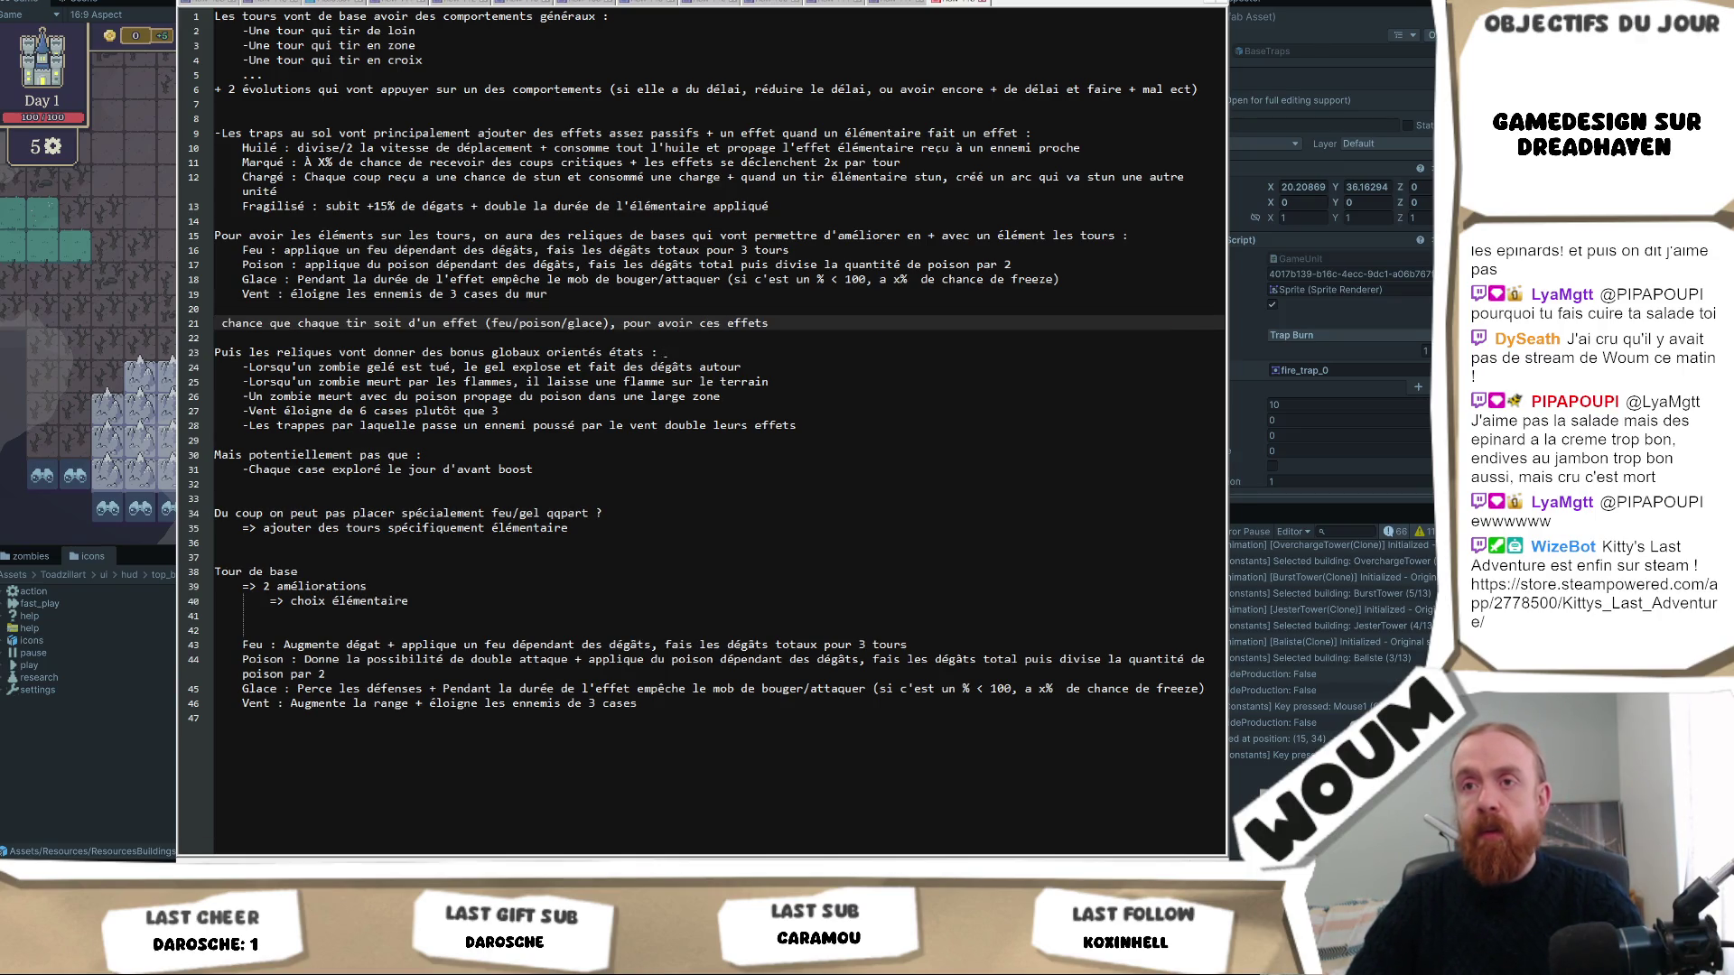
# End the exploration note with 'une tour au hasard' and start a new indented bullet.
pyautogui.click(566, 468)
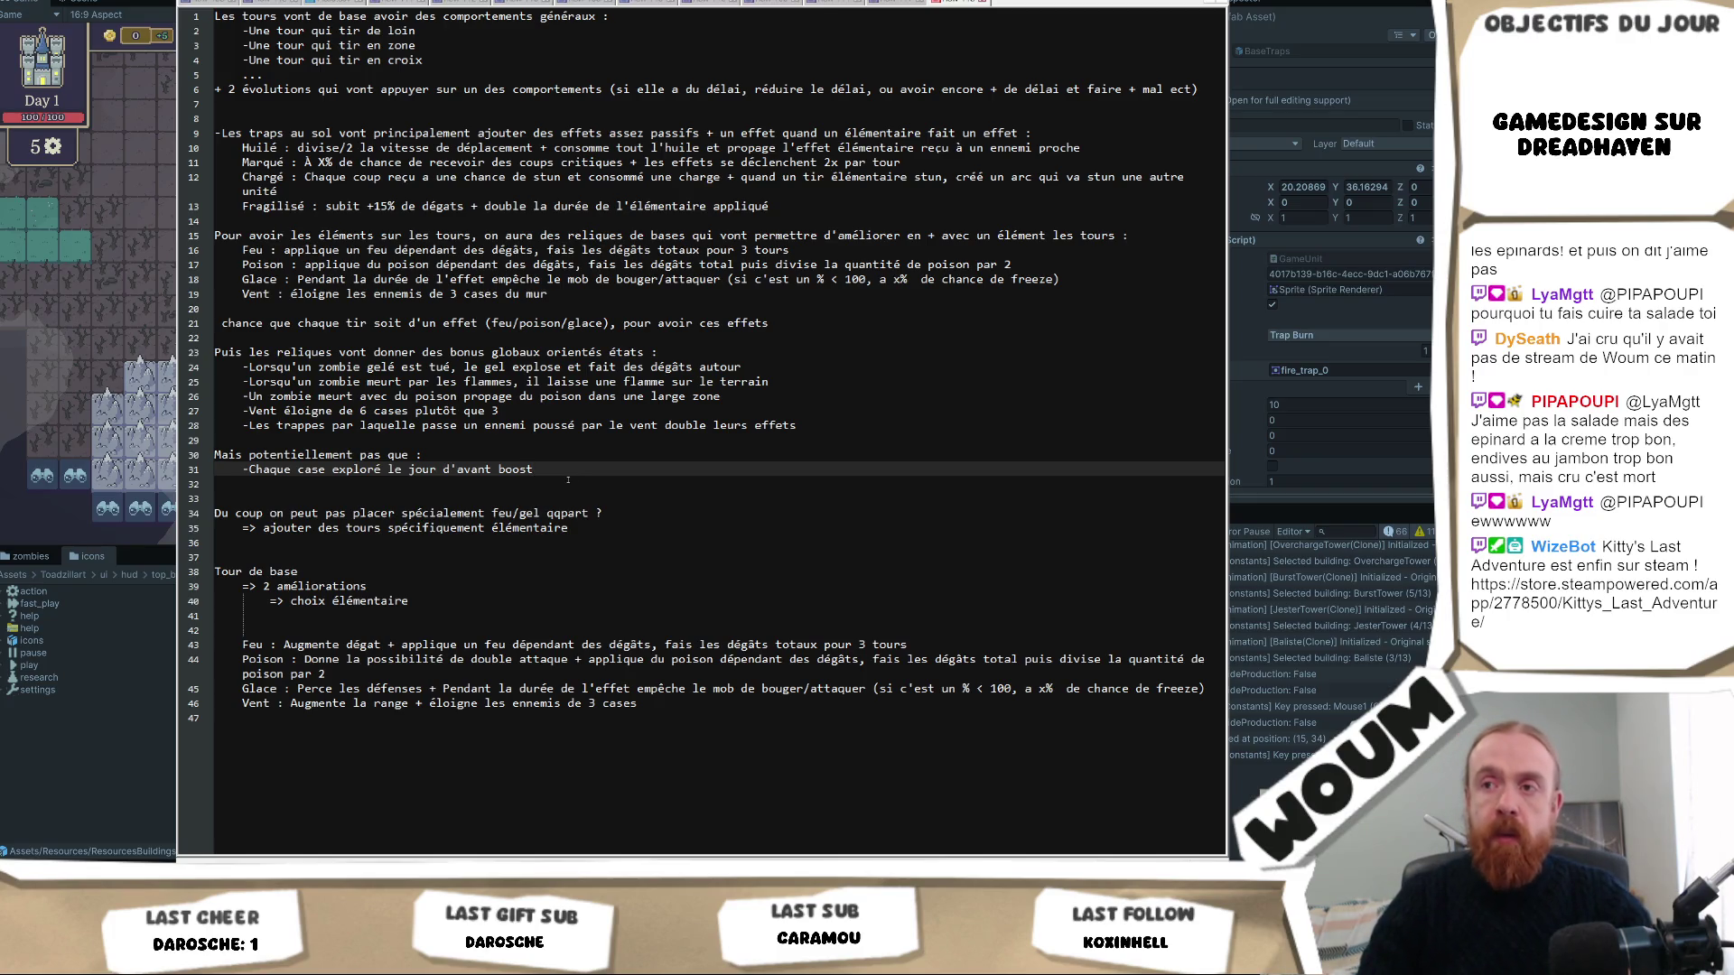
pyautogui.write(' une tour au a')
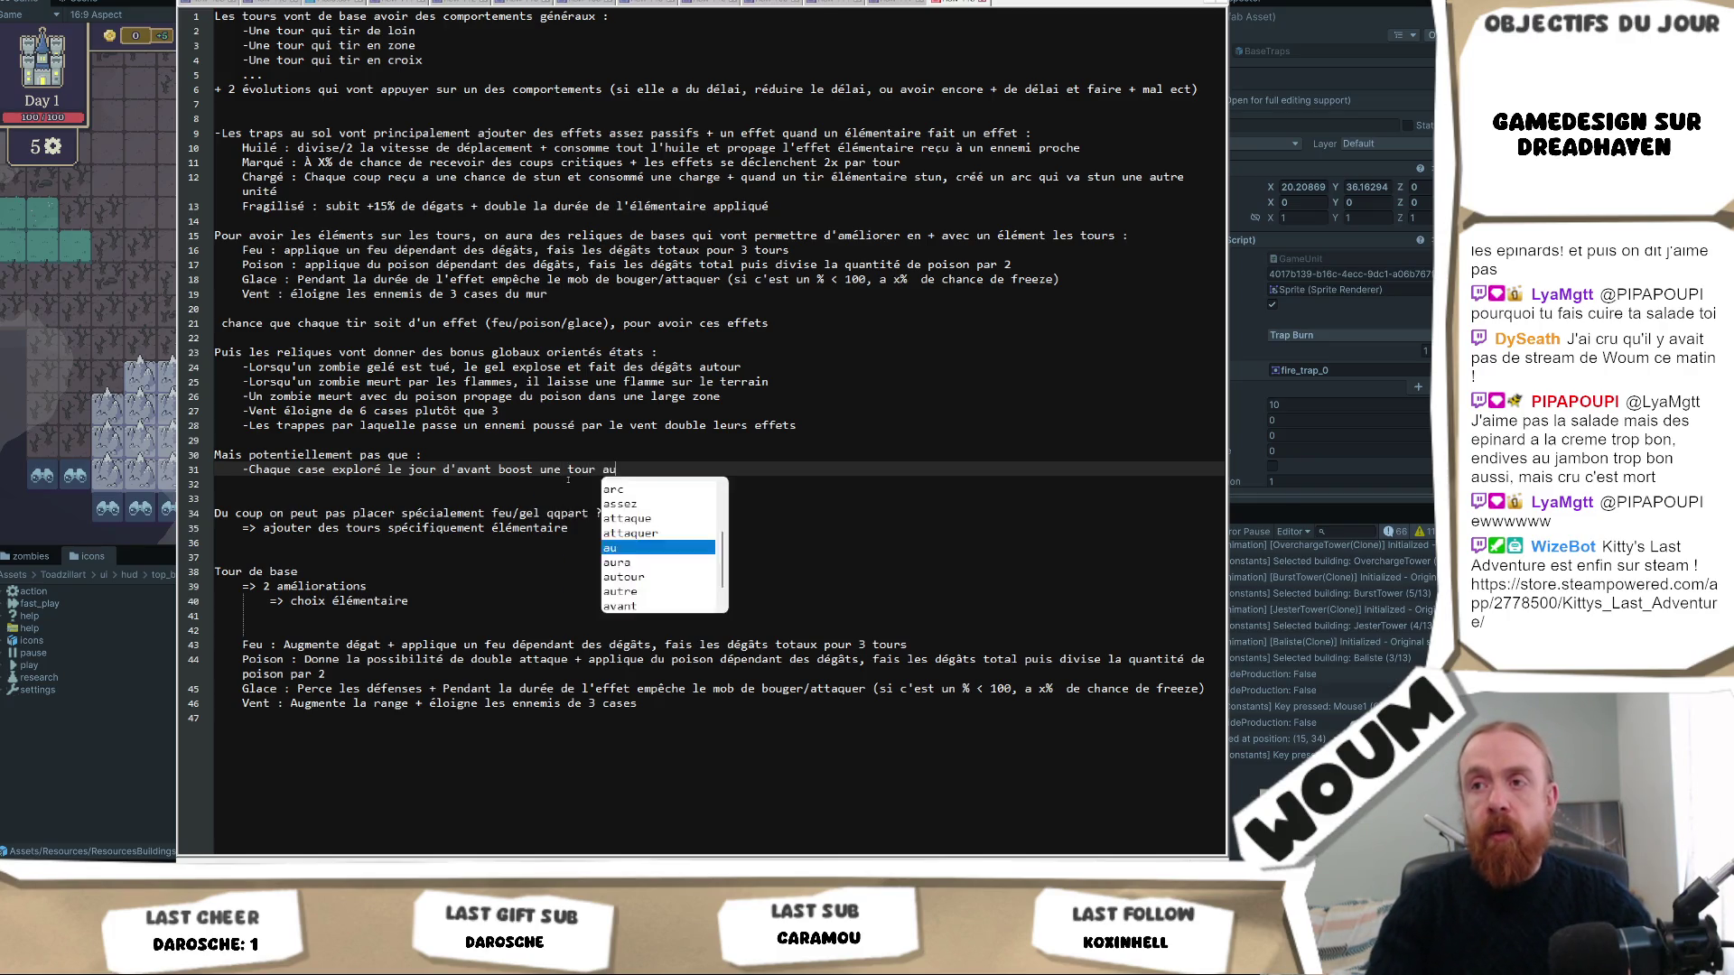
pyautogui.press('BackSpace')
pyautogui.write('ha')
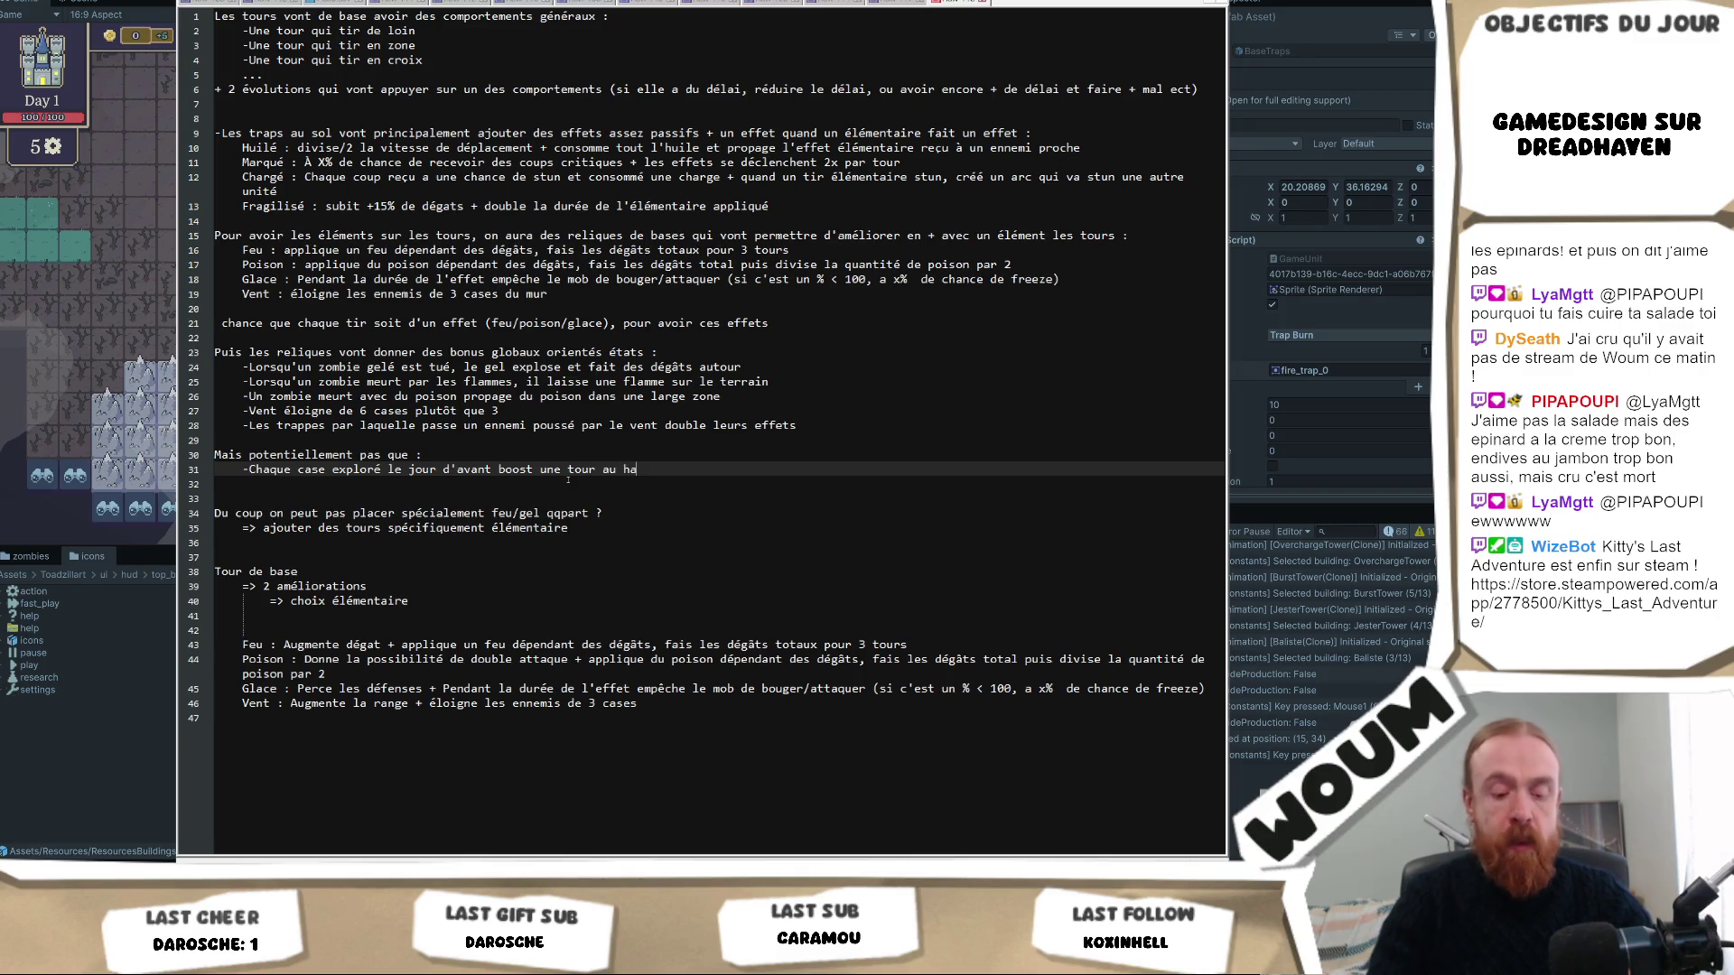
pyautogui.write('sard')
pyautogui.press('Return')
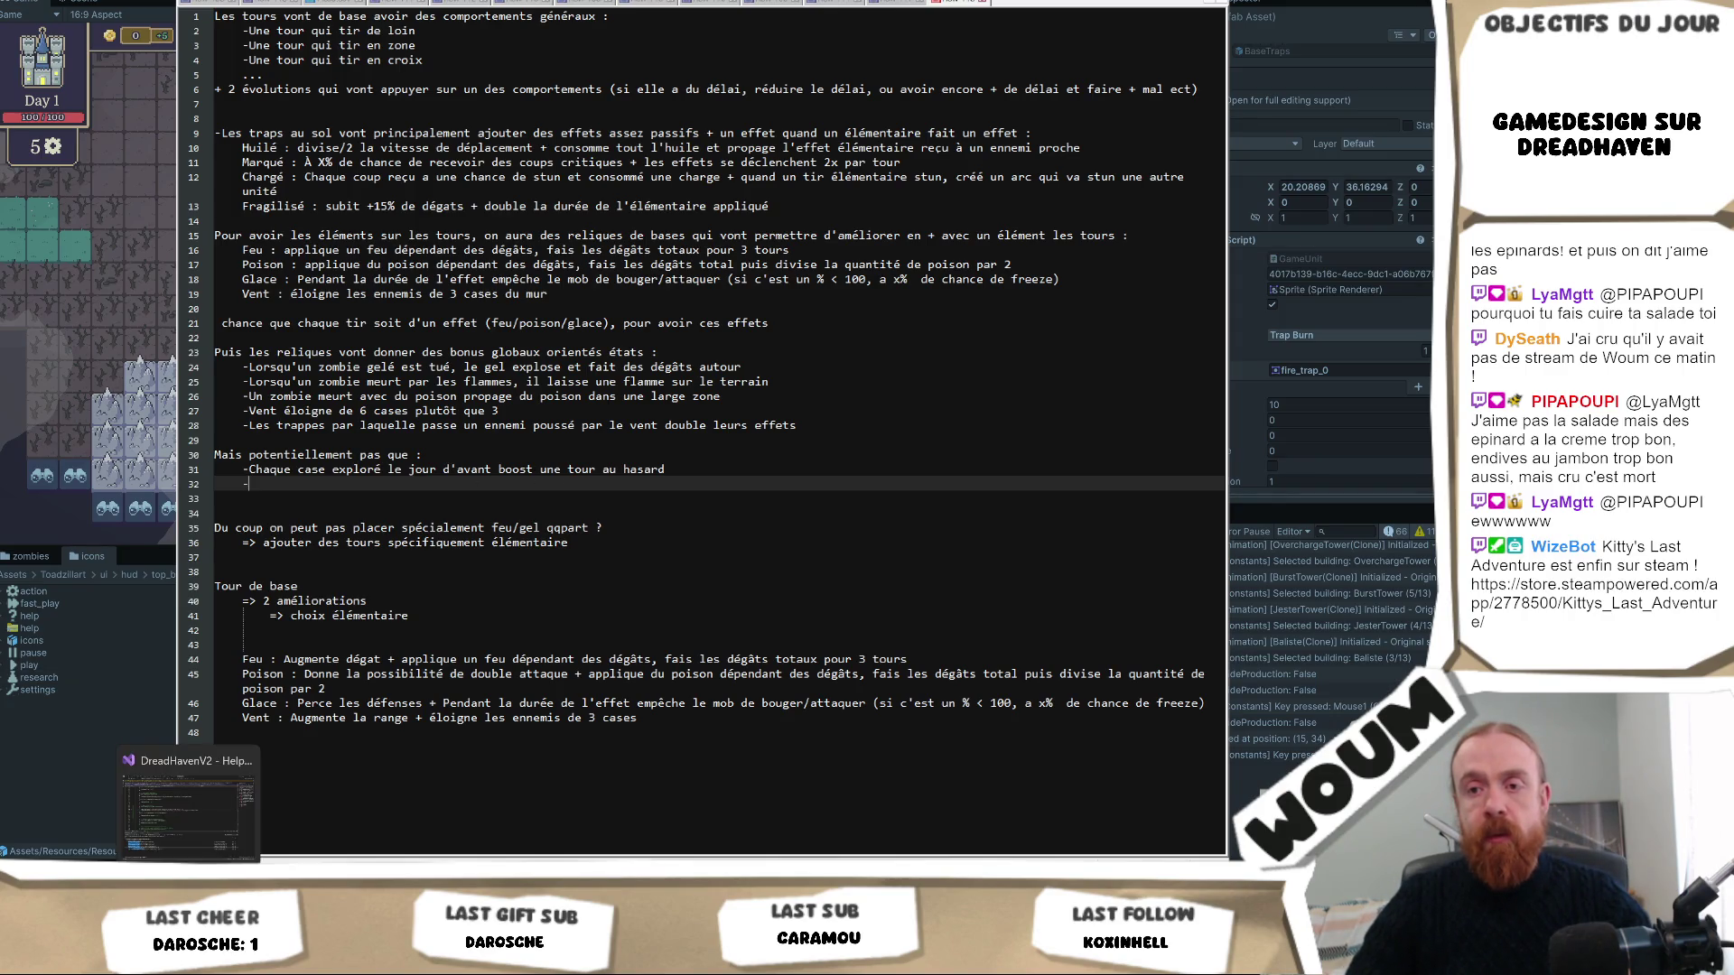
pyautogui.hotkey('alt', 'Tab')
# Look over the UnitType.cs source file in Visual Studio.
pyautogui.click(503, 326)
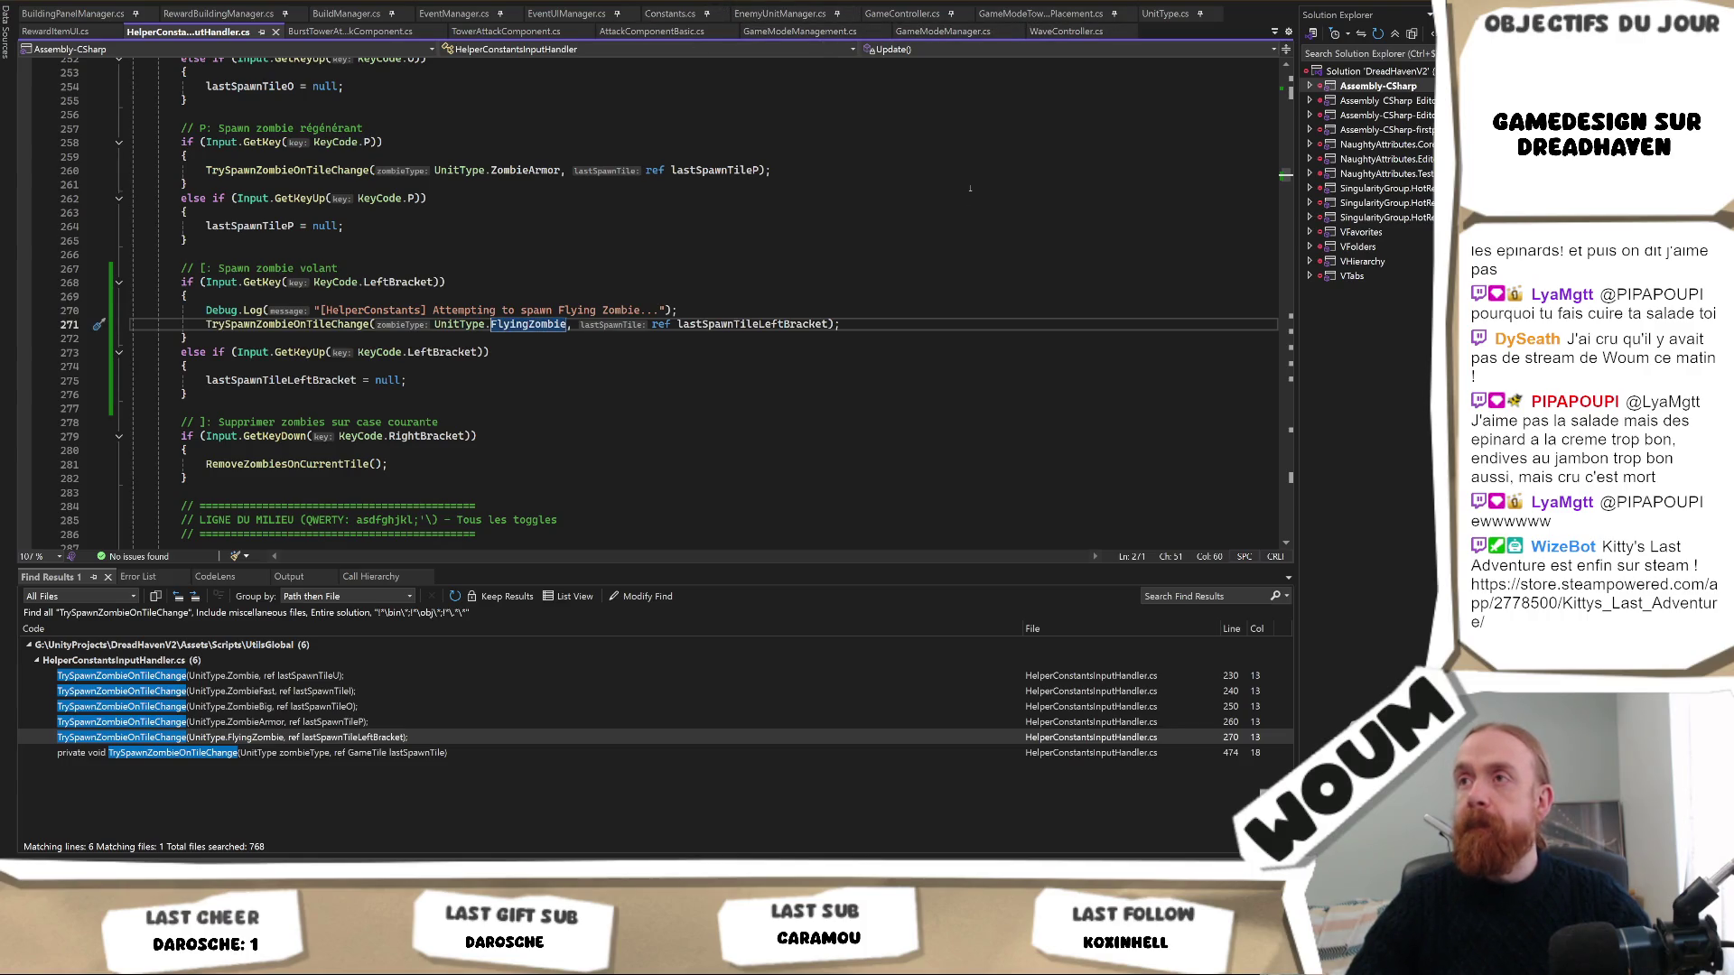
pyautogui.click(1162, 13)
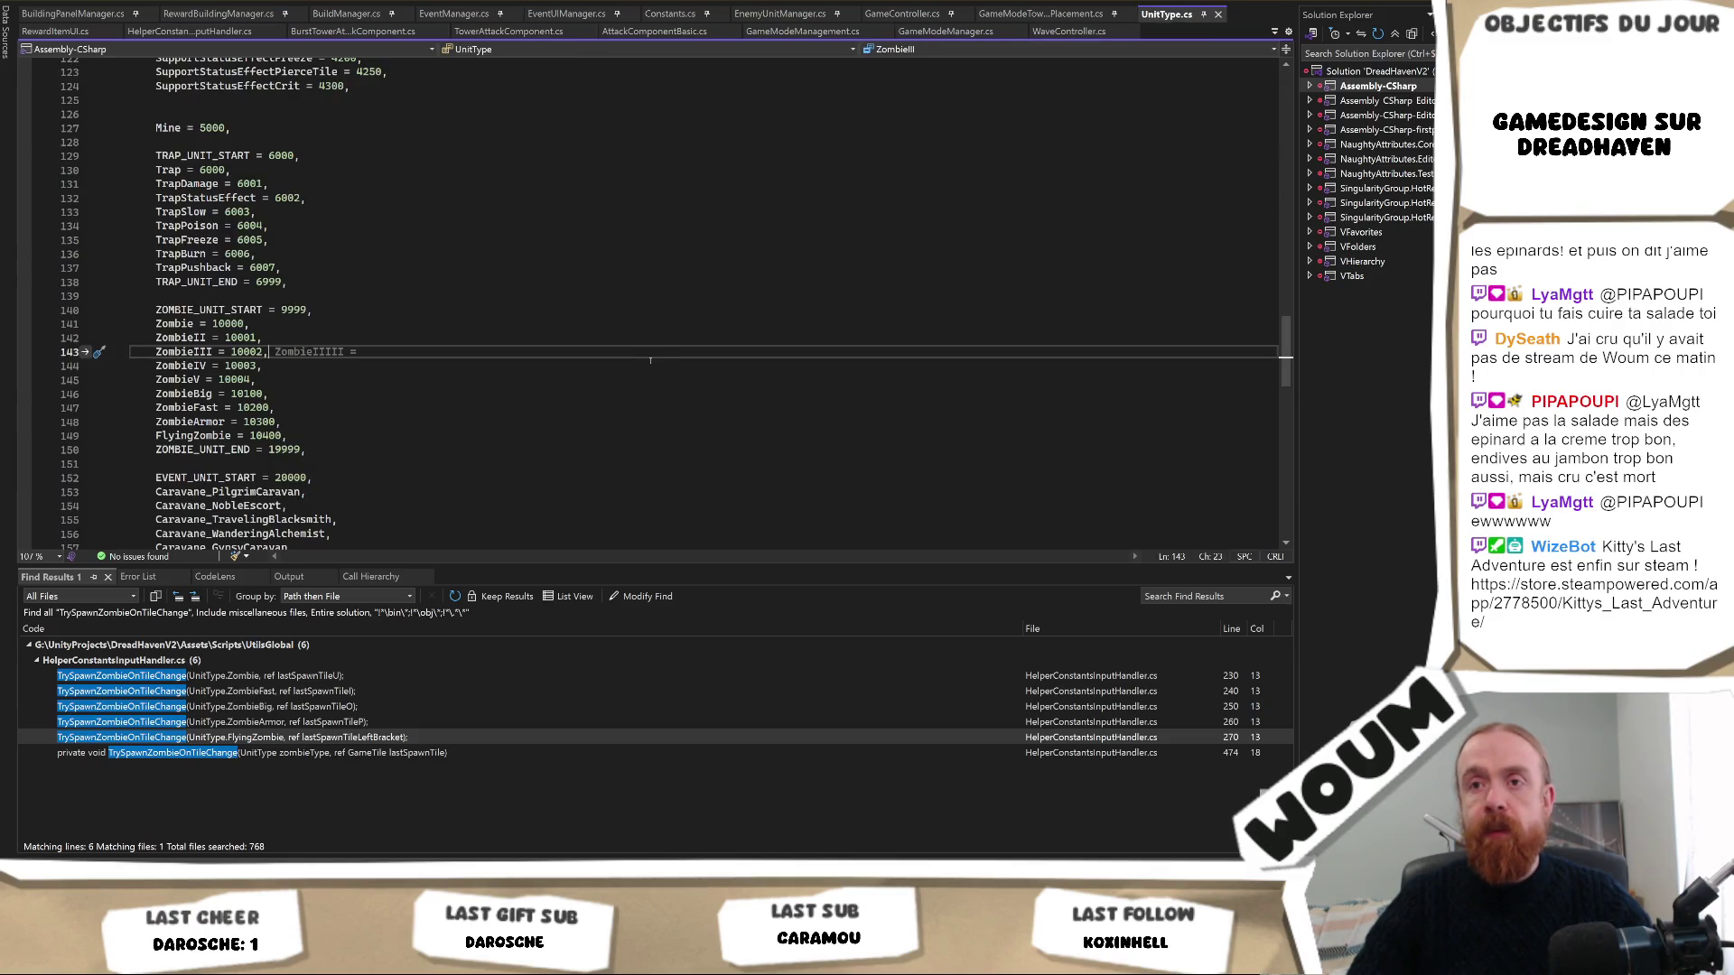
pyautogui.scroll(6, 650, 360)
pyautogui.scroll(-15, 651, 360)
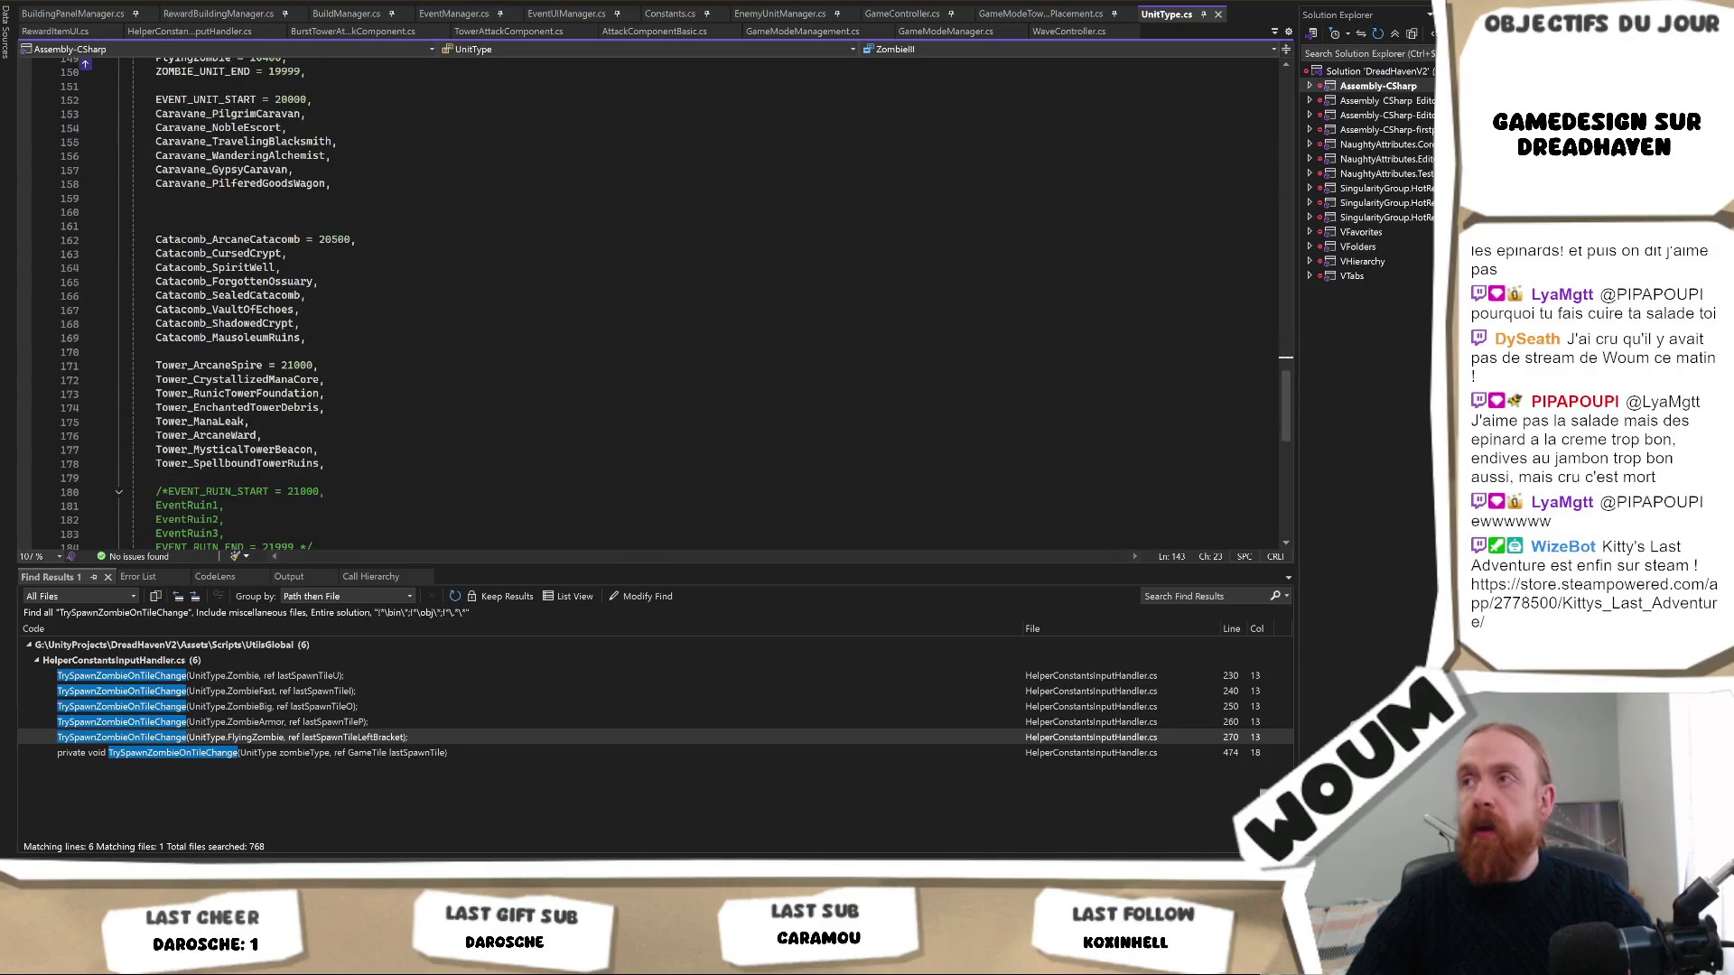
# Open RelicData.cs from the open-files list, review the RelicID enum, and return to the notes.
pyautogui.click(1274, 31)
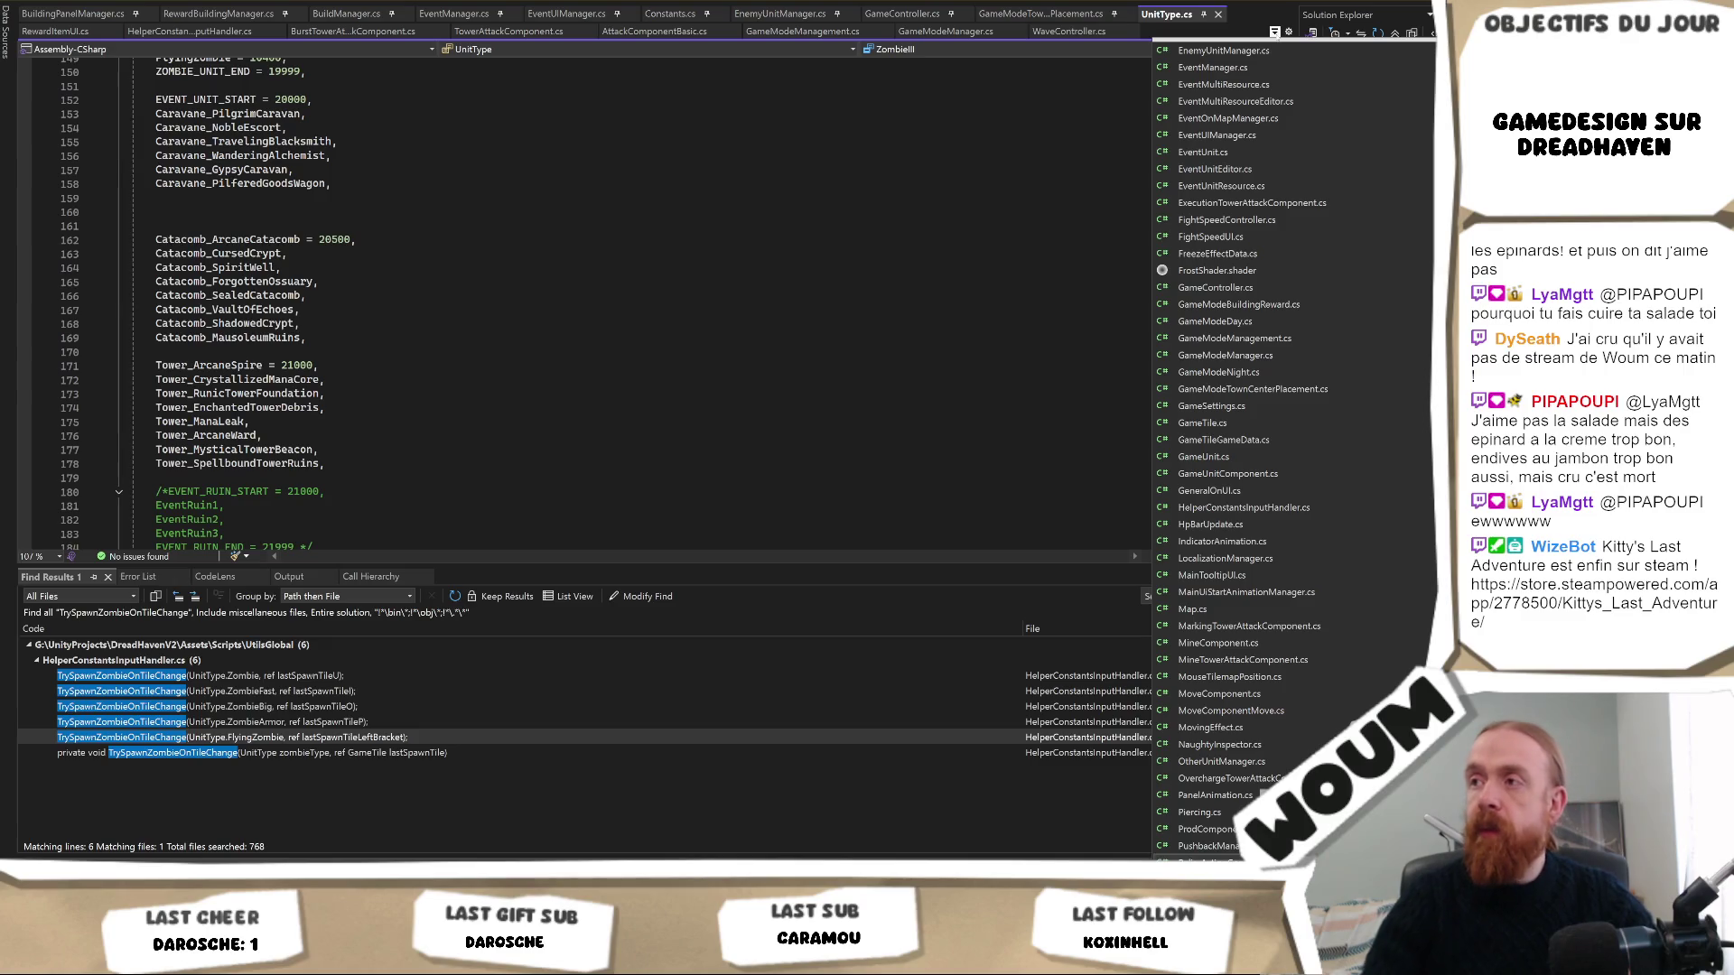
pyautogui.scroll(-1, 1202, 809)
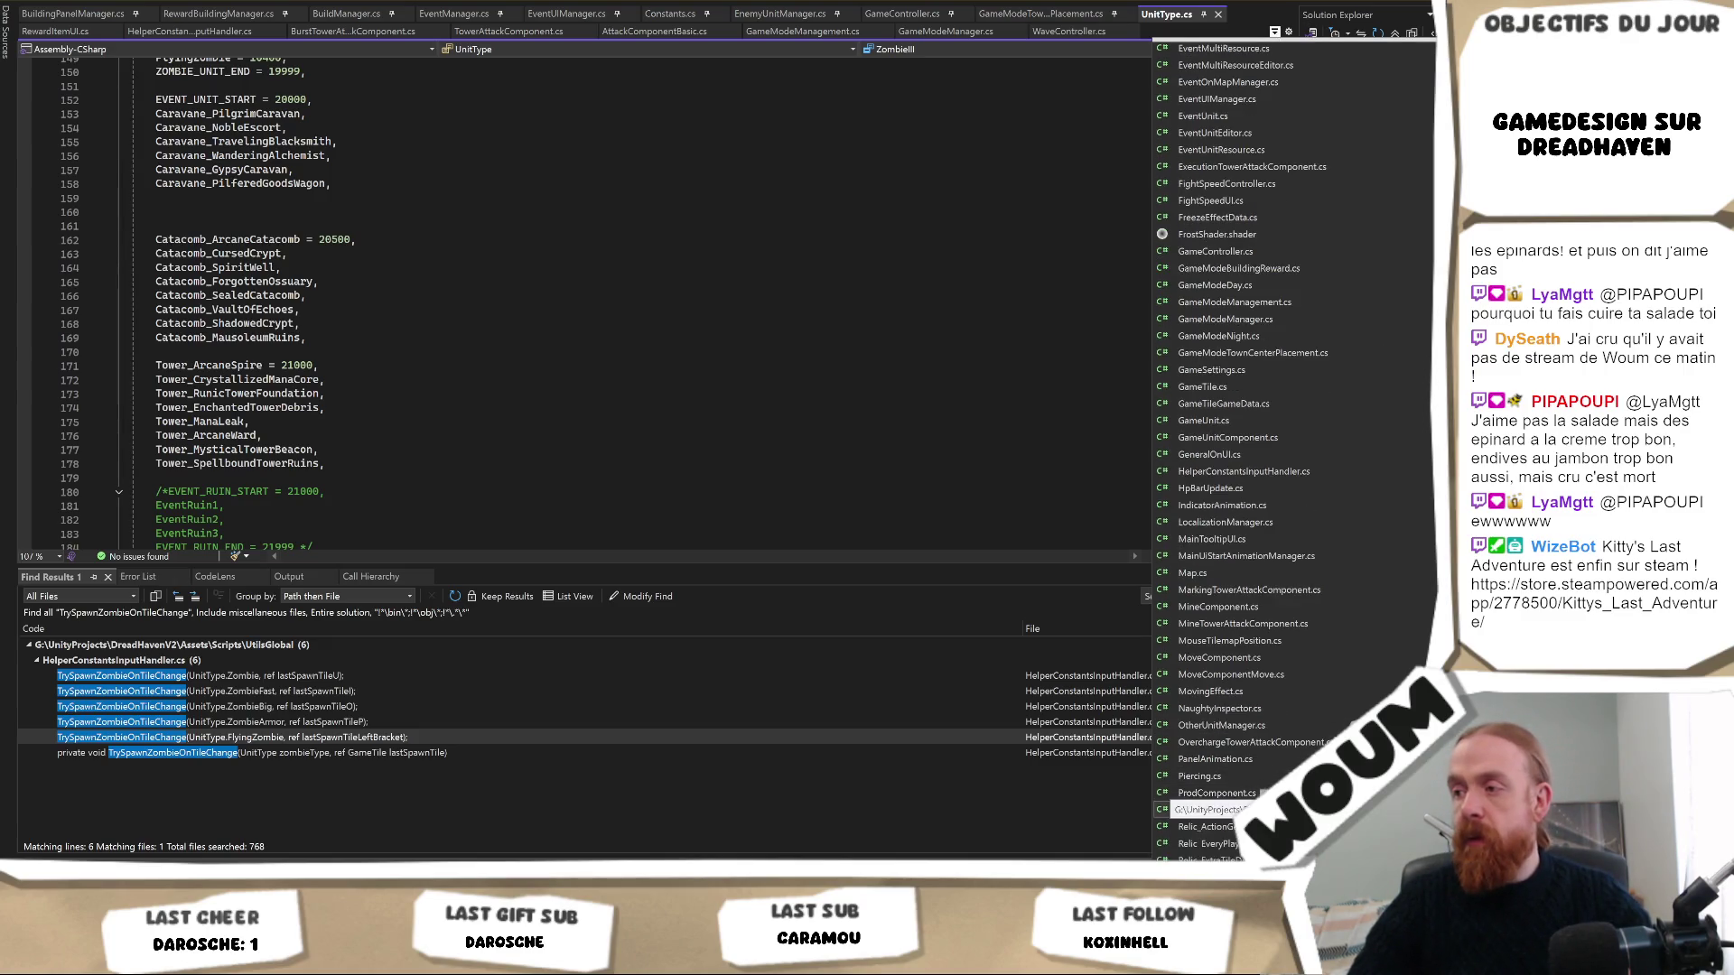
pyautogui.scroll(-7, 1249, 673)
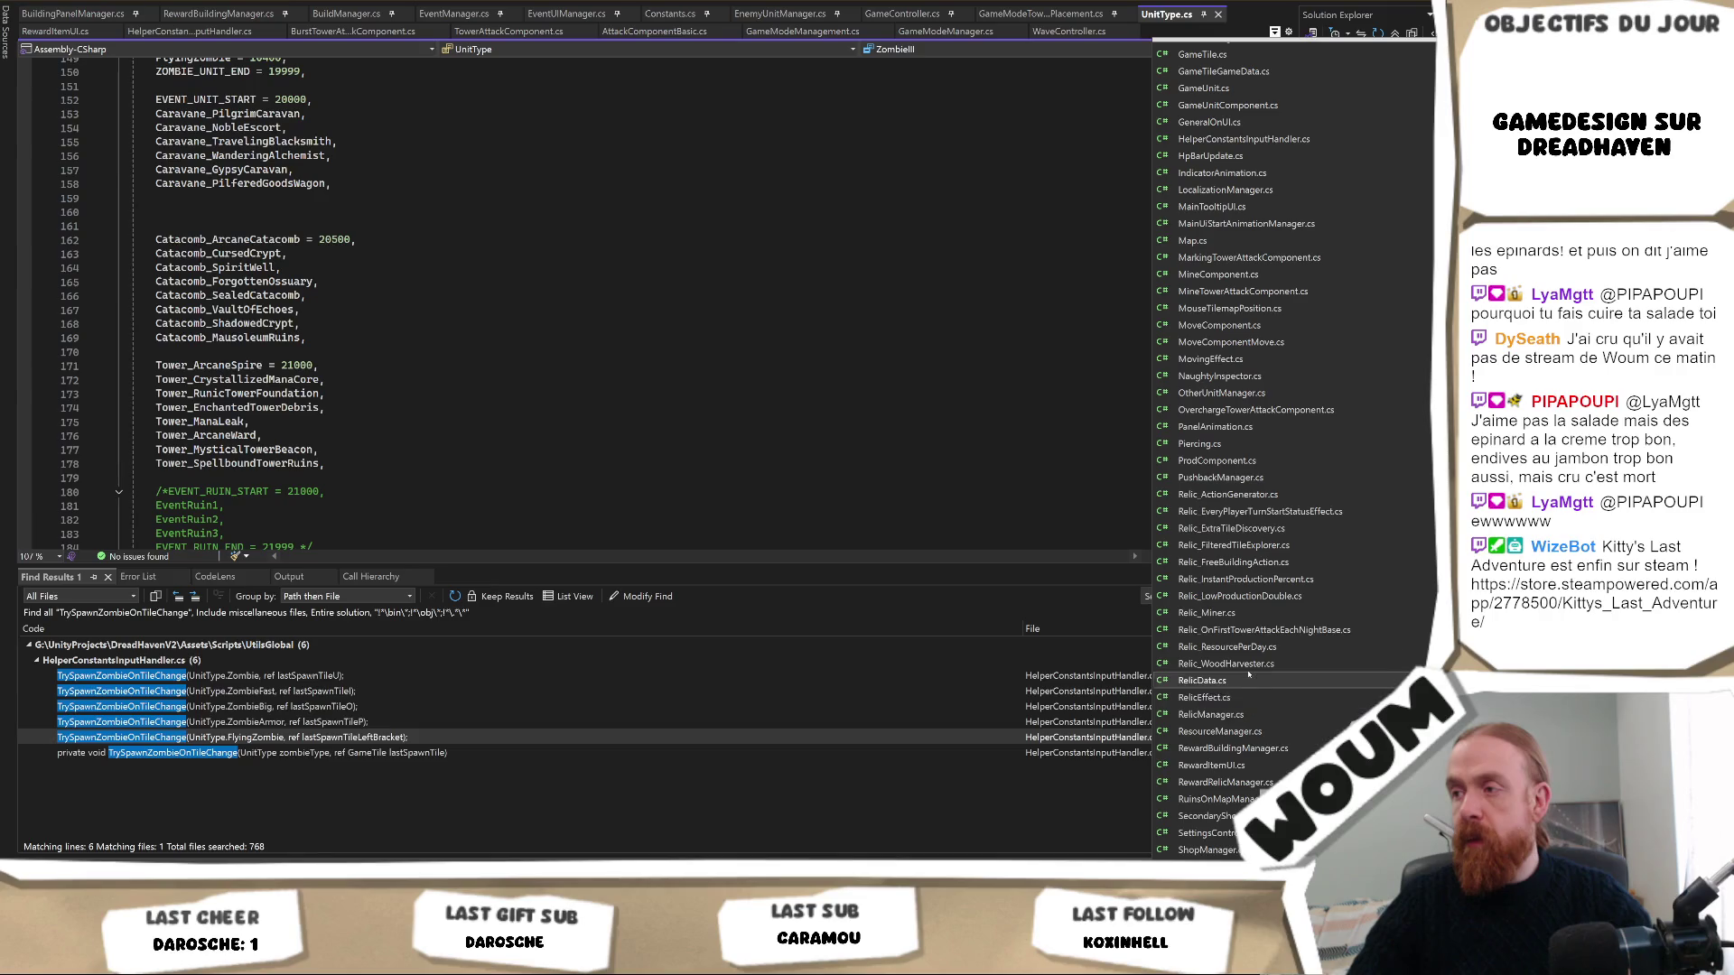
pyautogui.click(1246, 680)
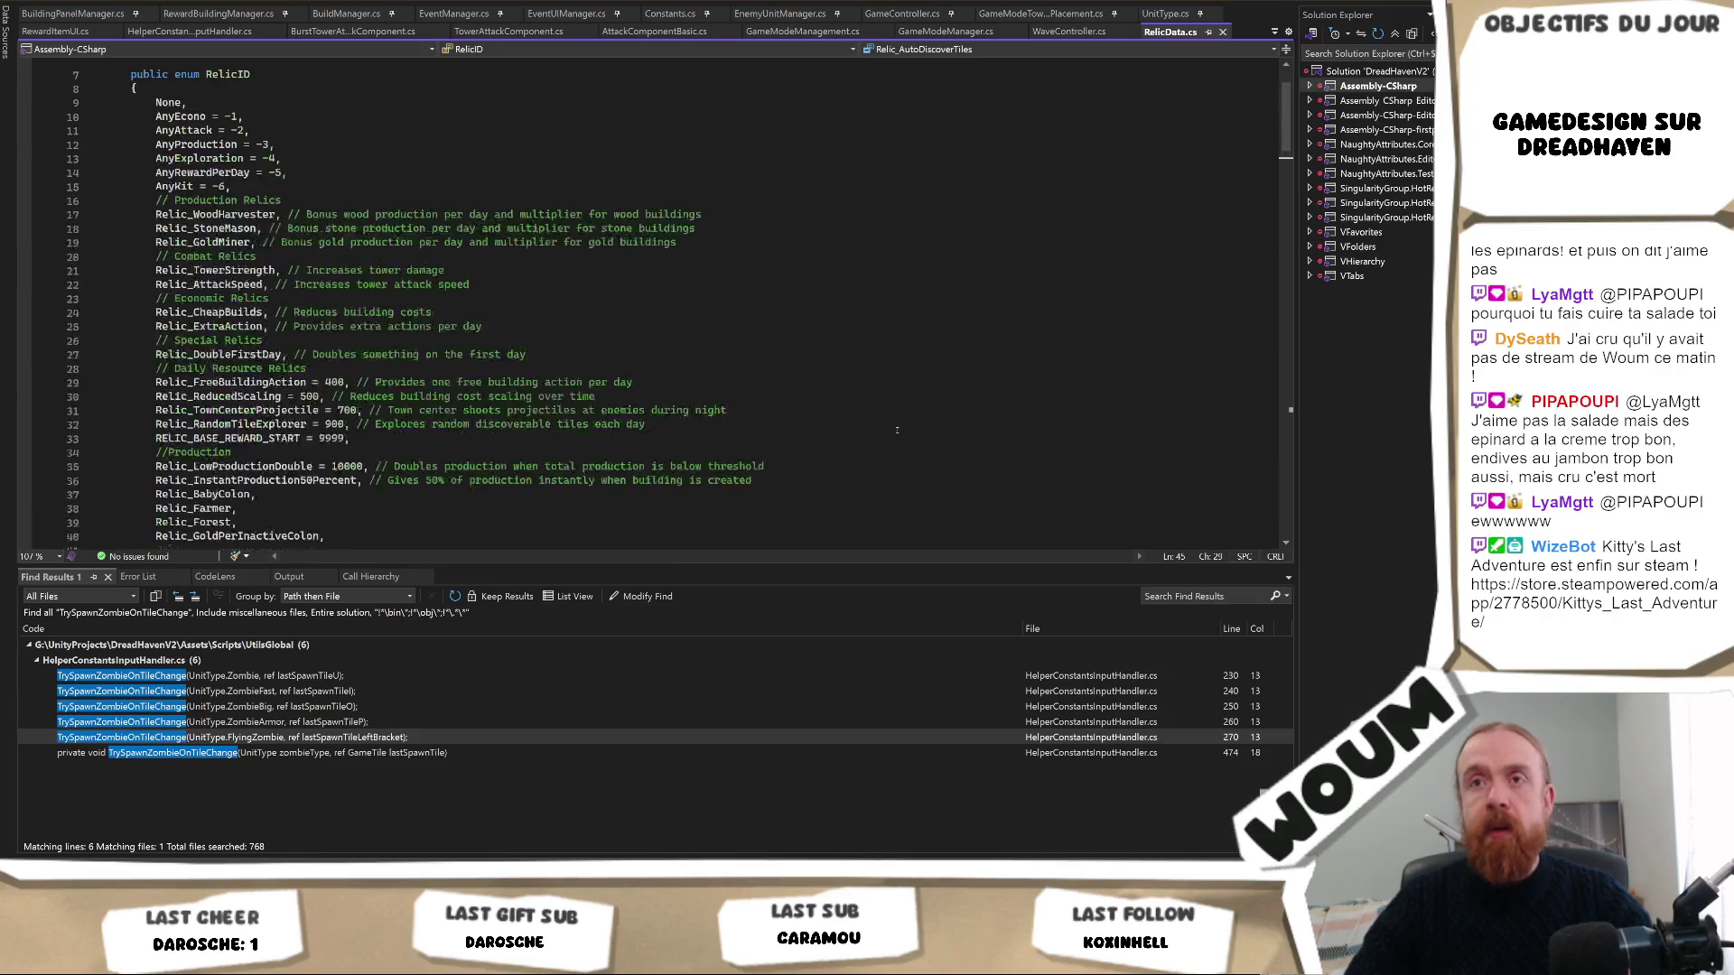
pyautogui.scroll(2, 897, 430)
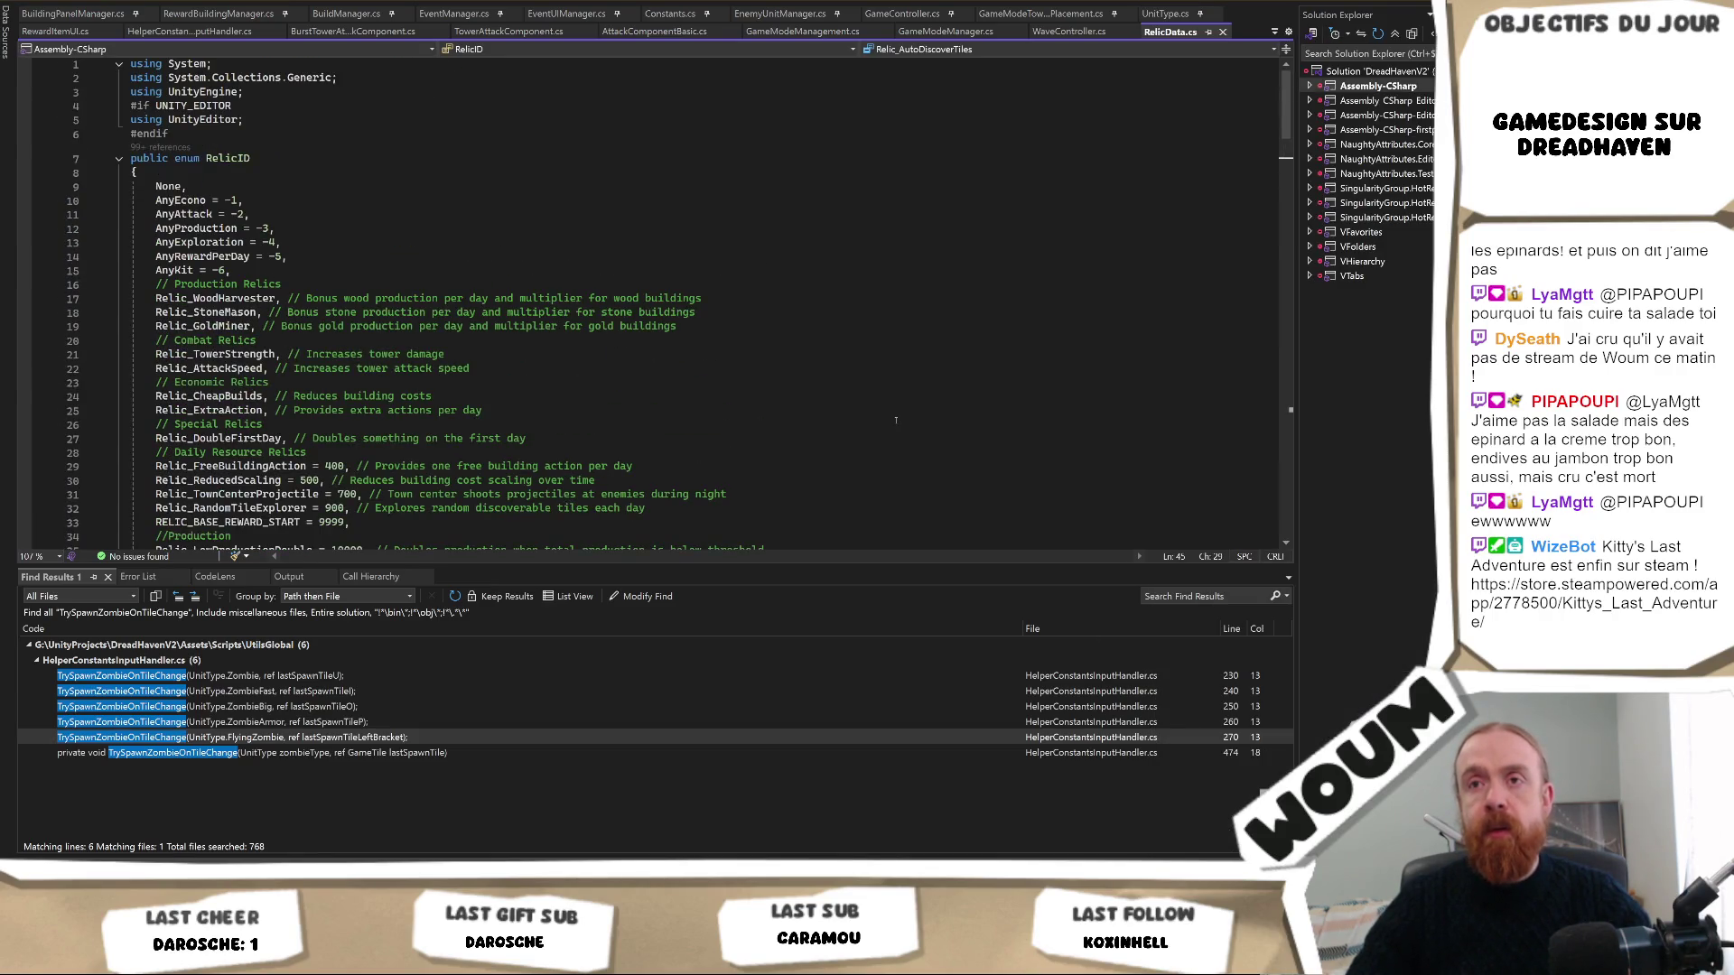
pyautogui.scroll(-8, 896, 420)
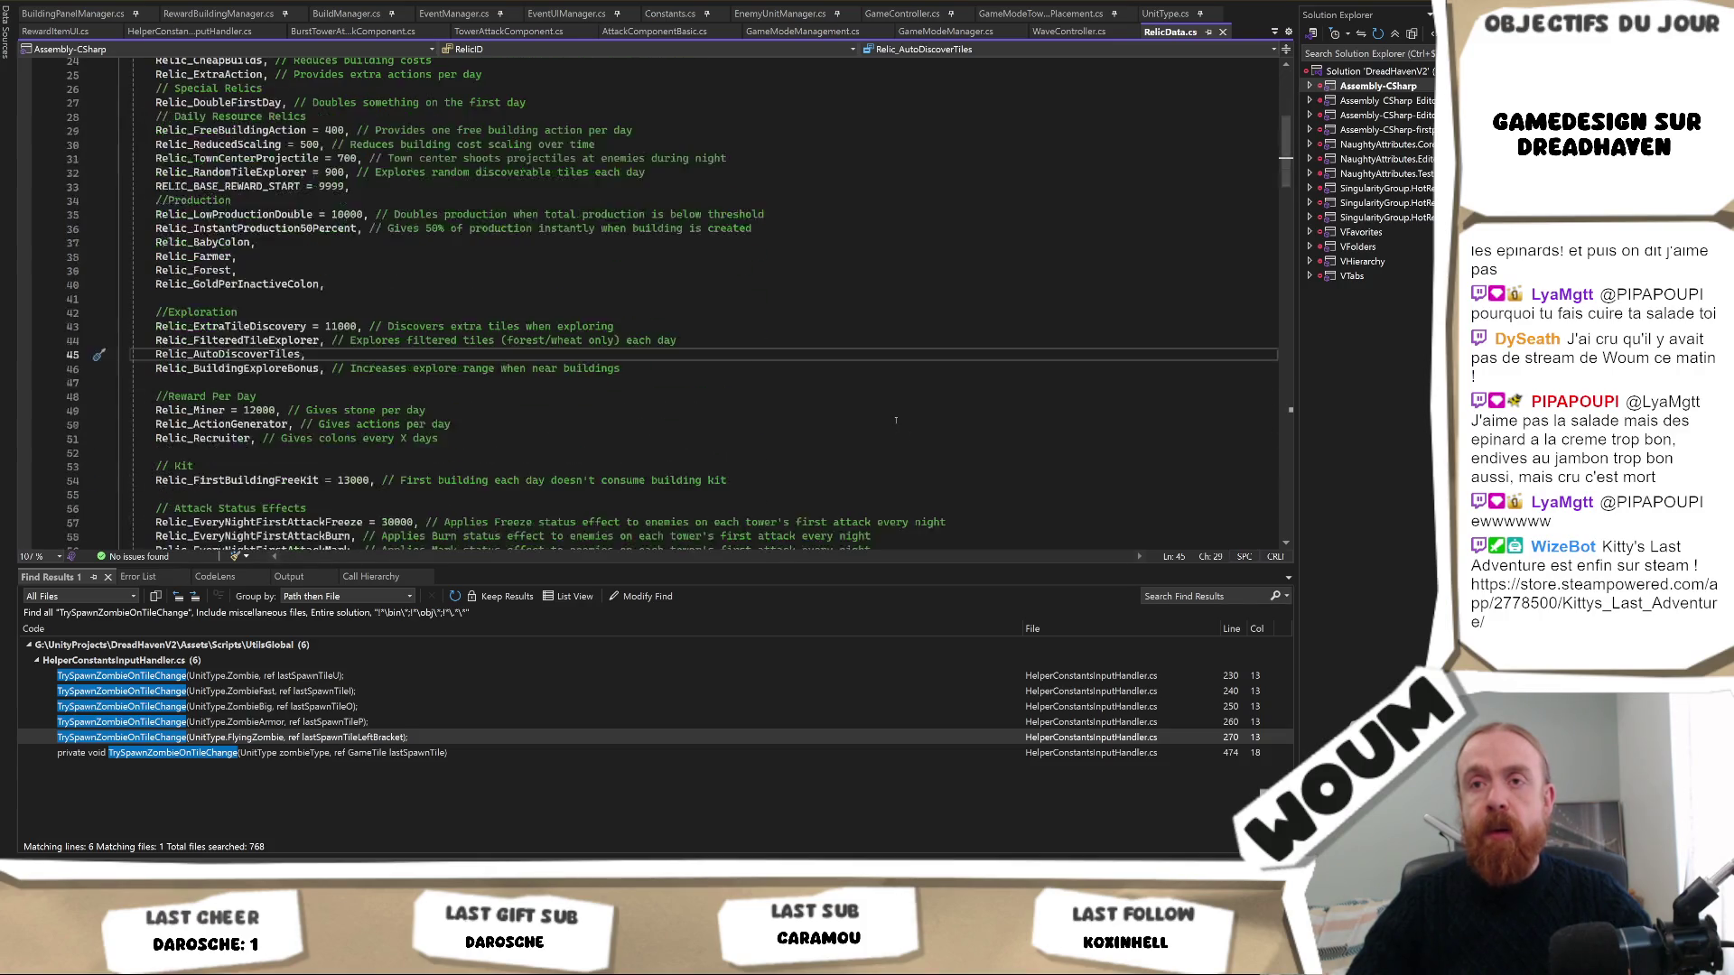
pyautogui.scroll(-7, 896, 420)
pyautogui.scroll(2, 896, 420)
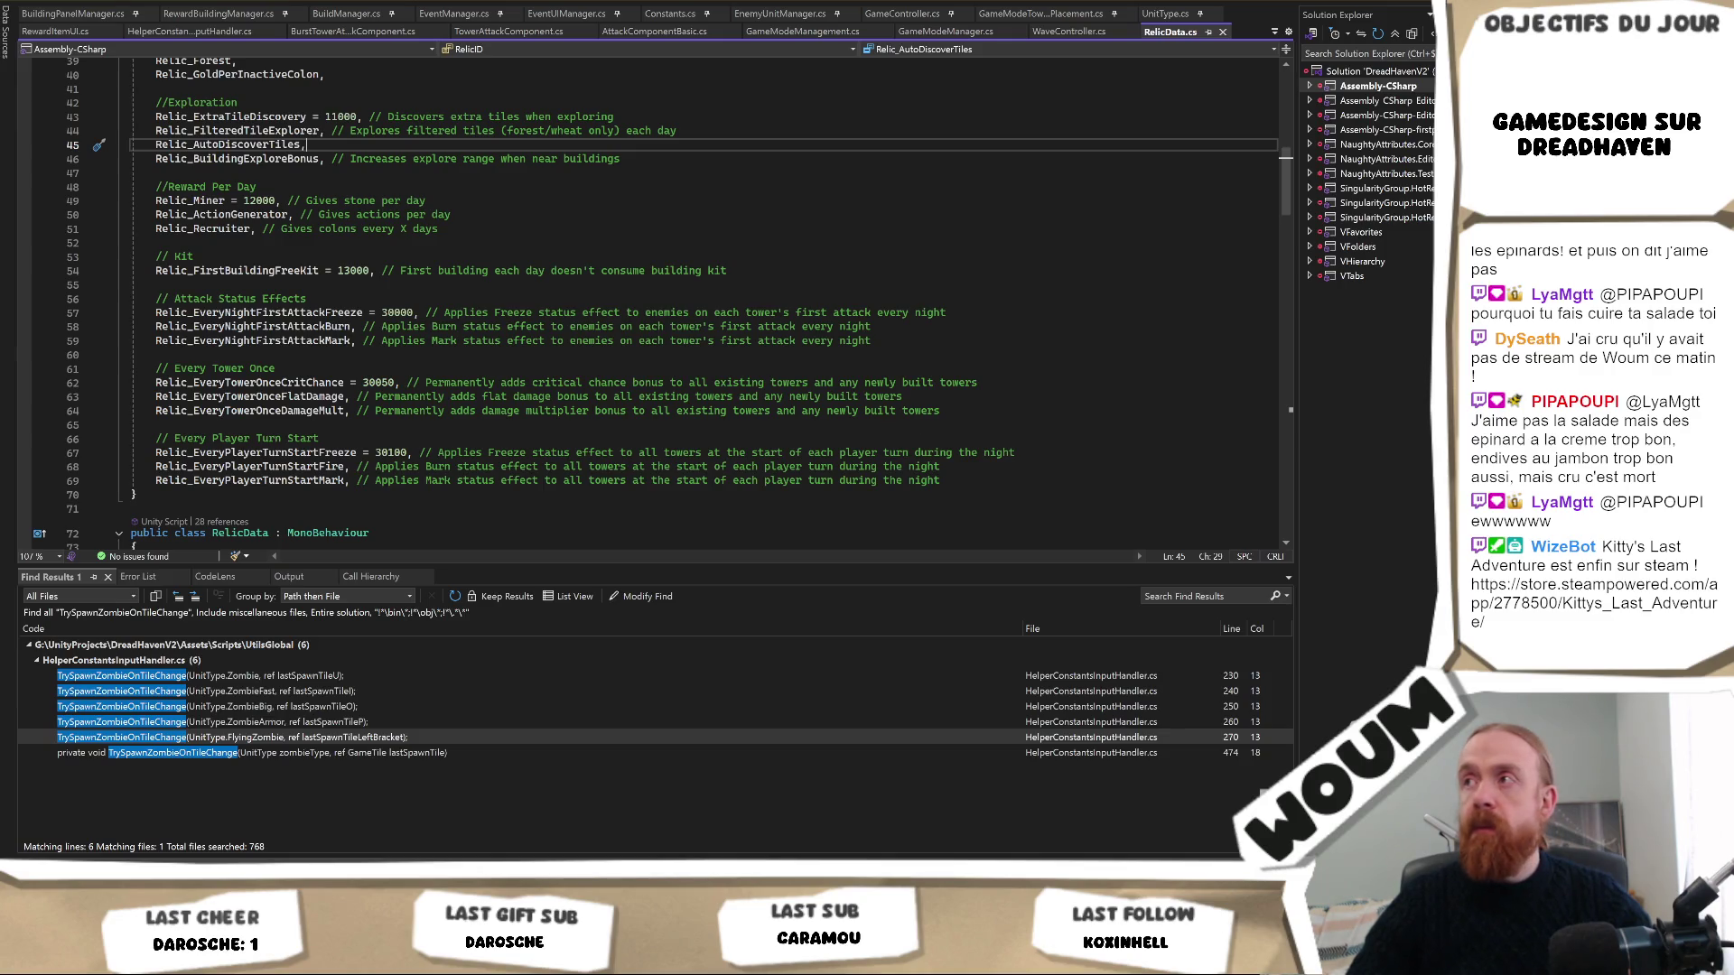
pyautogui.hotkey('alt', 'Tab')
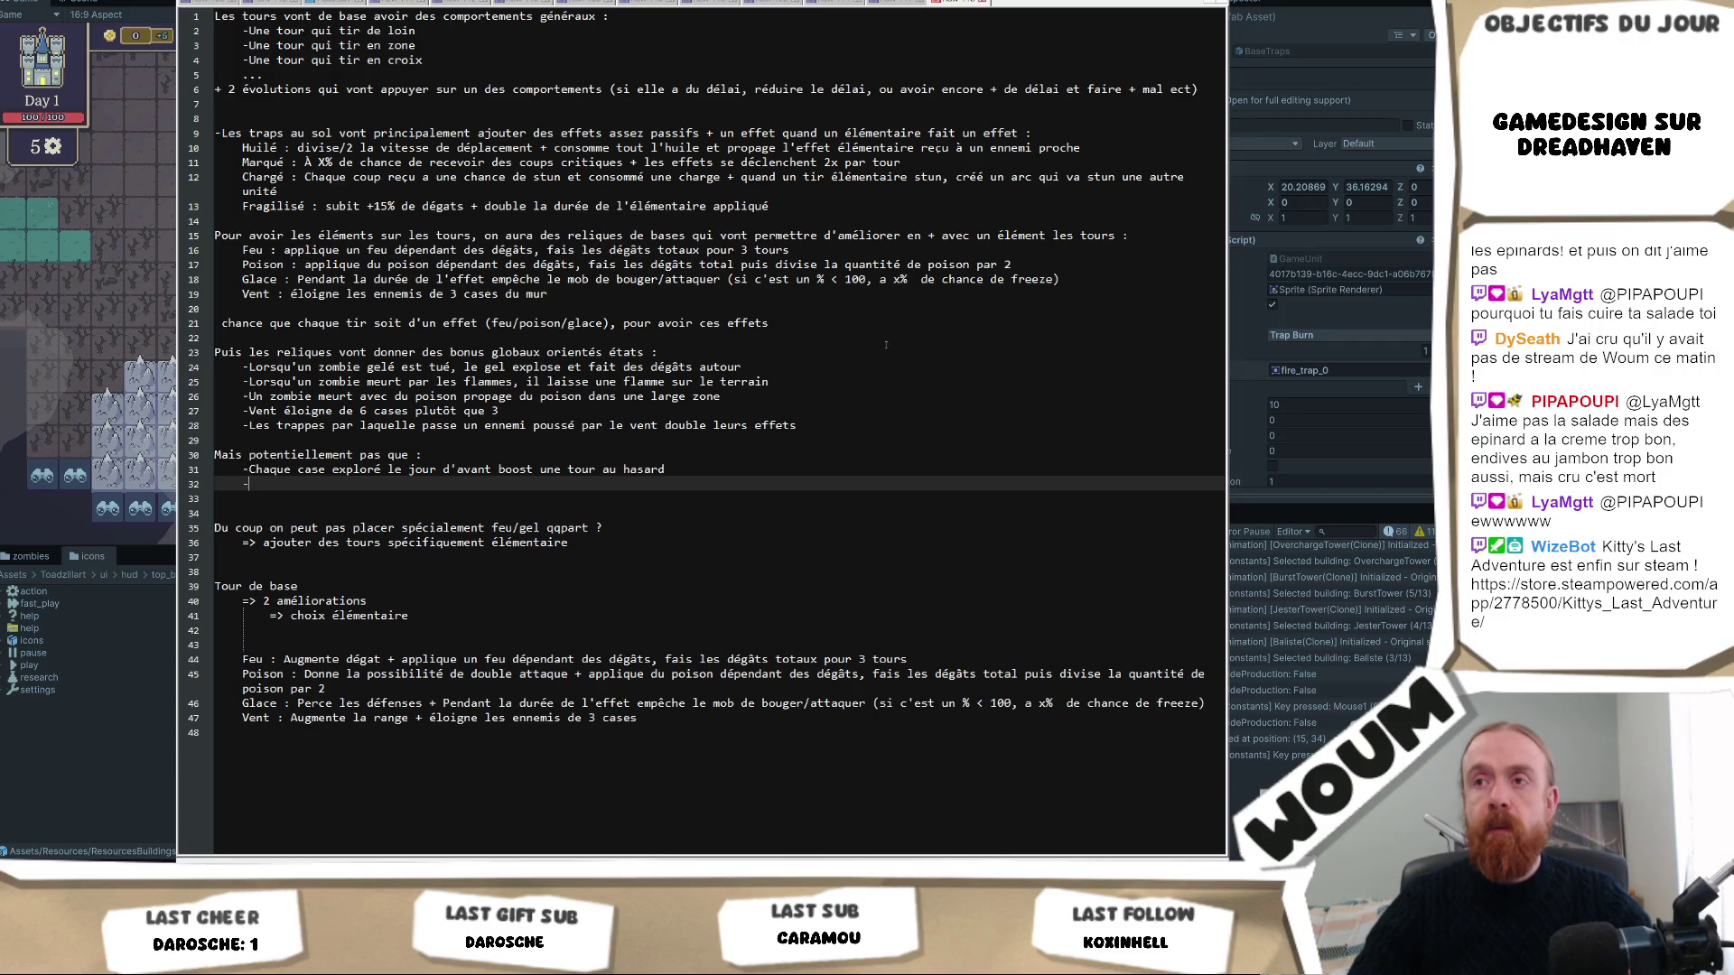
# Delete the line saying each shot has an elemental effect chance.
pyautogui.hotkey('ctrl', 'z')
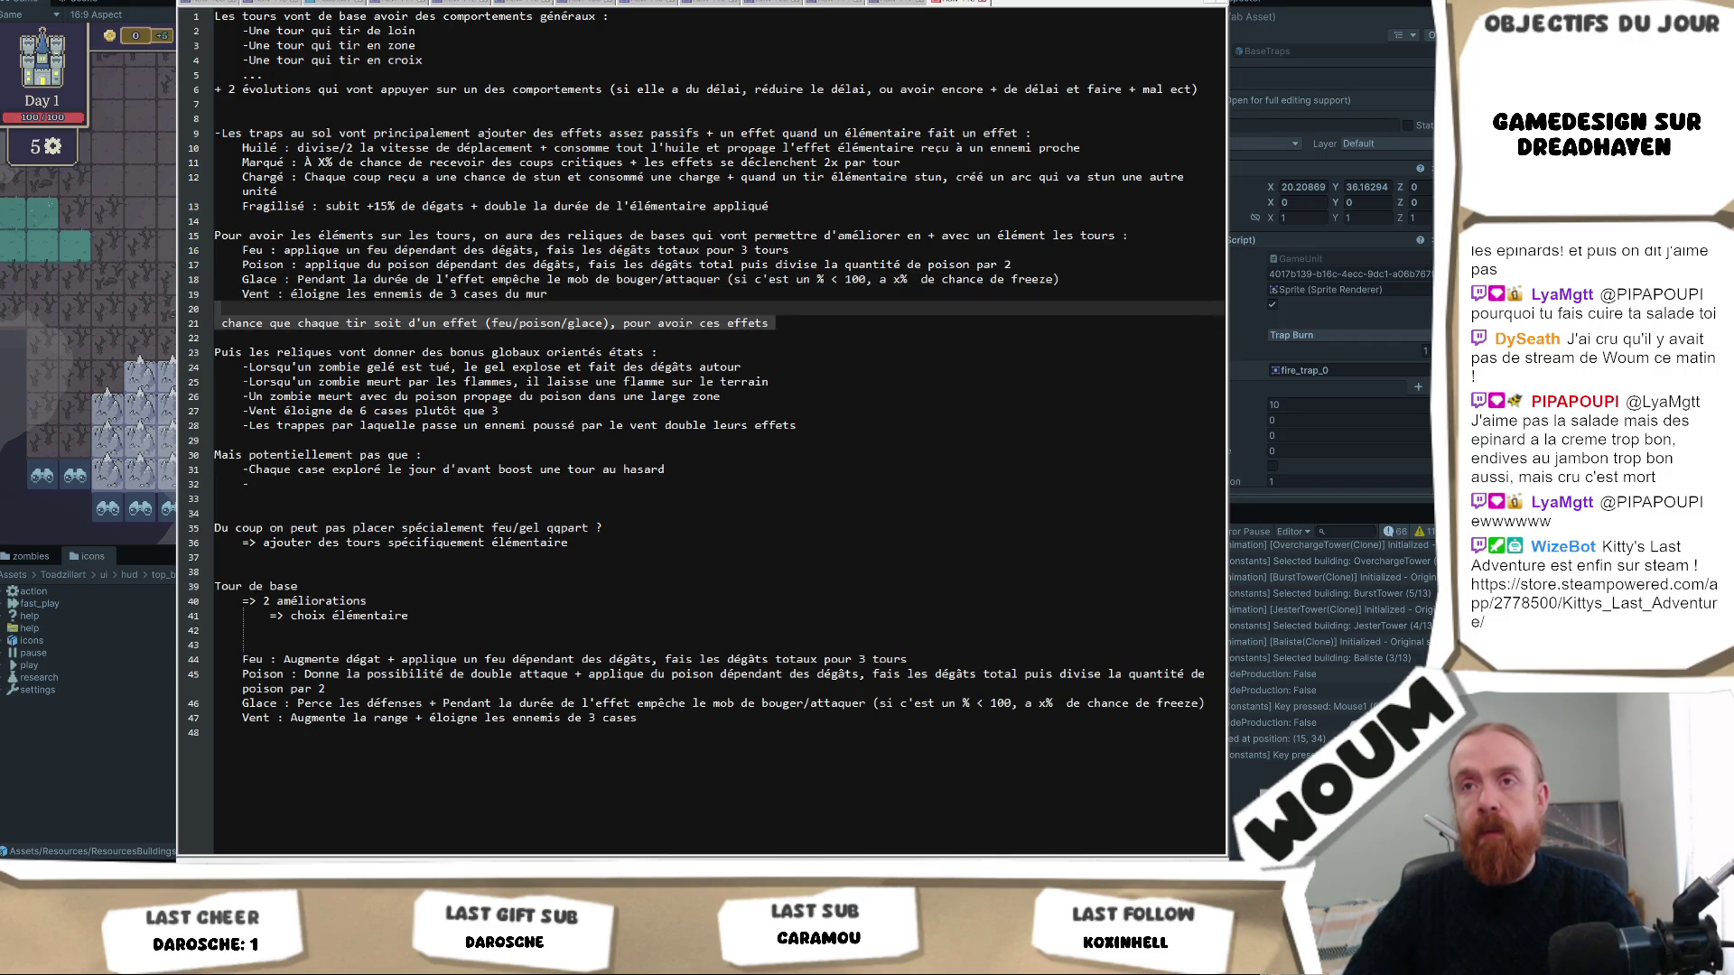
pyautogui.hotkey('ctrl', 'z')
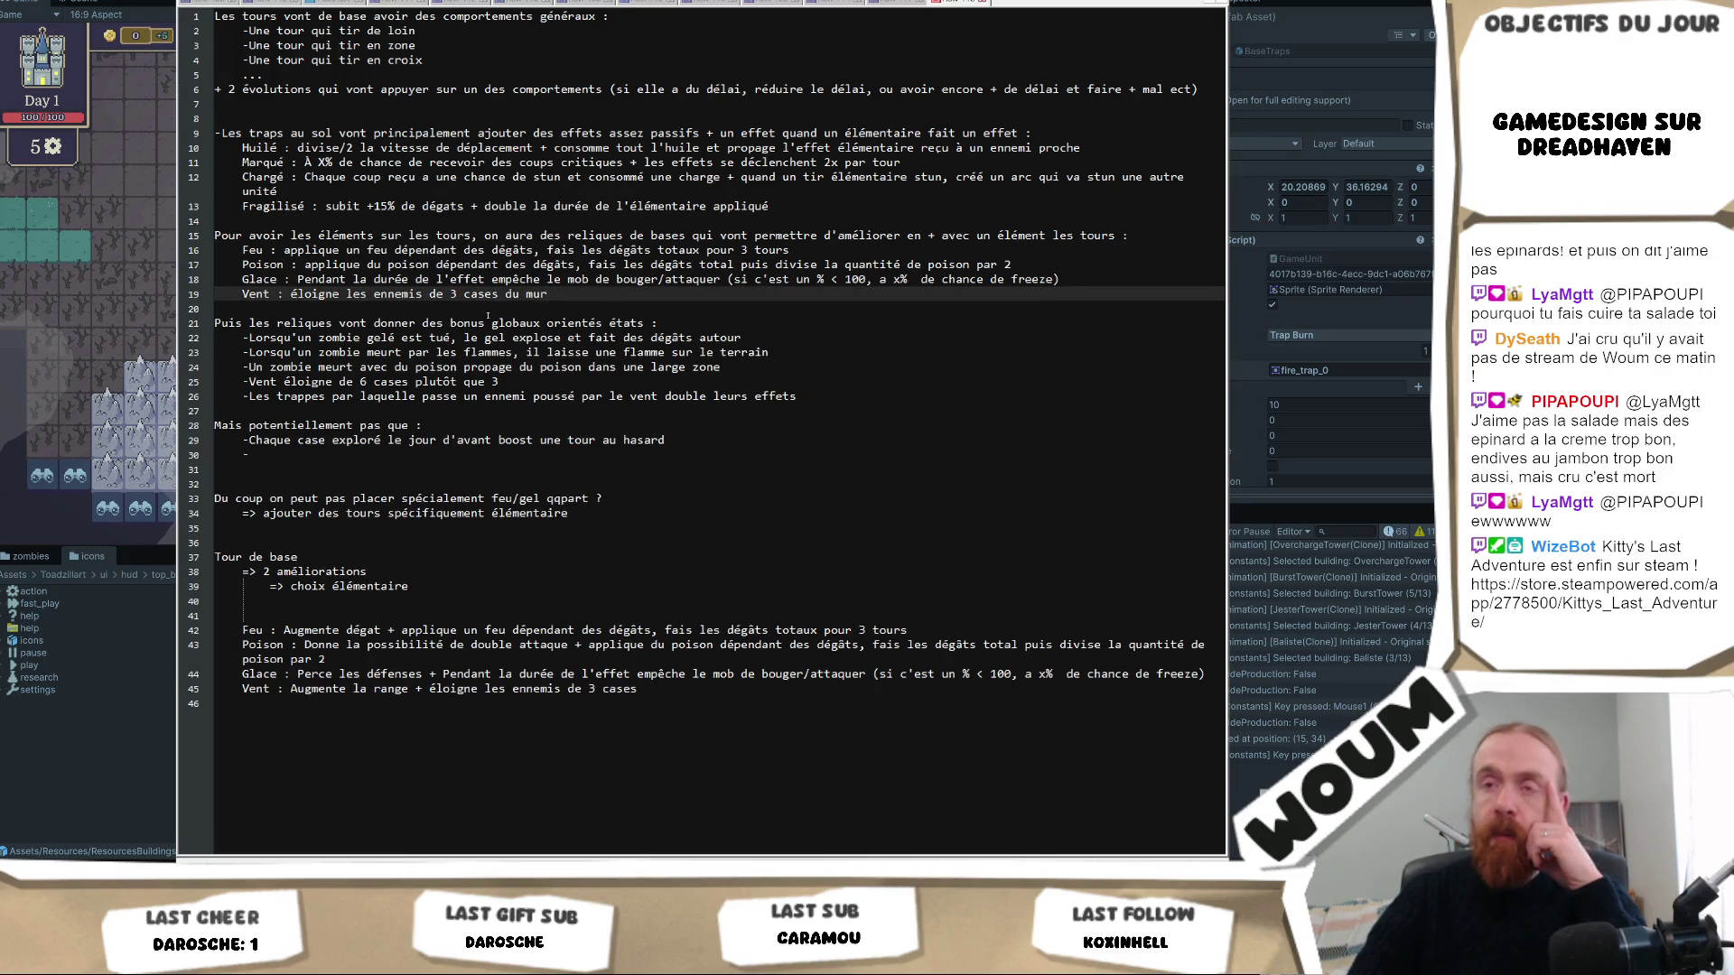
pyautogui.click(316, 460)
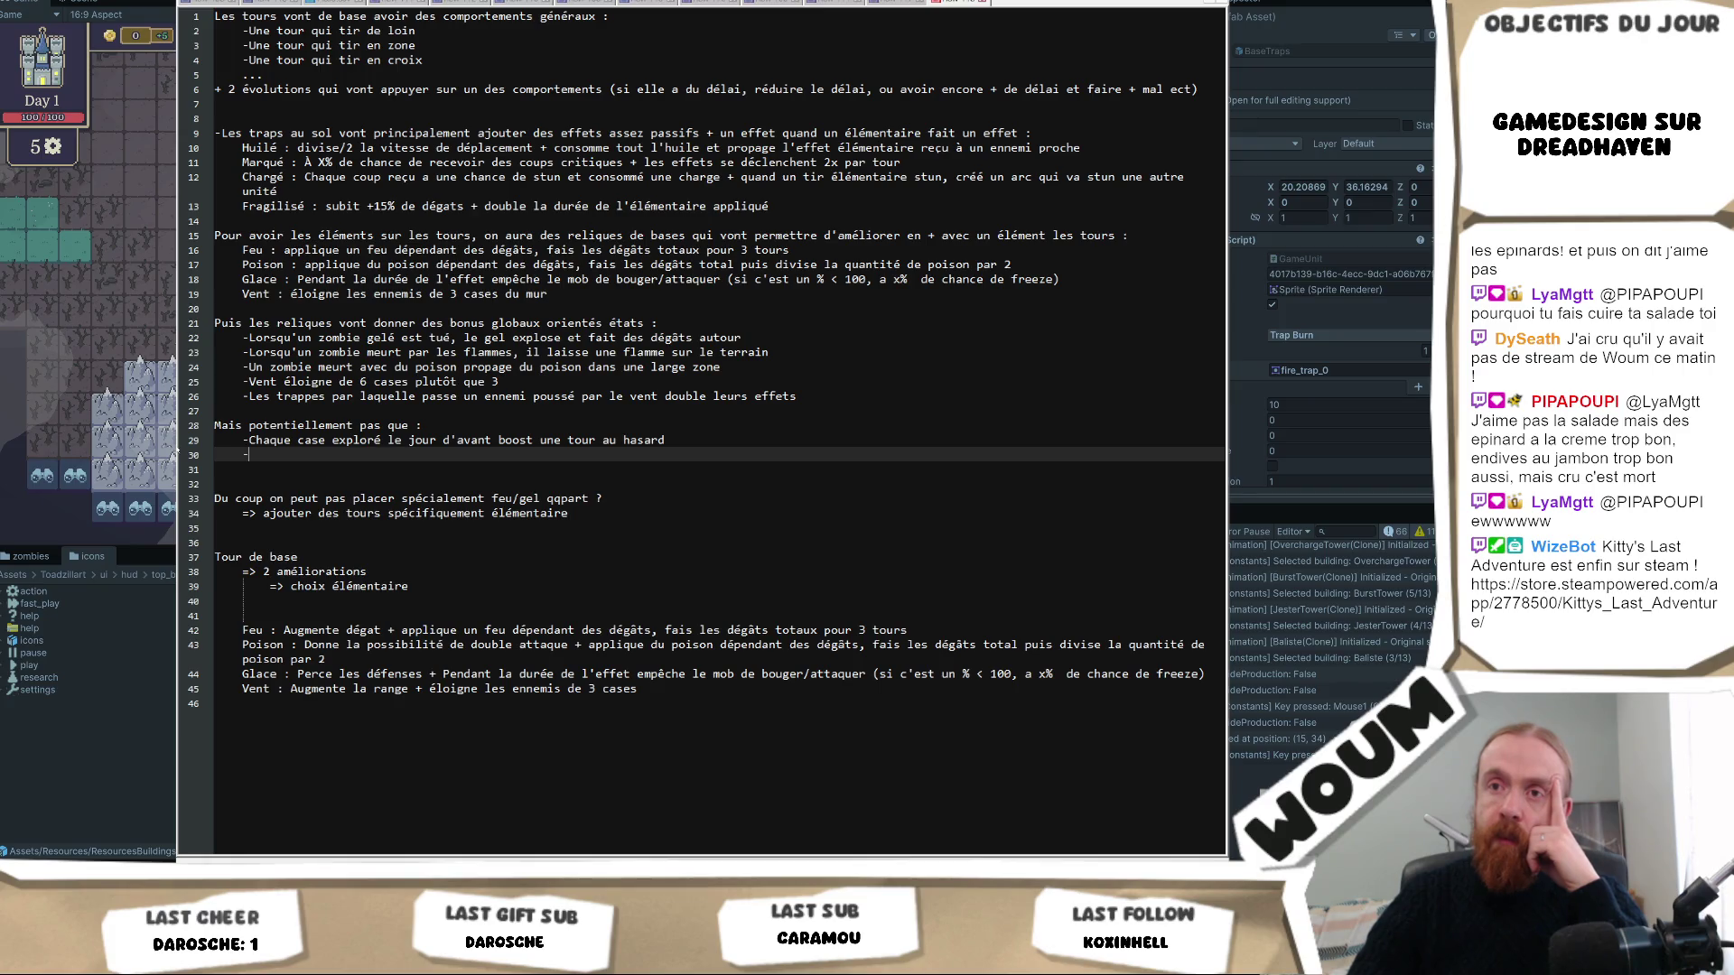
# Widen the notes window and change the colon after 'Mais potentiellement pas que' to '?'.
pyautogui.moveTo(178, 433)
pyautogui.mouseDown()
pyautogui.moveTo(95, 434)
pyautogui.moveTo(119, 434)
pyautogui.mouseUp()
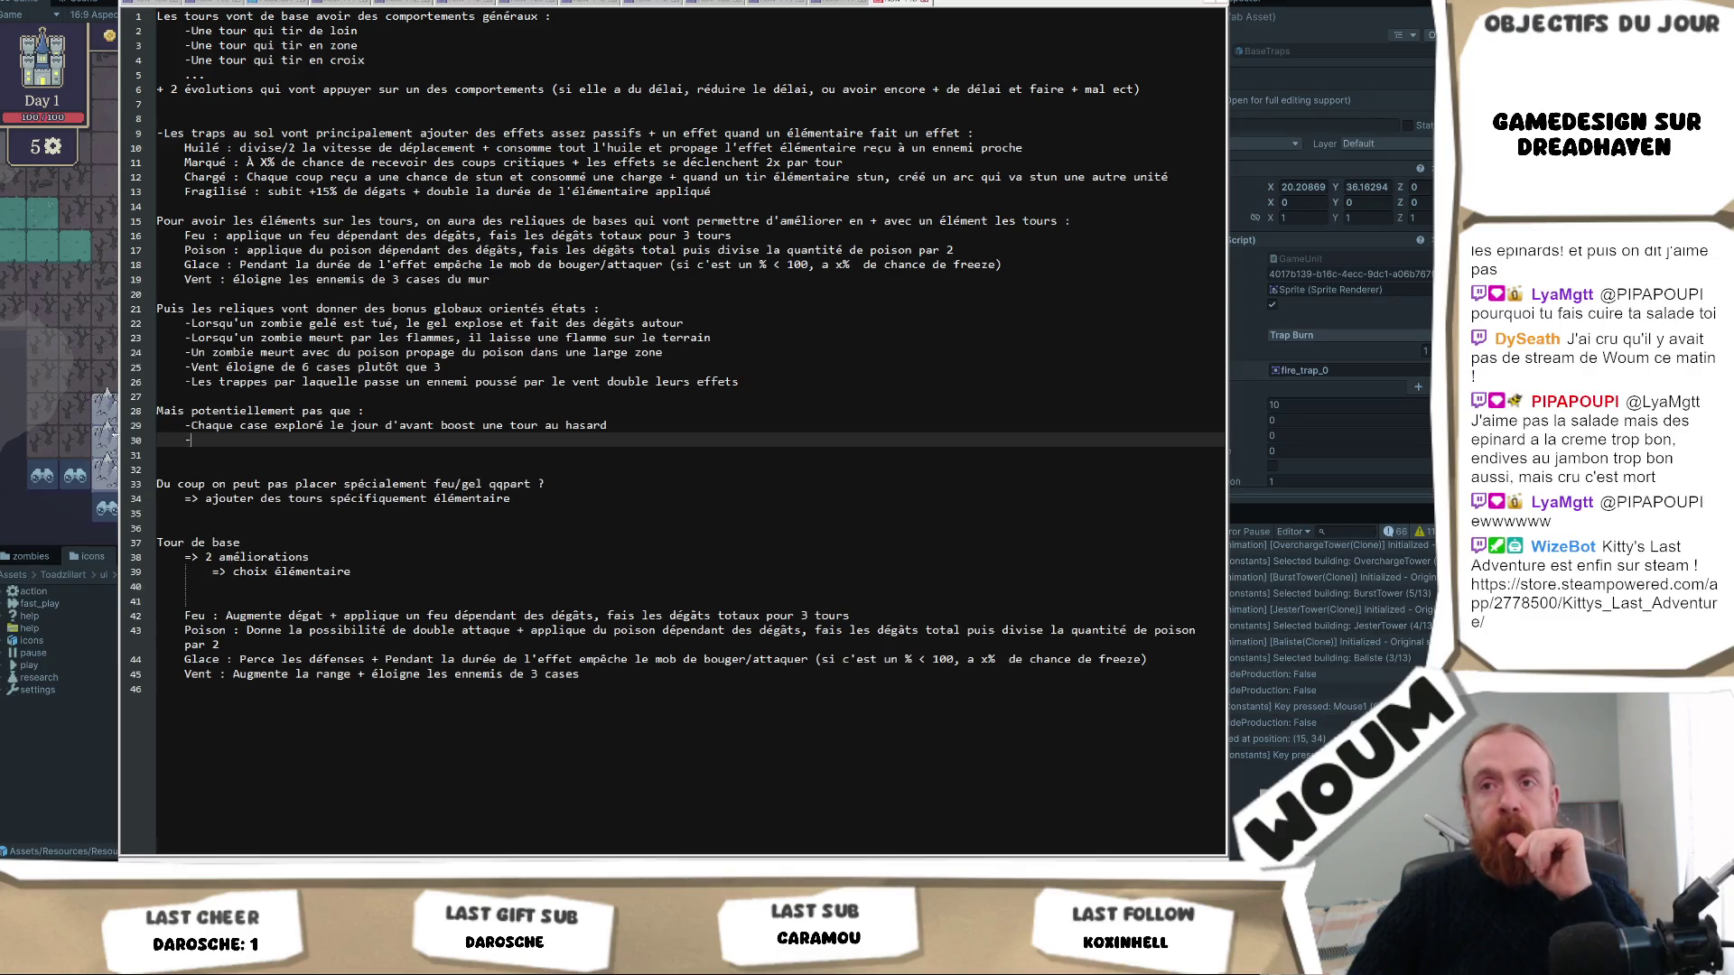
pyautogui.click(371, 411)
pyautogui.press('BackSpace')
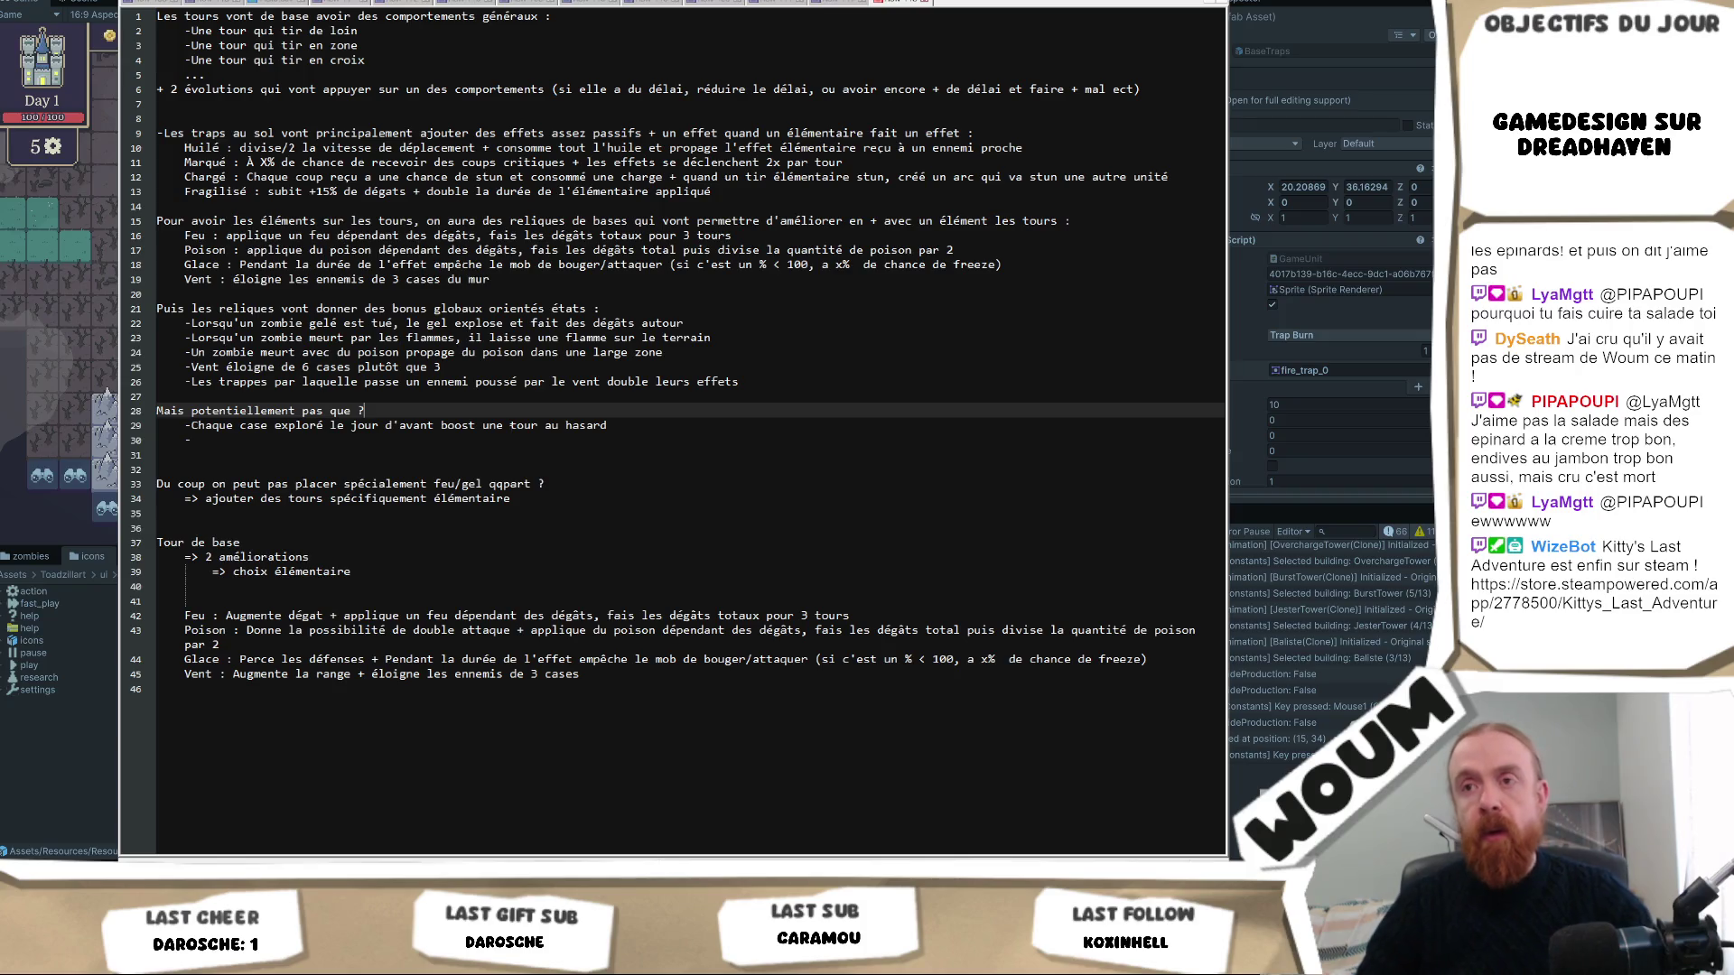
pyautogui.write('?')
pyautogui.press('Down')
pyautogui.press('Down')
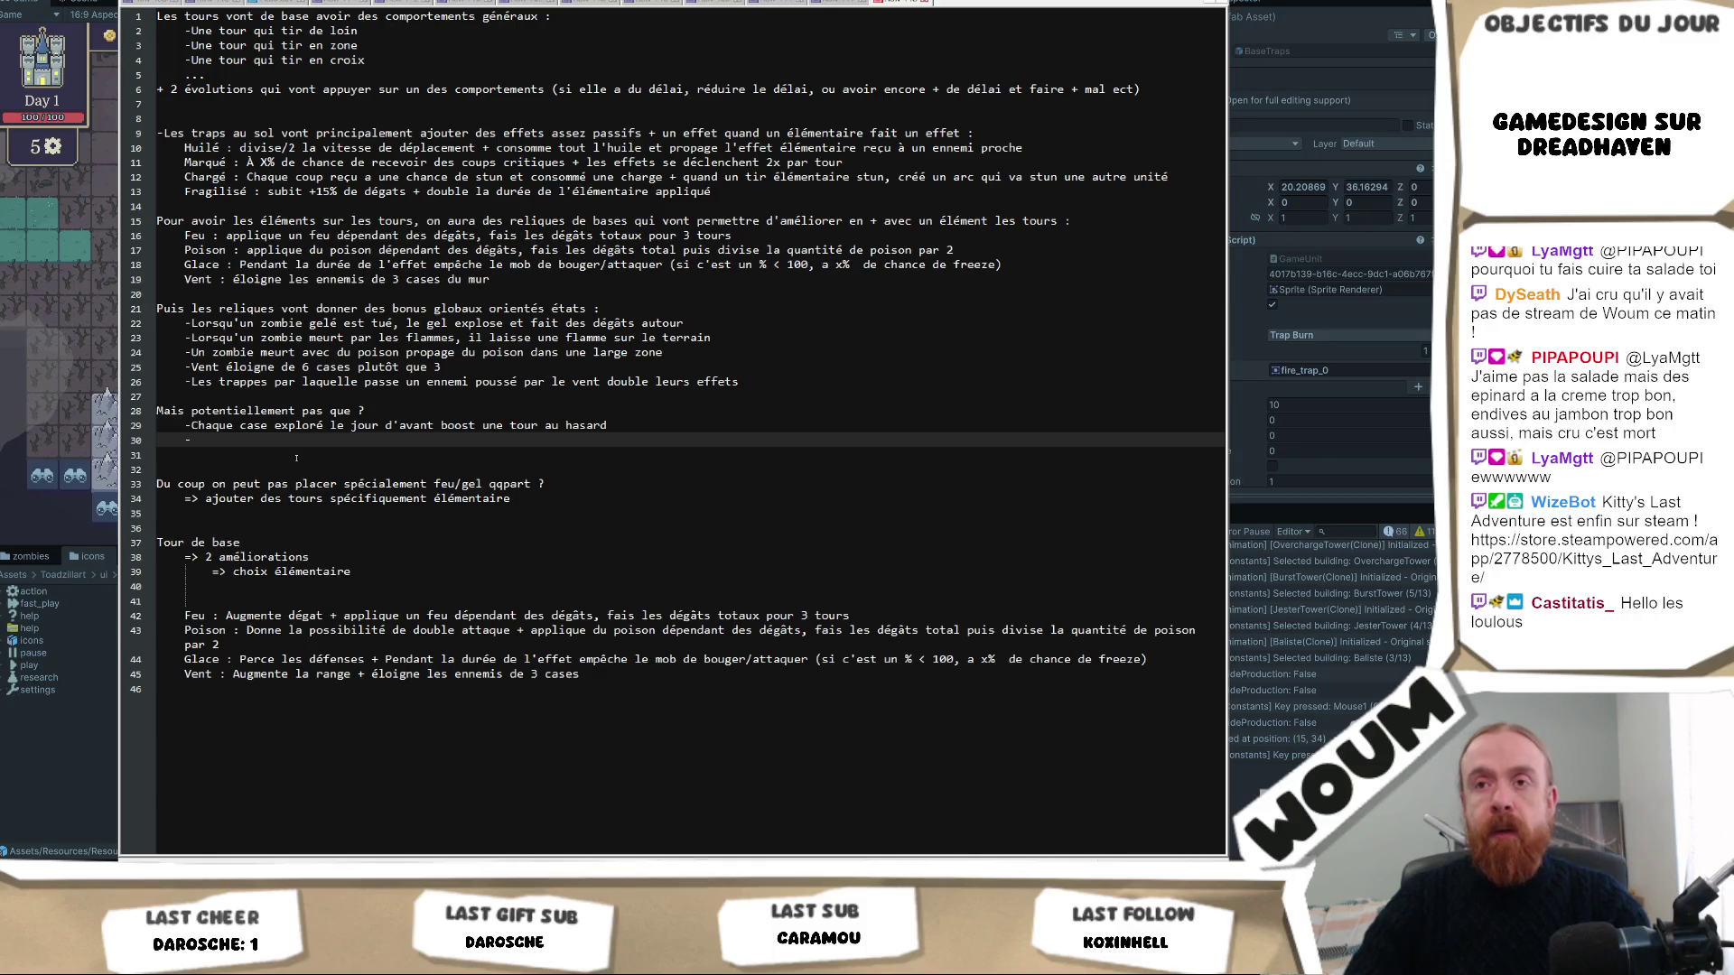
# Drag-select the notes from line 31 up to the top, covering tower behaviours through relic ideas.
pyautogui.moveTo(162, 454); pyautogui.dragTo(156, 16)
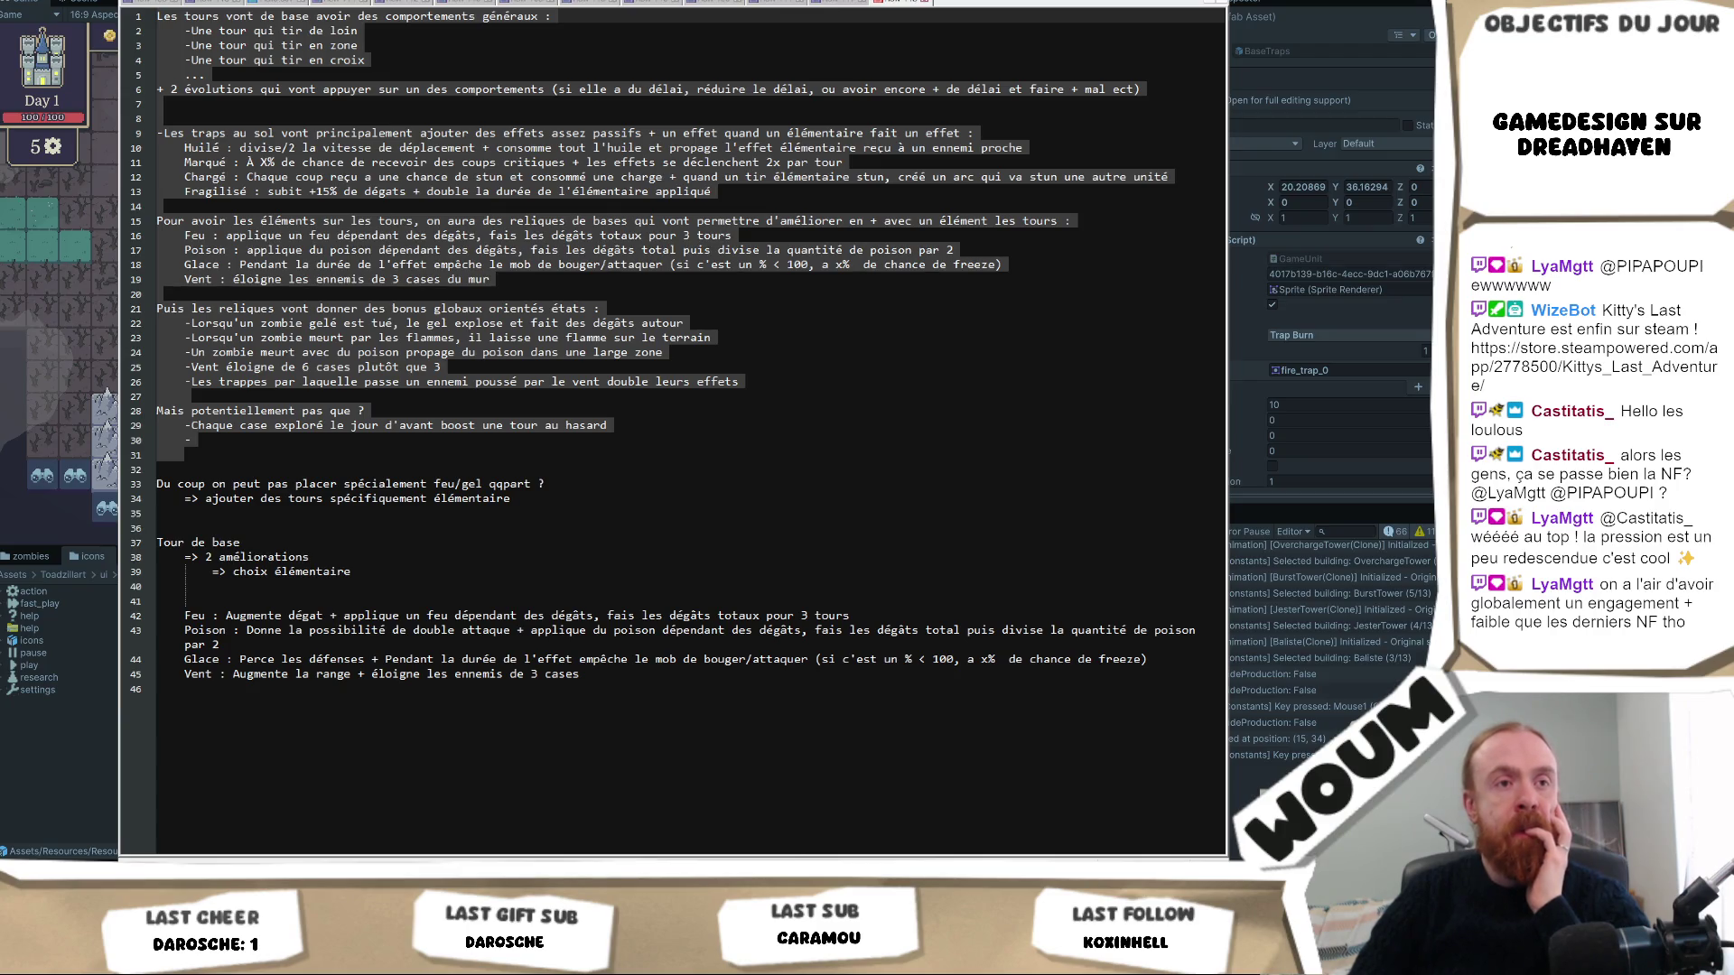
# Add the relic idea 'Chaque kill d'une tour augmente ses dégats' with an empty dash line below.
pyautogui.click(305, 440)
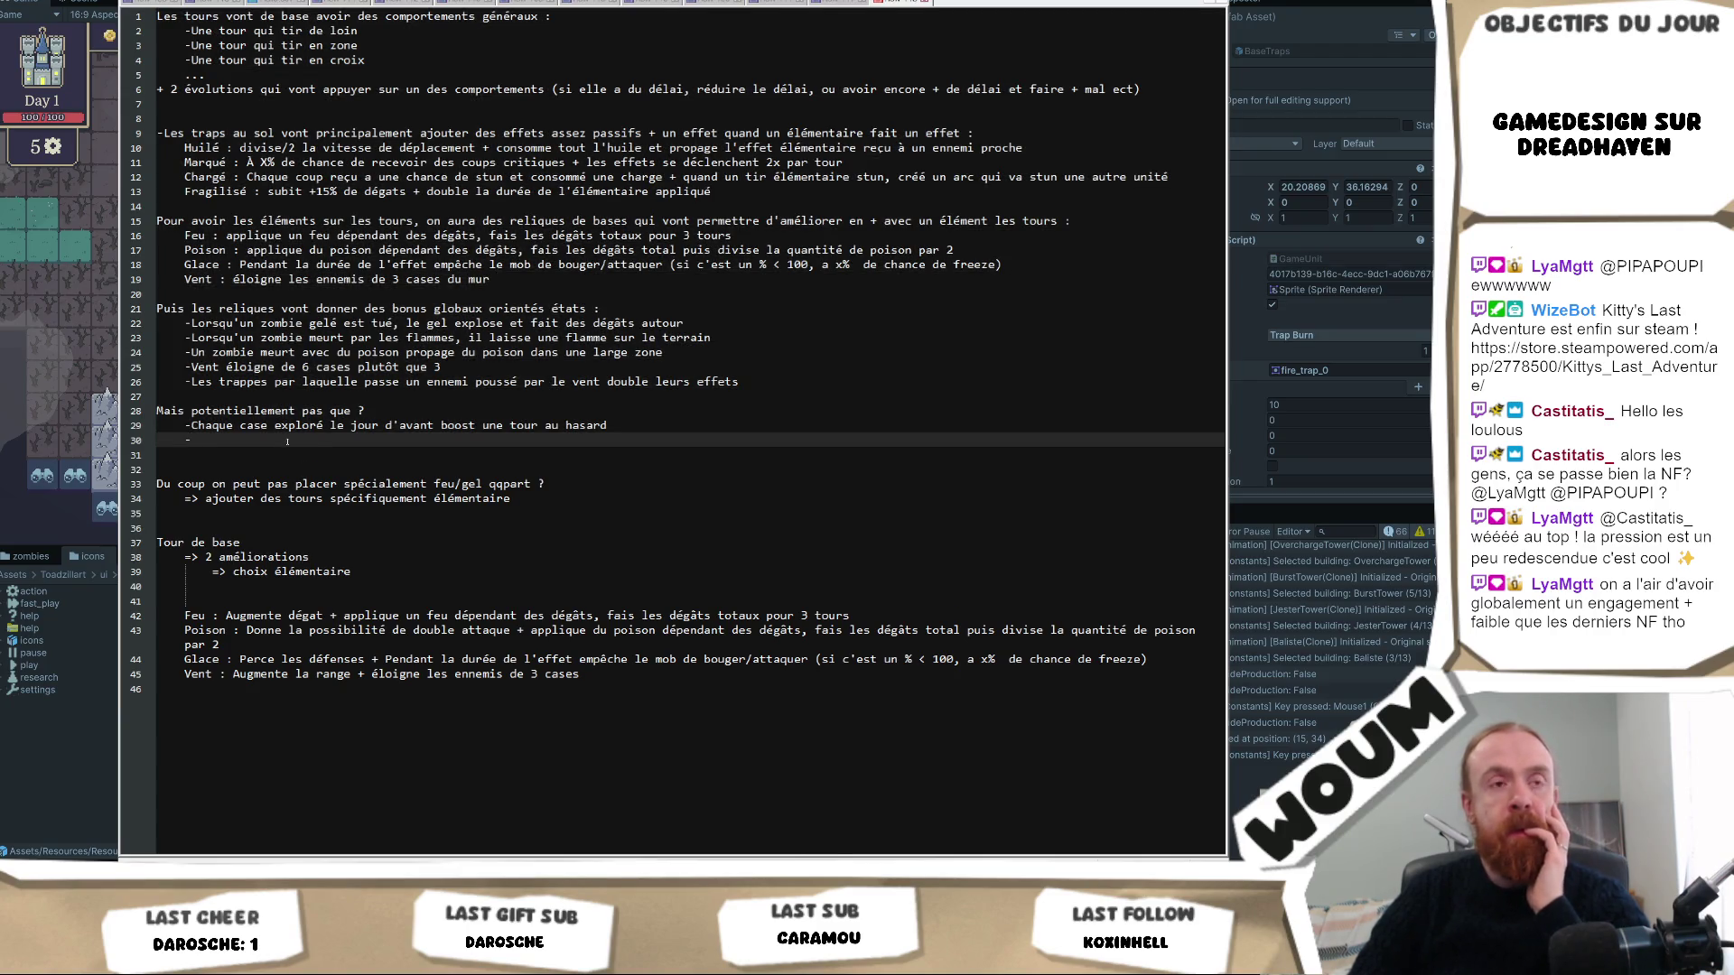
pyautogui.write('Chaque ')
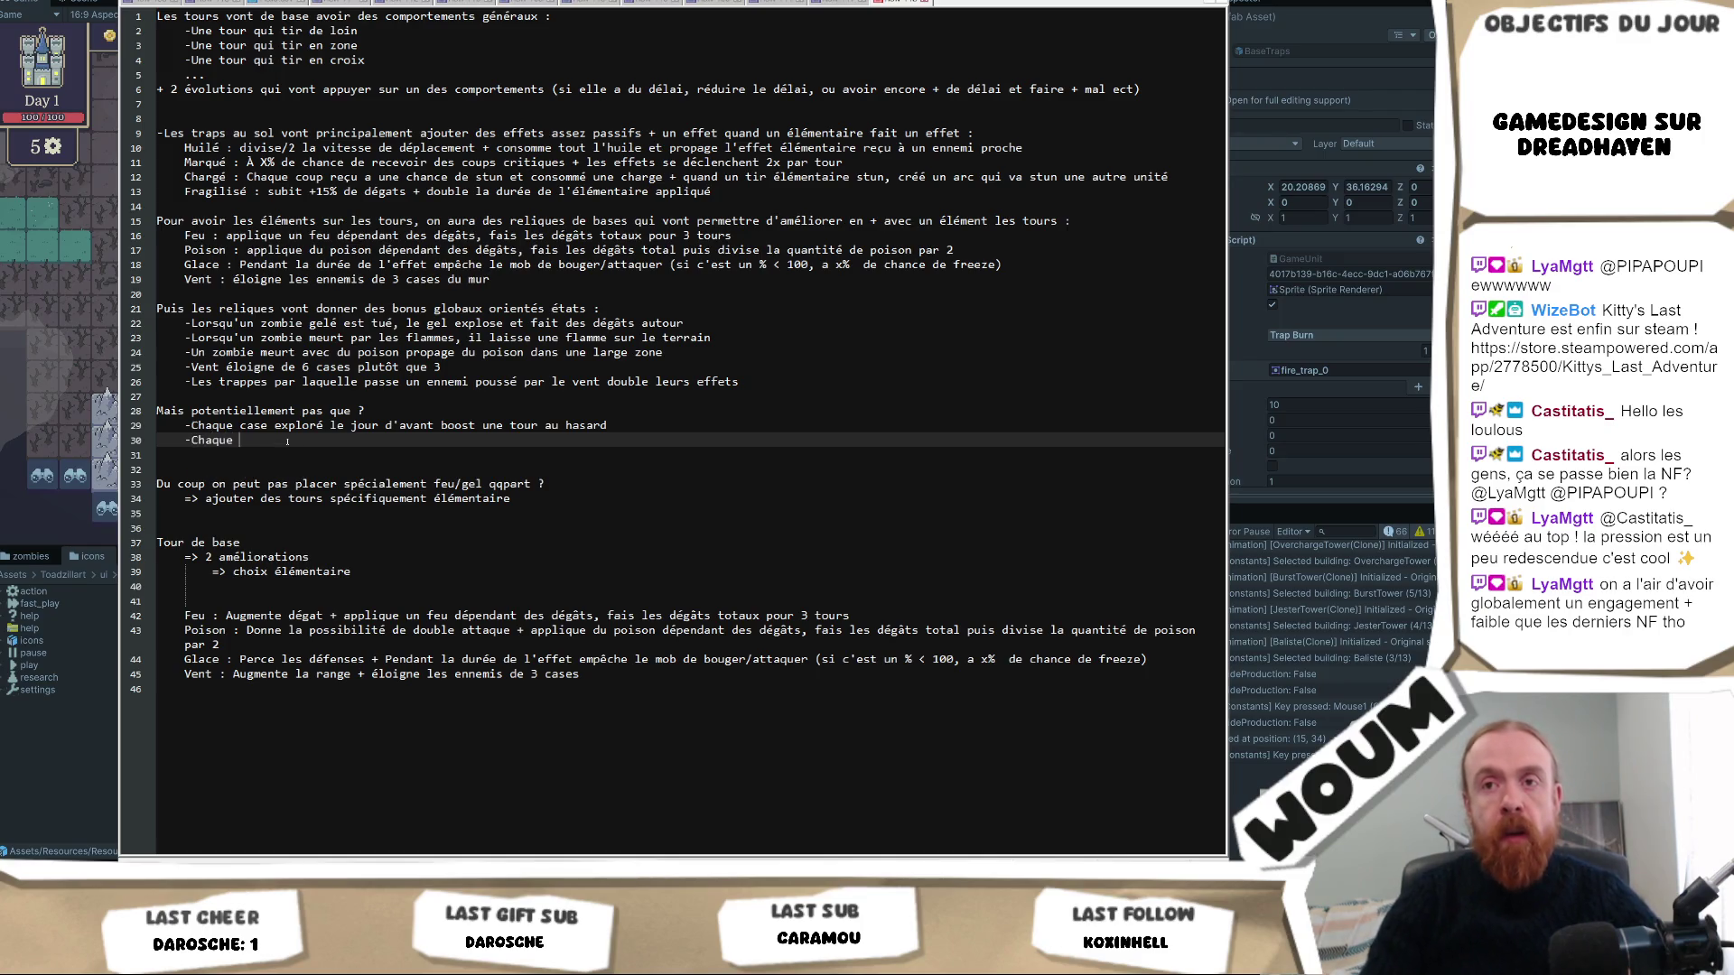
pyautogui.write("kill d'une tour")
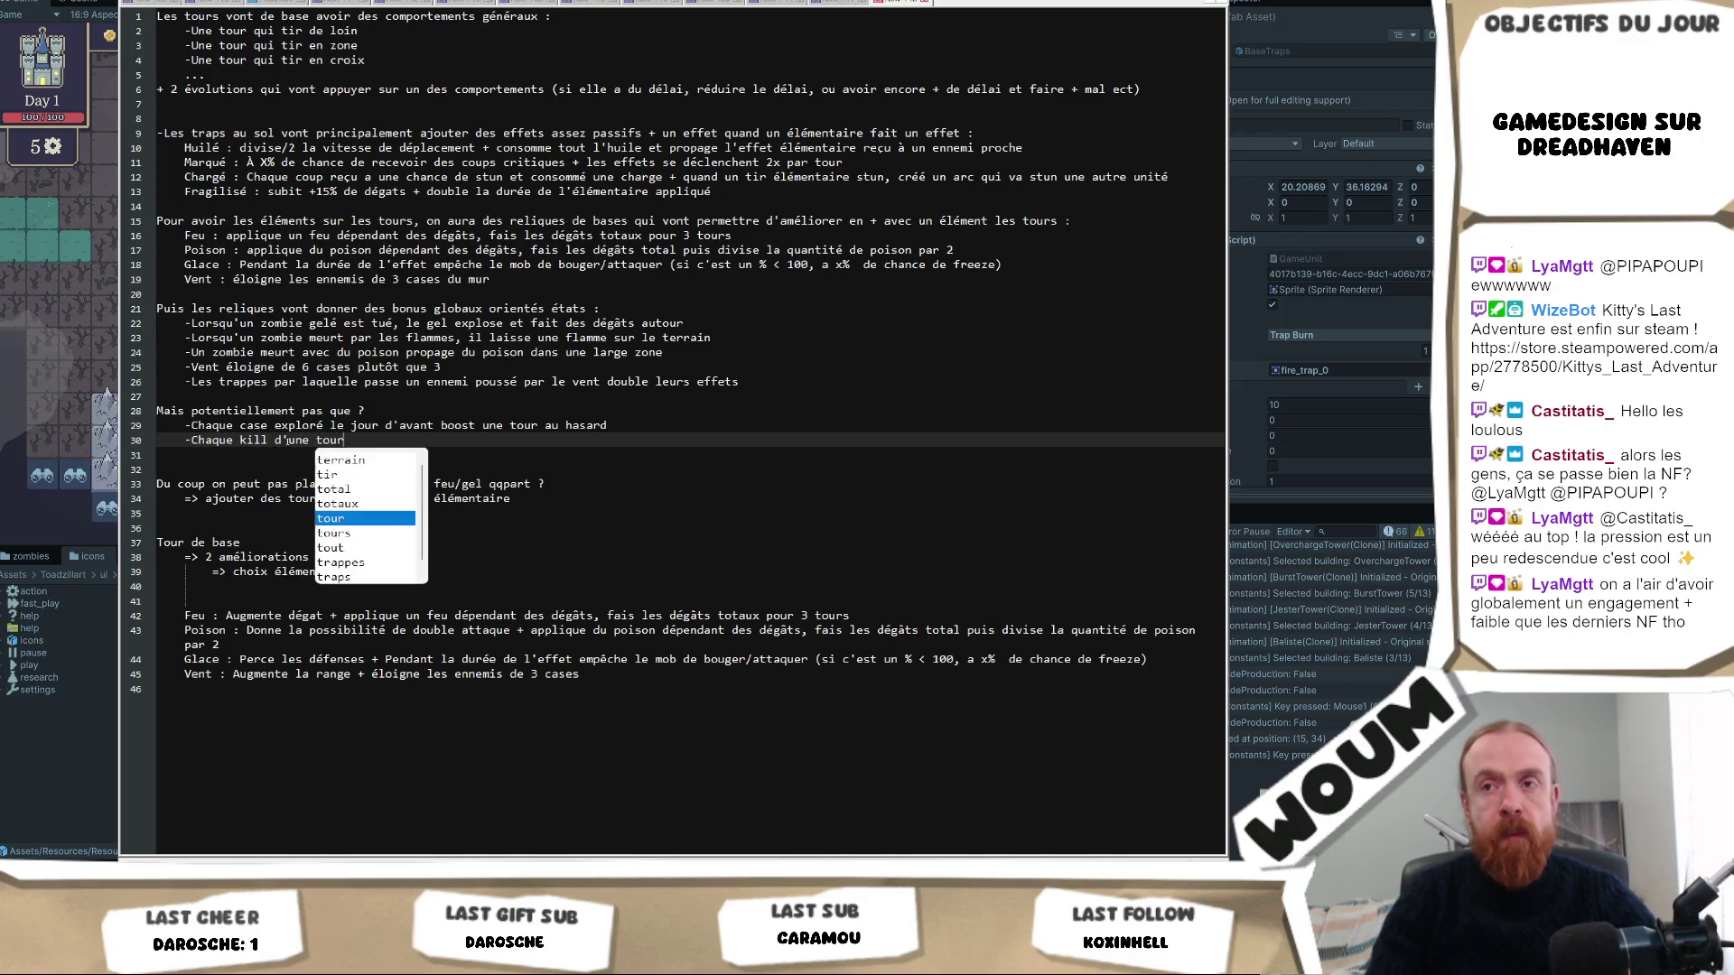
pyautogui.write(' augmente ses d')
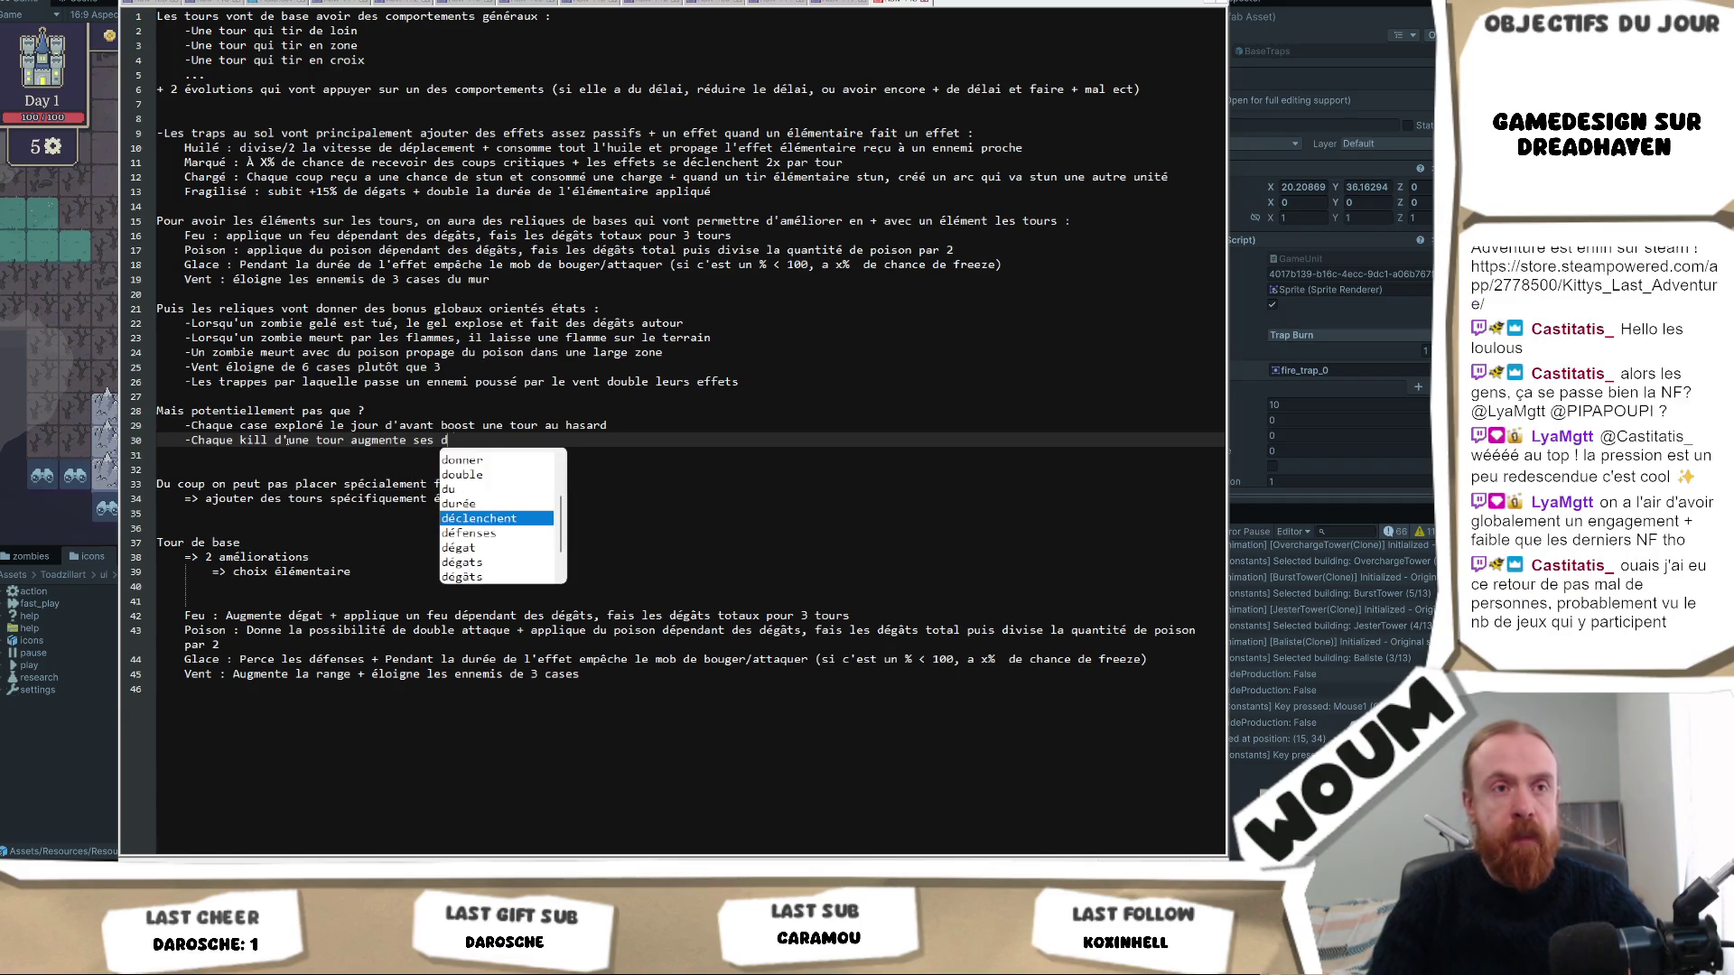
pyautogui.write('égats')
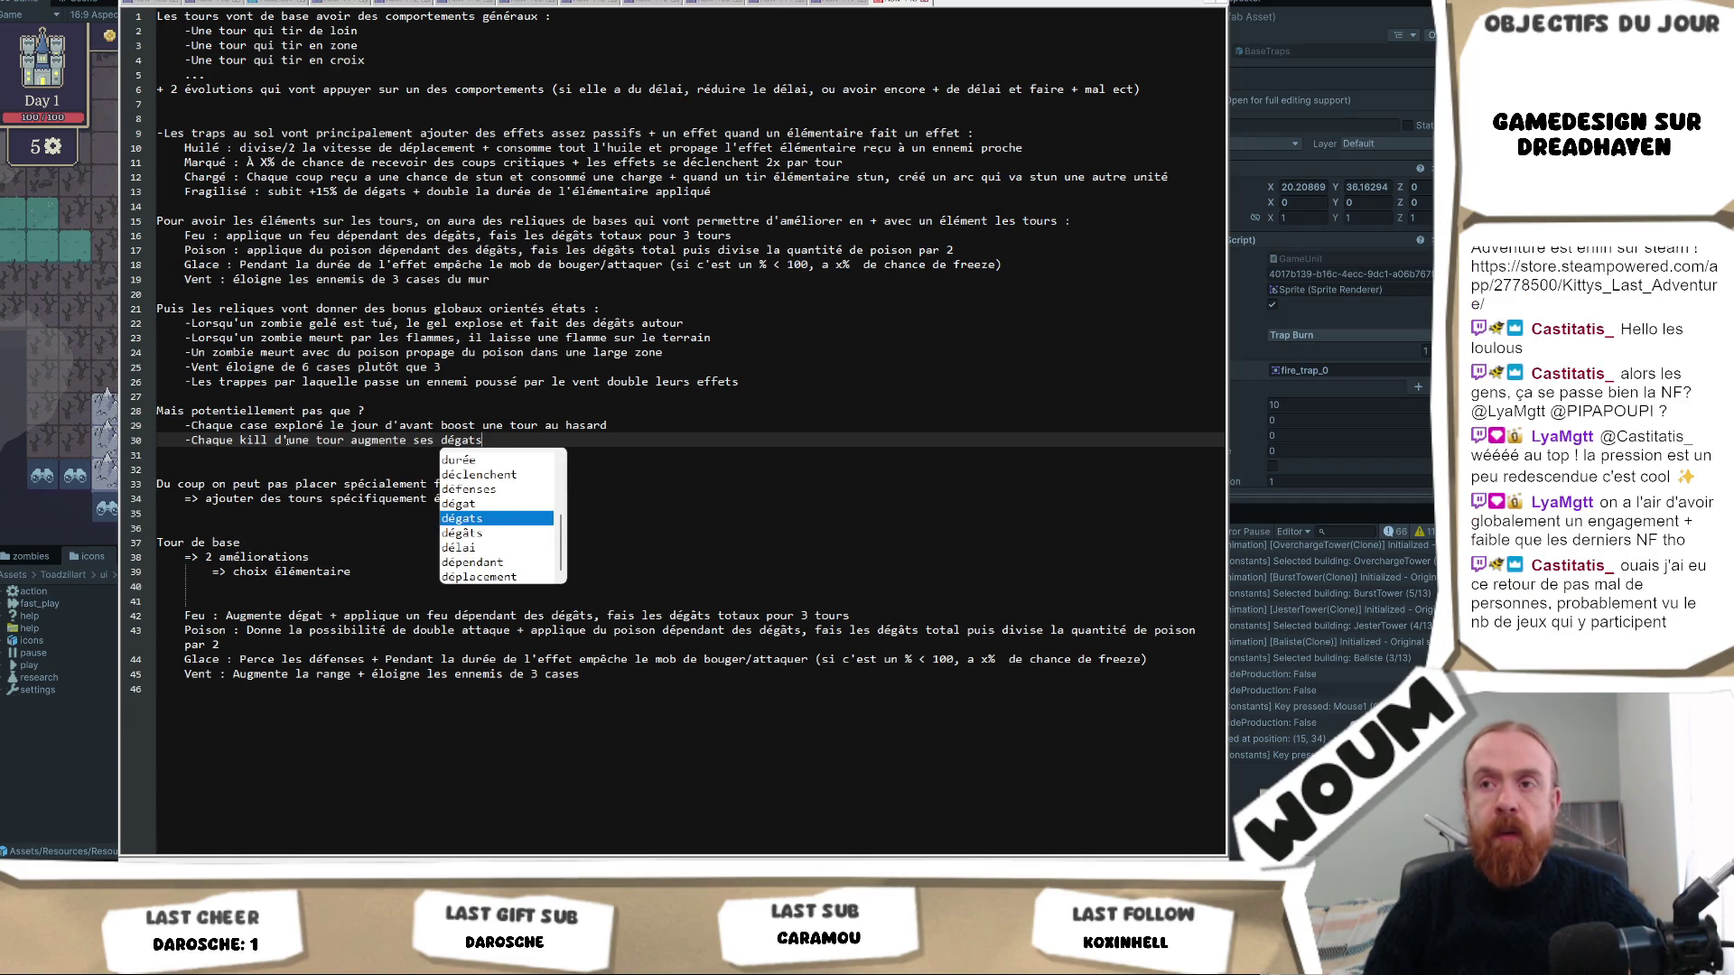
pyautogui.press('Escape')
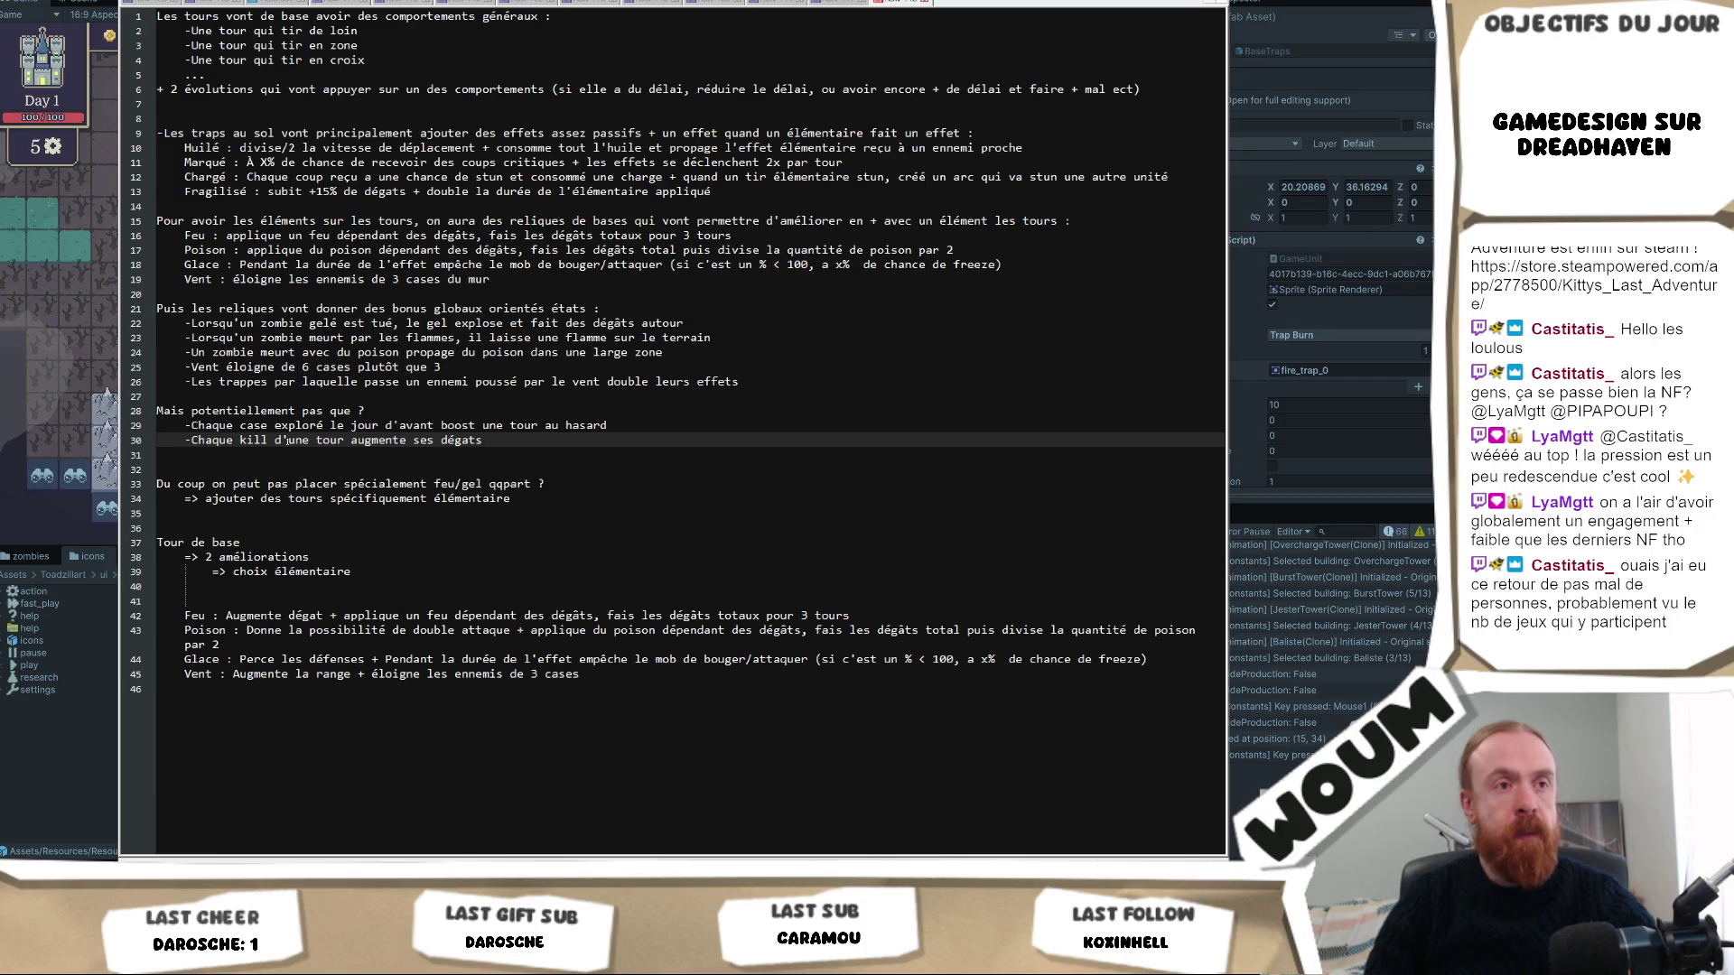
pyautogui.press('Return')
pyautogui.write('-')
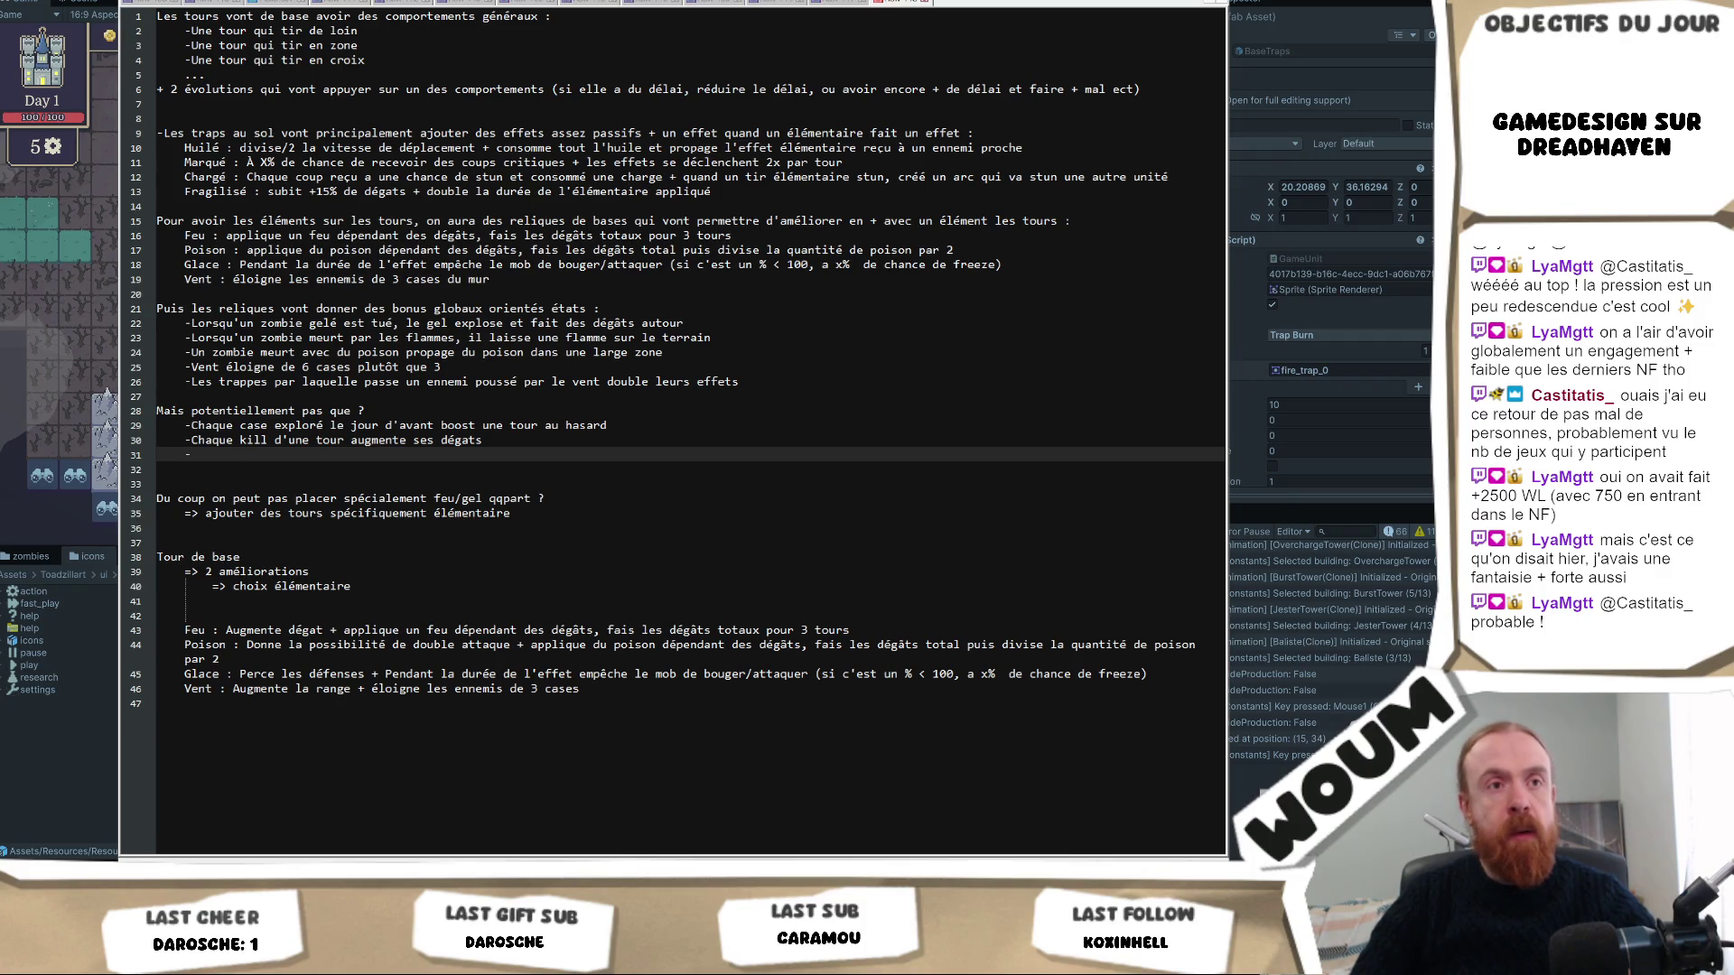
pyautogui.click(525, 445)
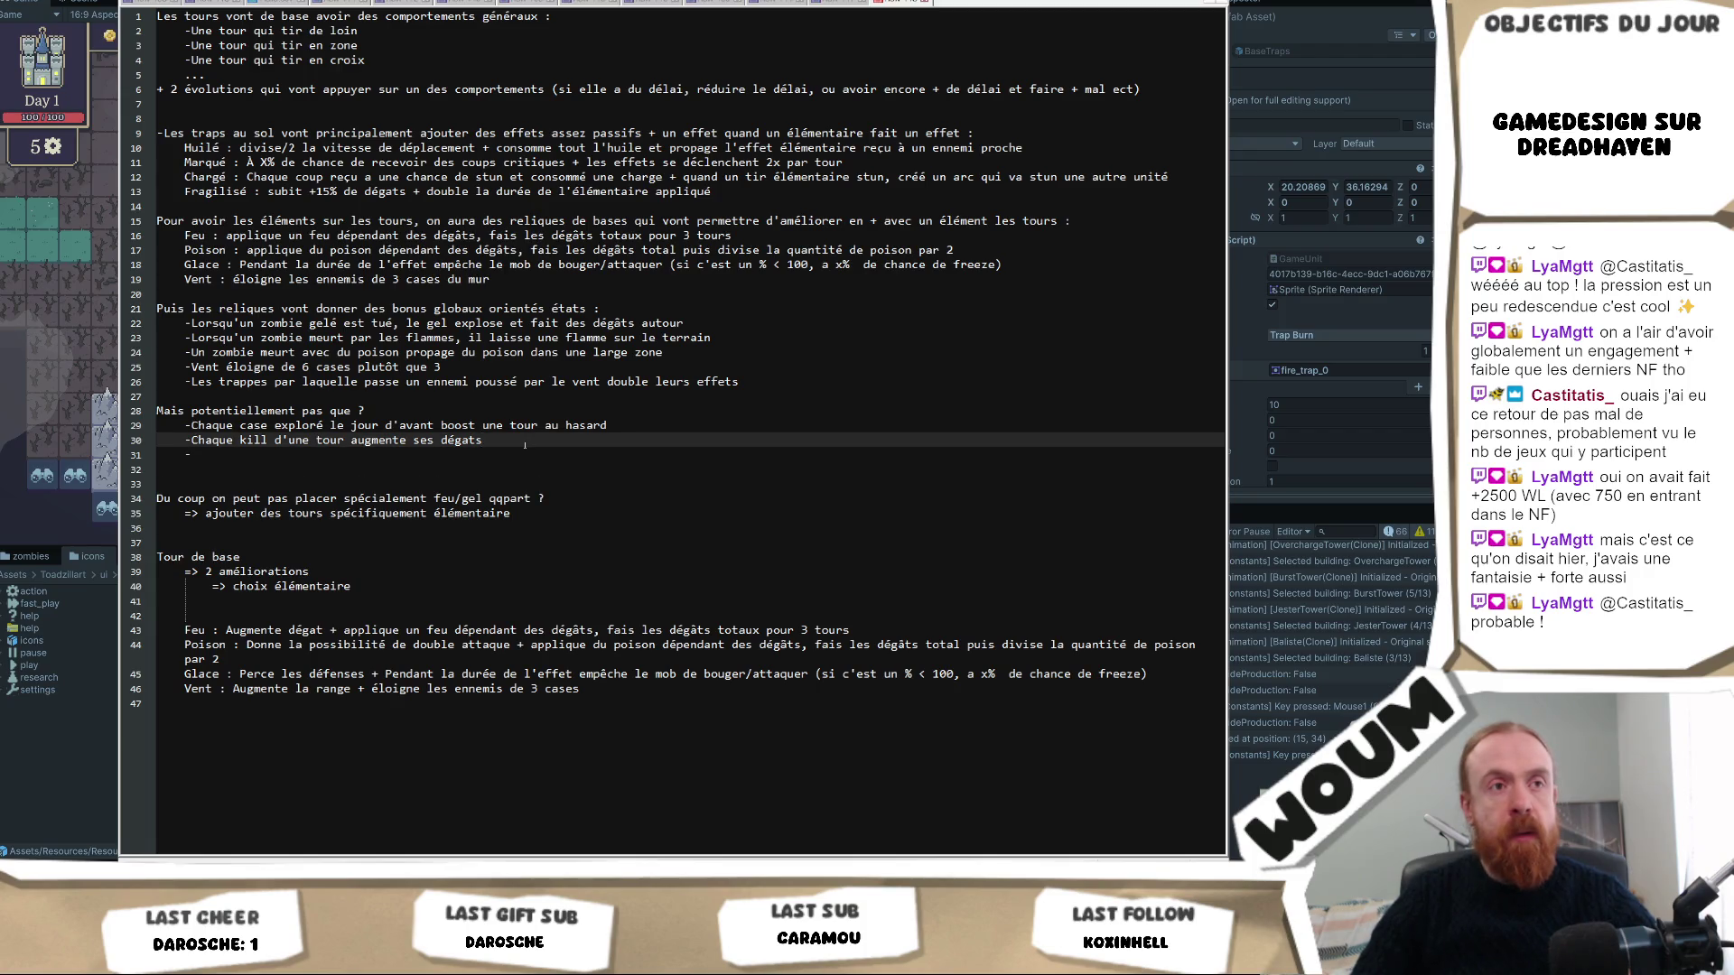
pyautogui.click(500, 450)
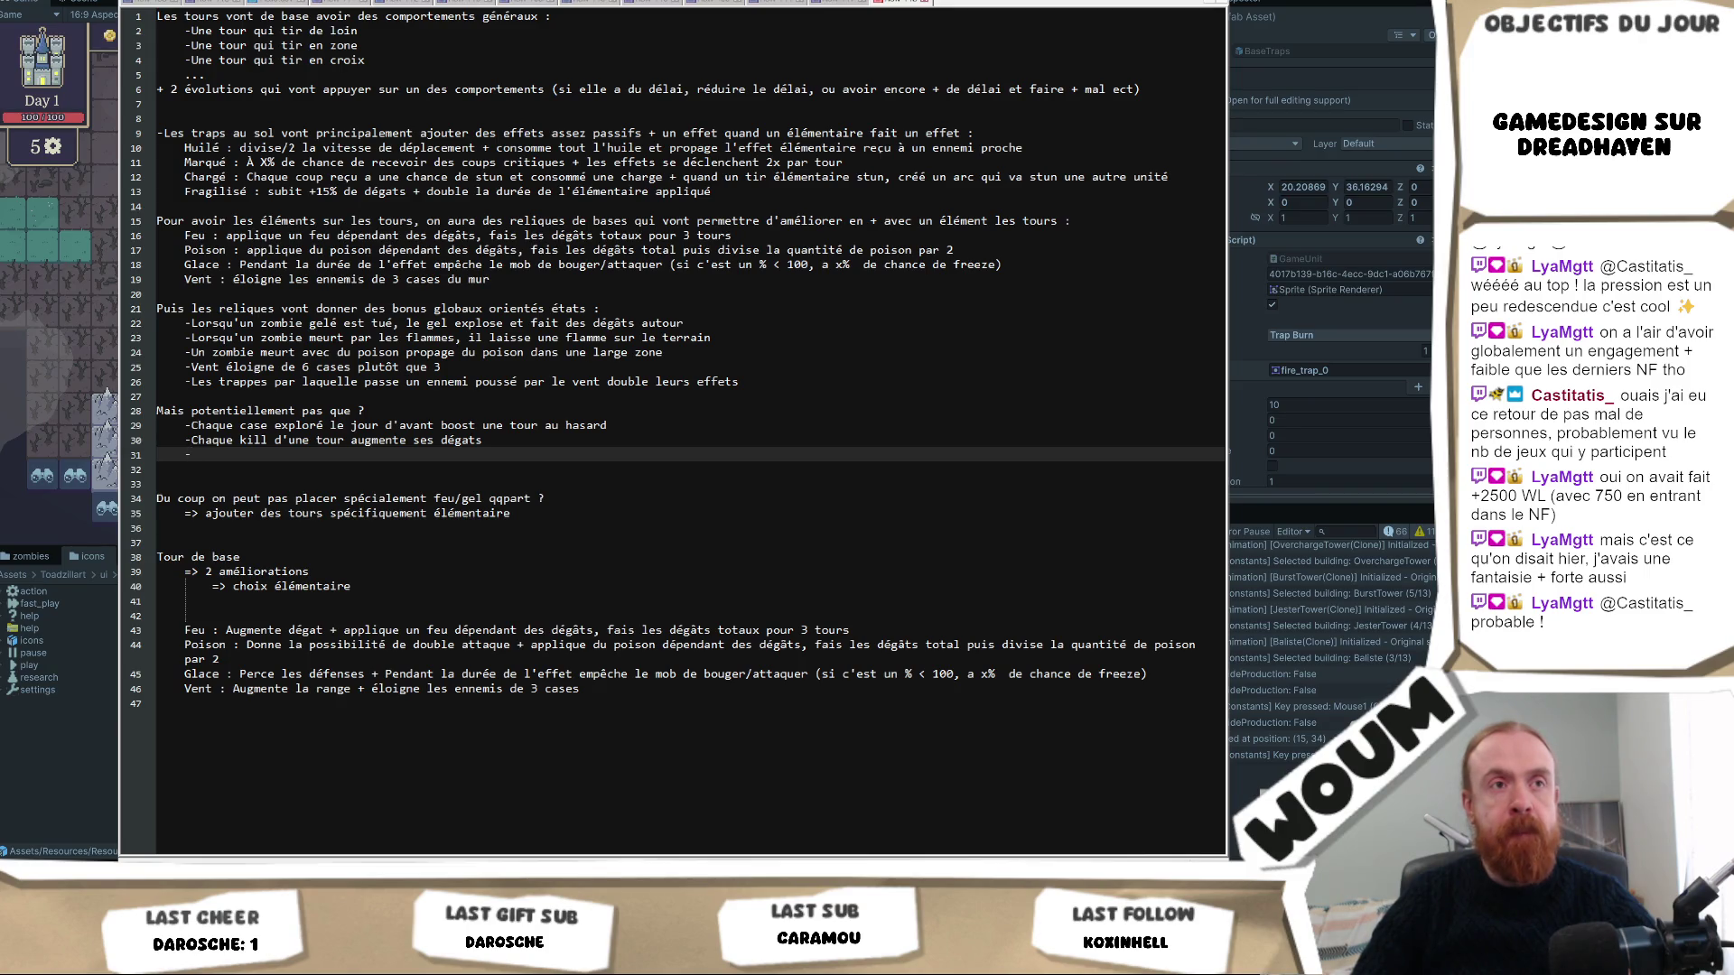
# Add the line '-bonus de combos de 2 éléments ?' below the wind-pushed traps line.
pyautogui.click(791, 370)
pyautogui.click(794, 380)
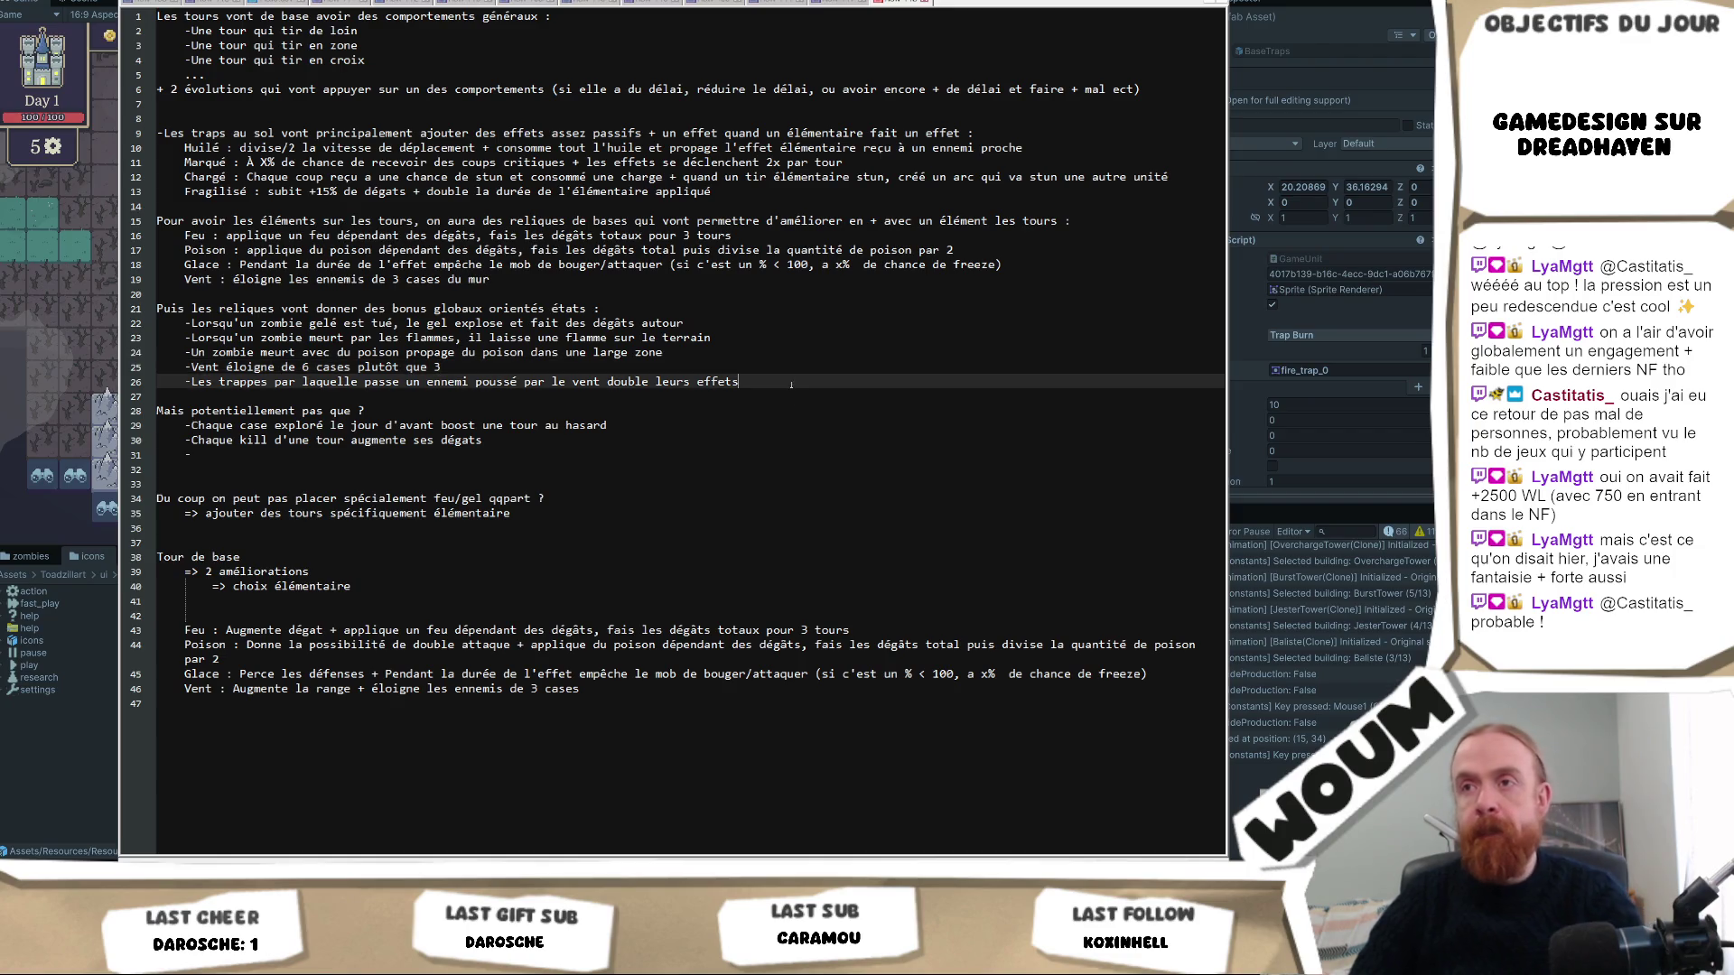
pyautogui.press('Return')
pyautogui.write('-bonu')
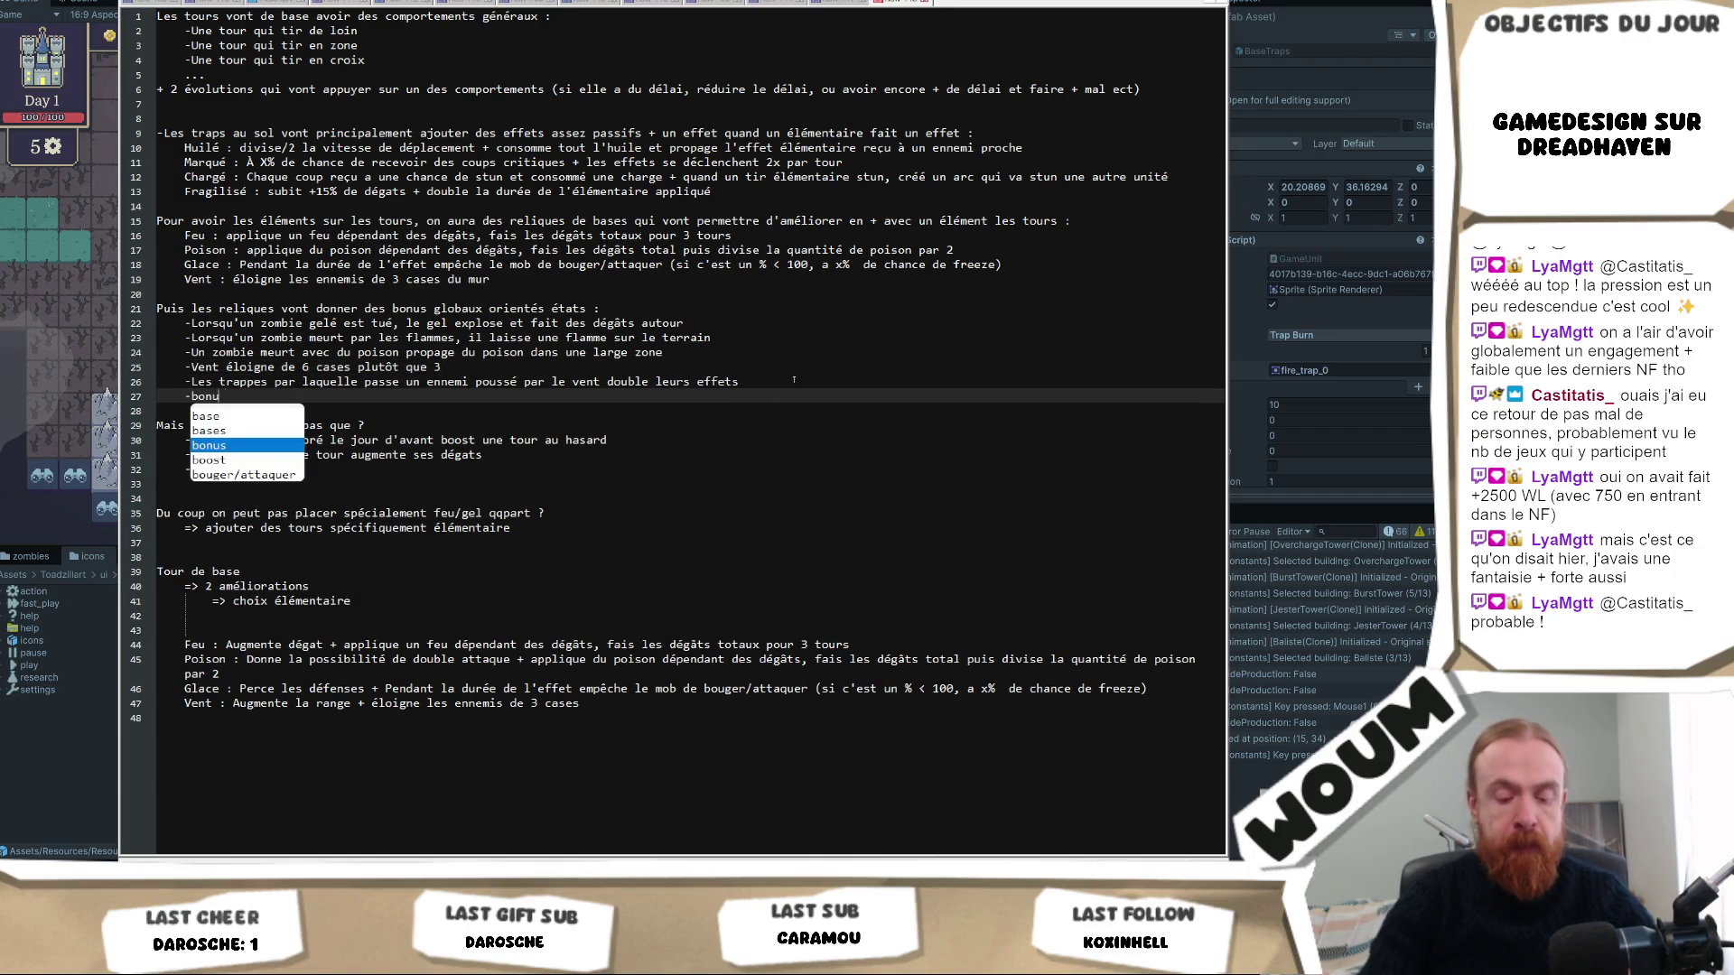
pyautogui.write('s de combos de')
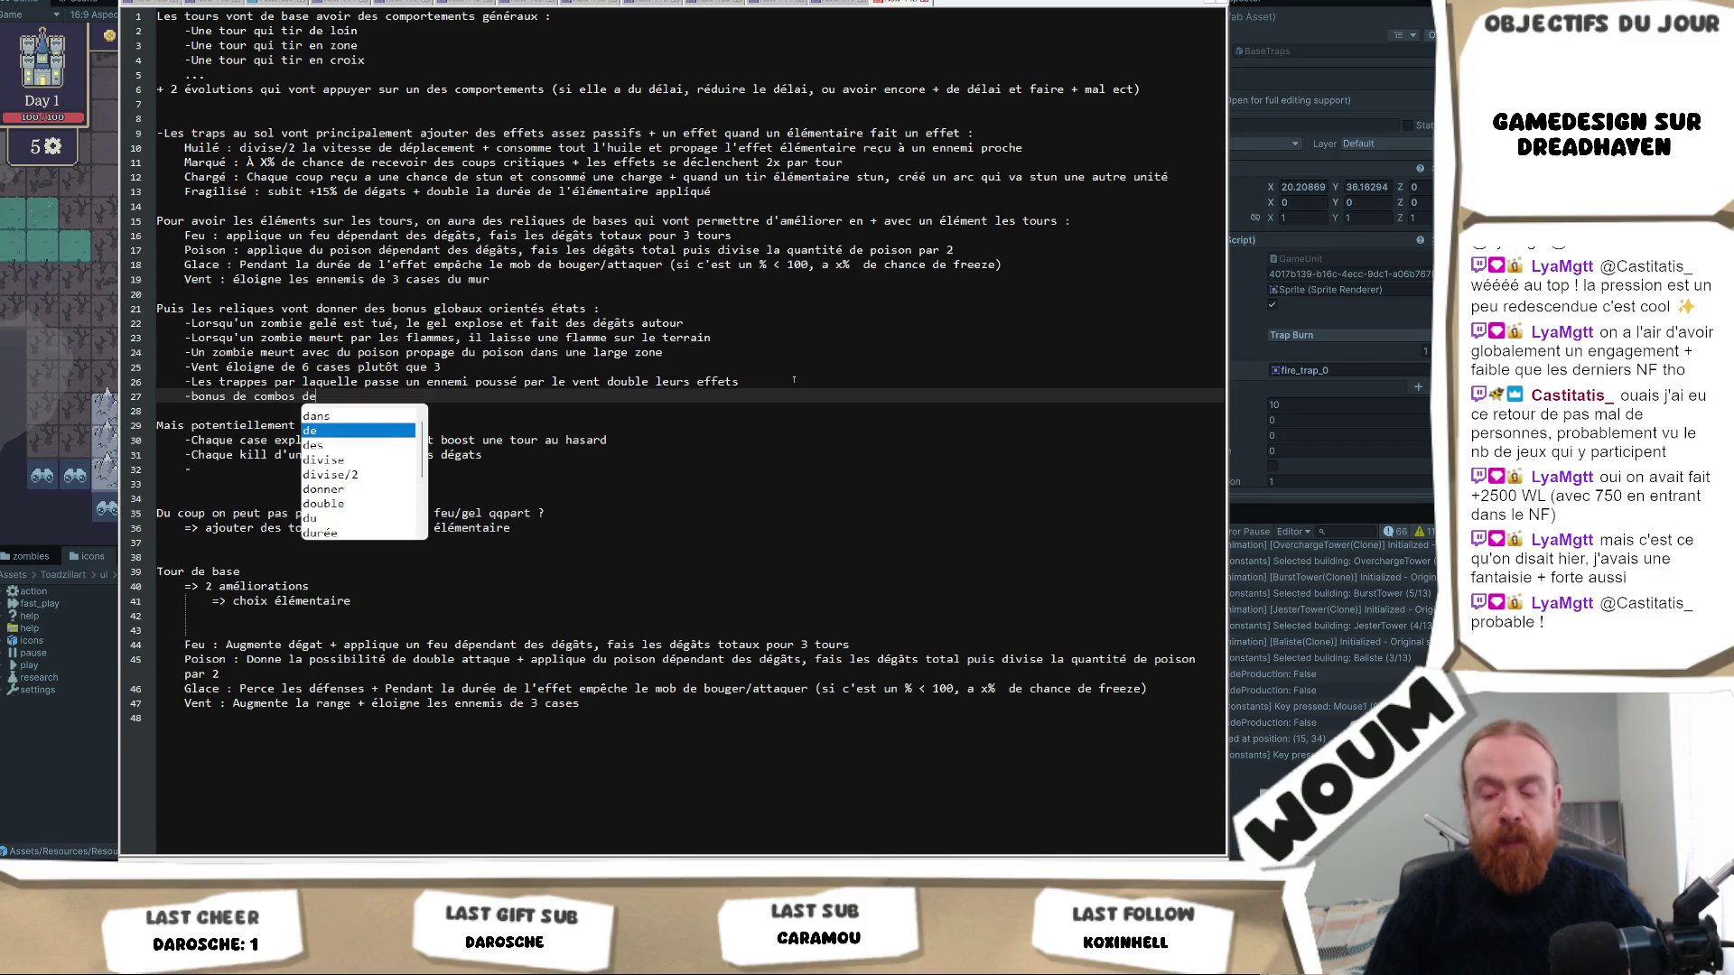
pyautogui.write(' 2 éléme')
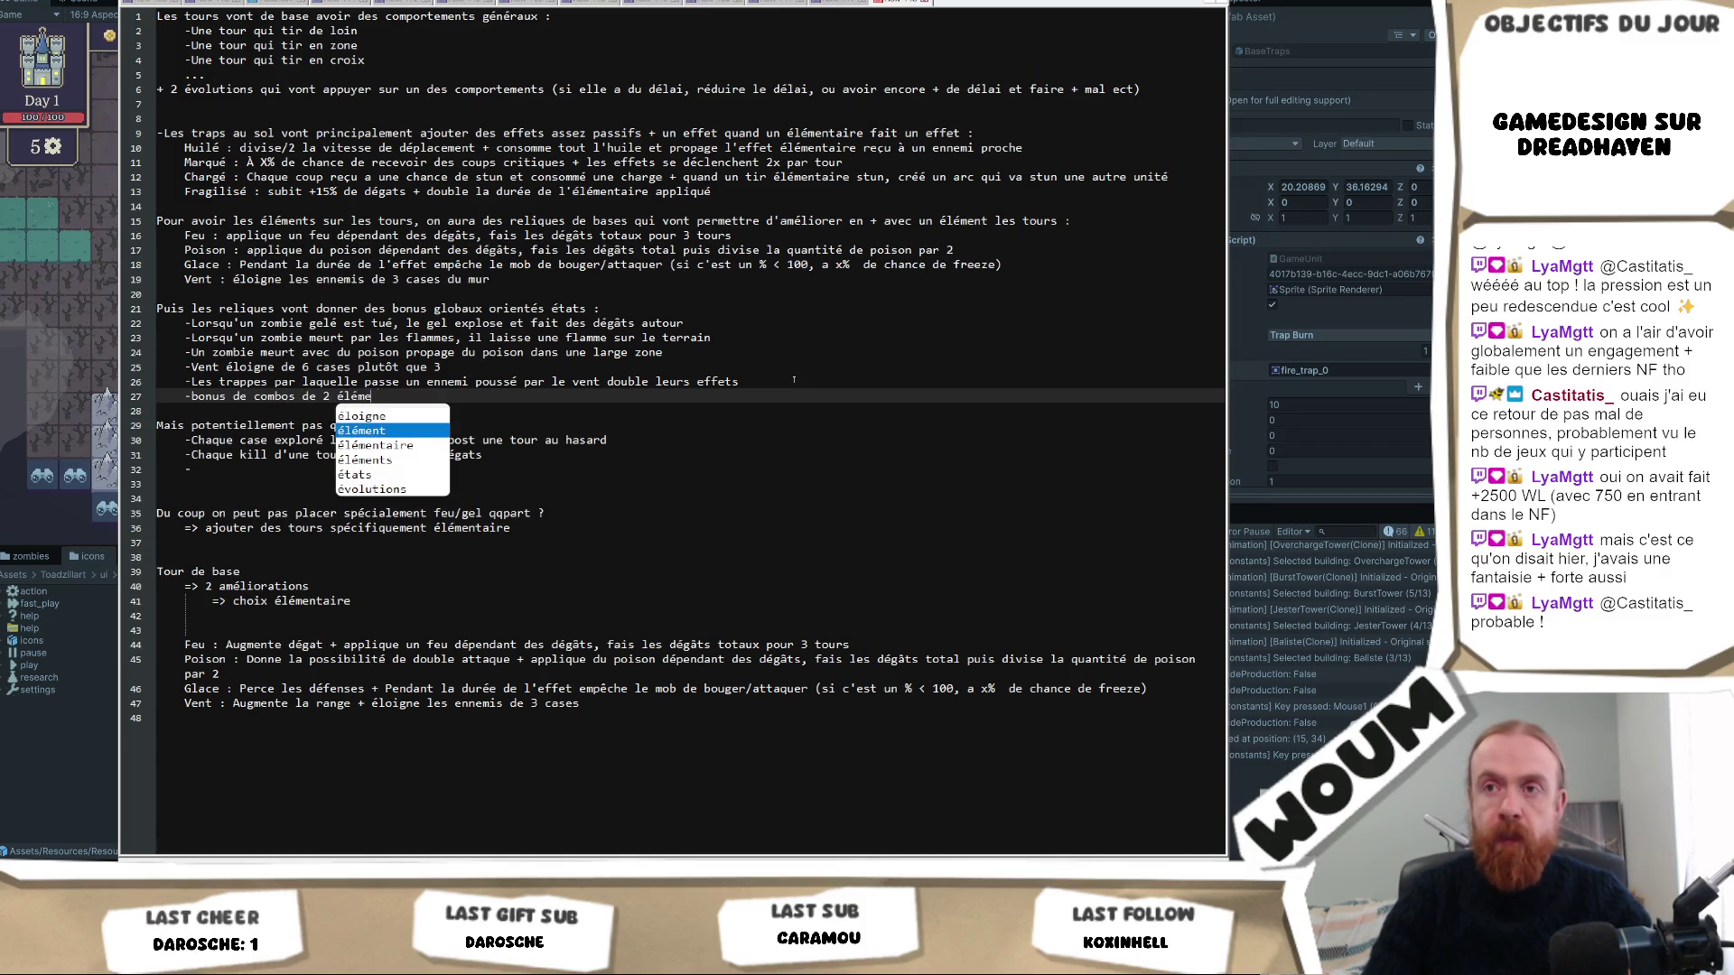
pyautogui.write('nts ?')
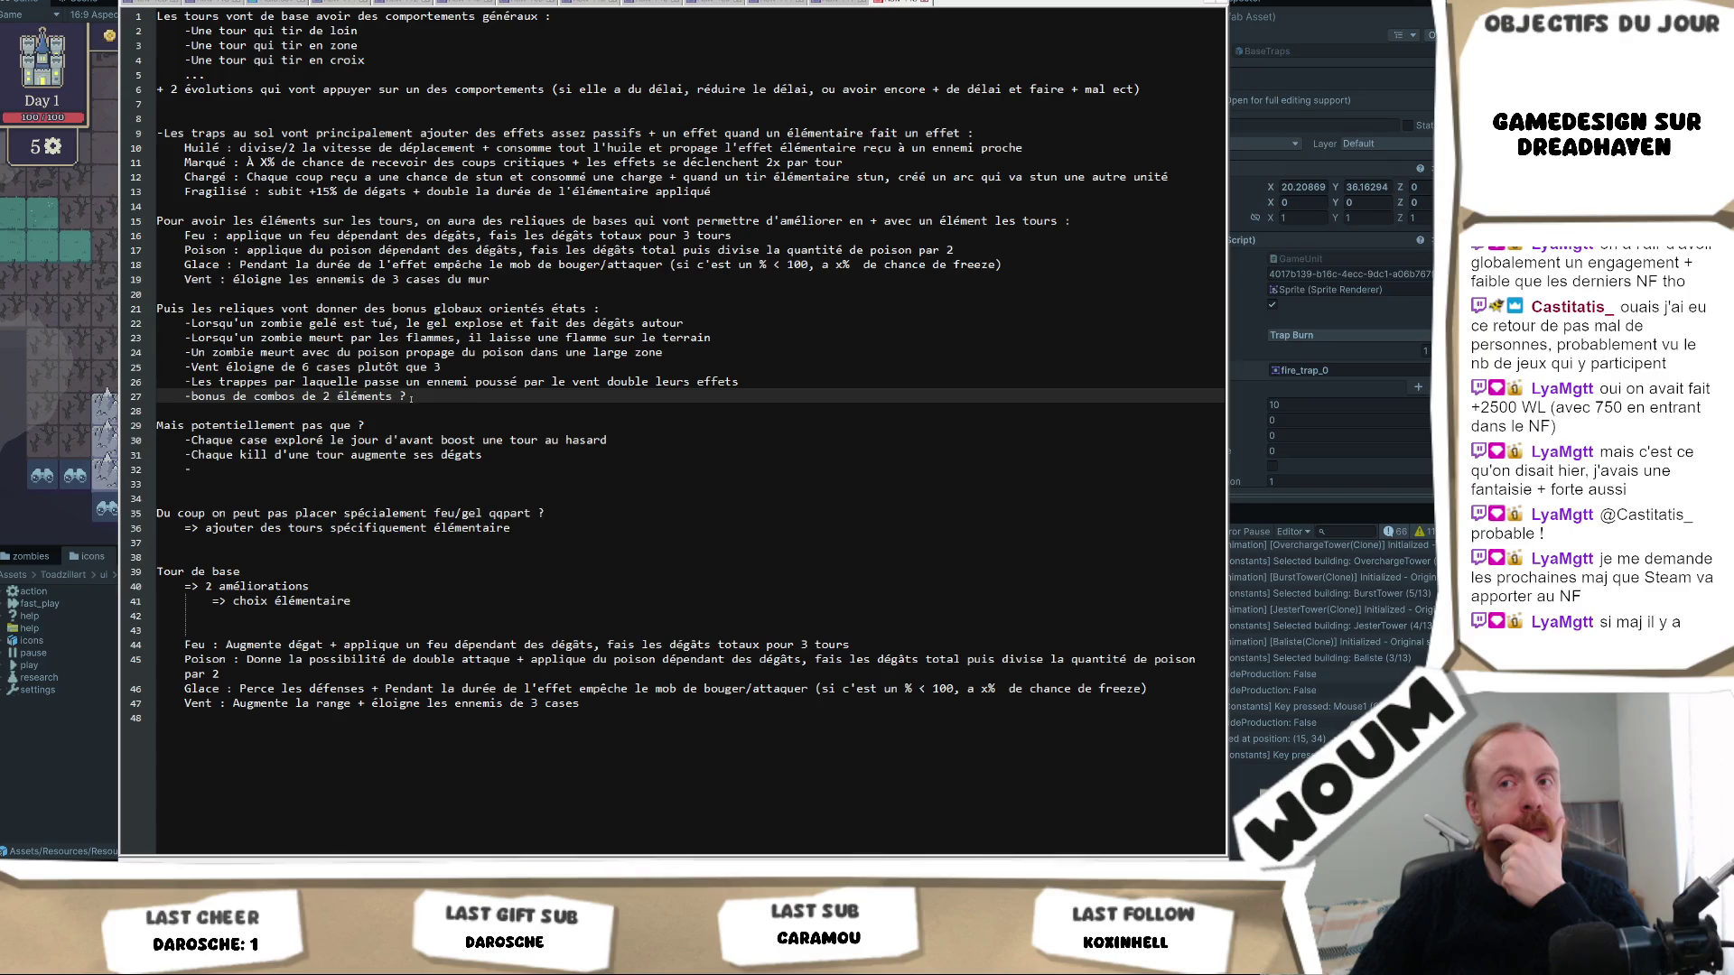
# Write the bullet 'Si une tour tir sur un ennemi 3 fois de suite le 3iéme tir est automatiquement critique'.
pyautogui.click(270, 467)
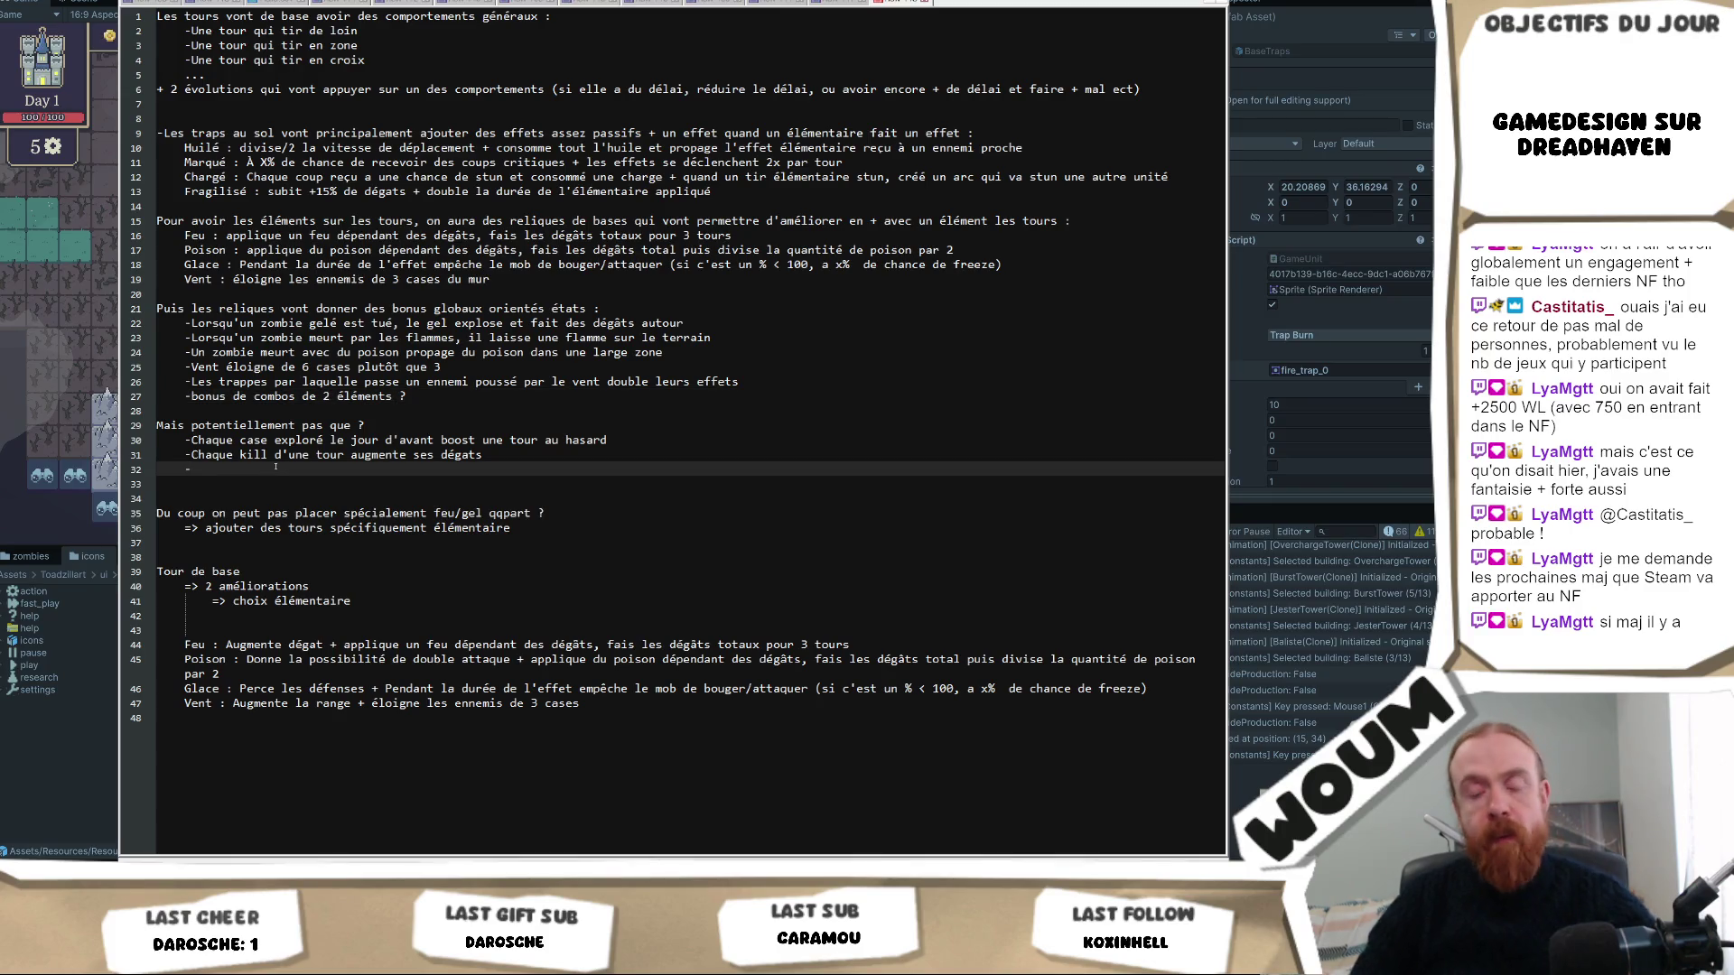
pyautogui.write('Si une yo')
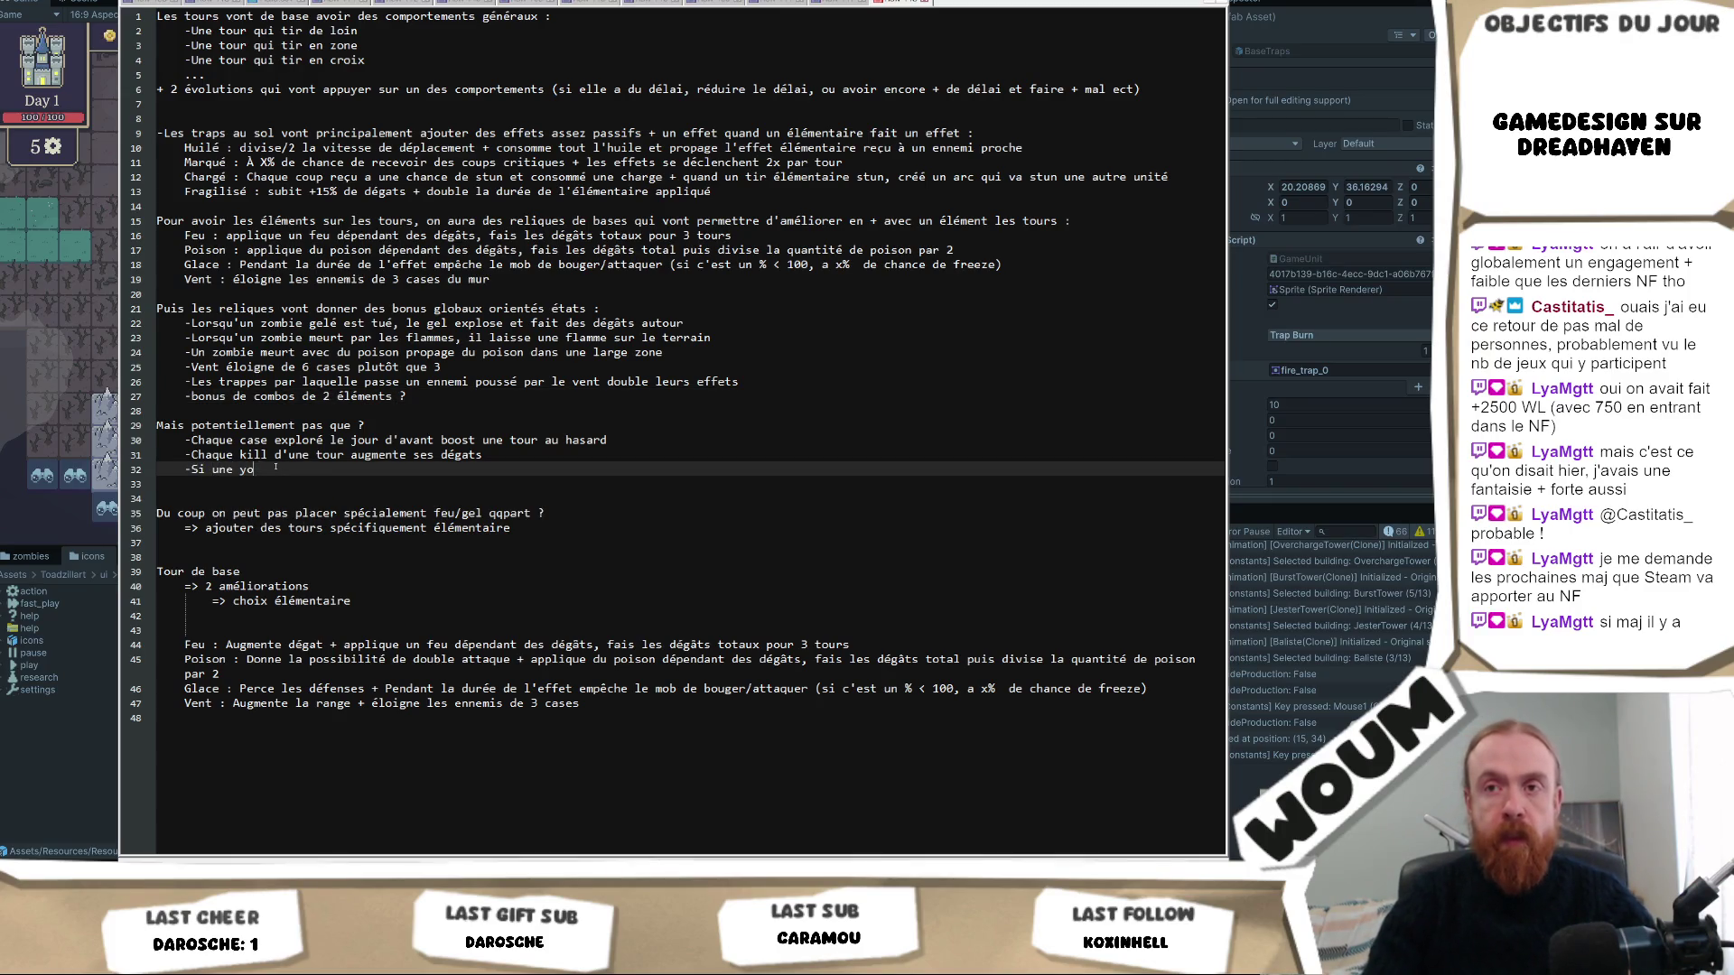
pyautogui.press('BackSpace')
pyautogui.press('BackSpace')
pyautogui.write('tour tir sur un ennem')
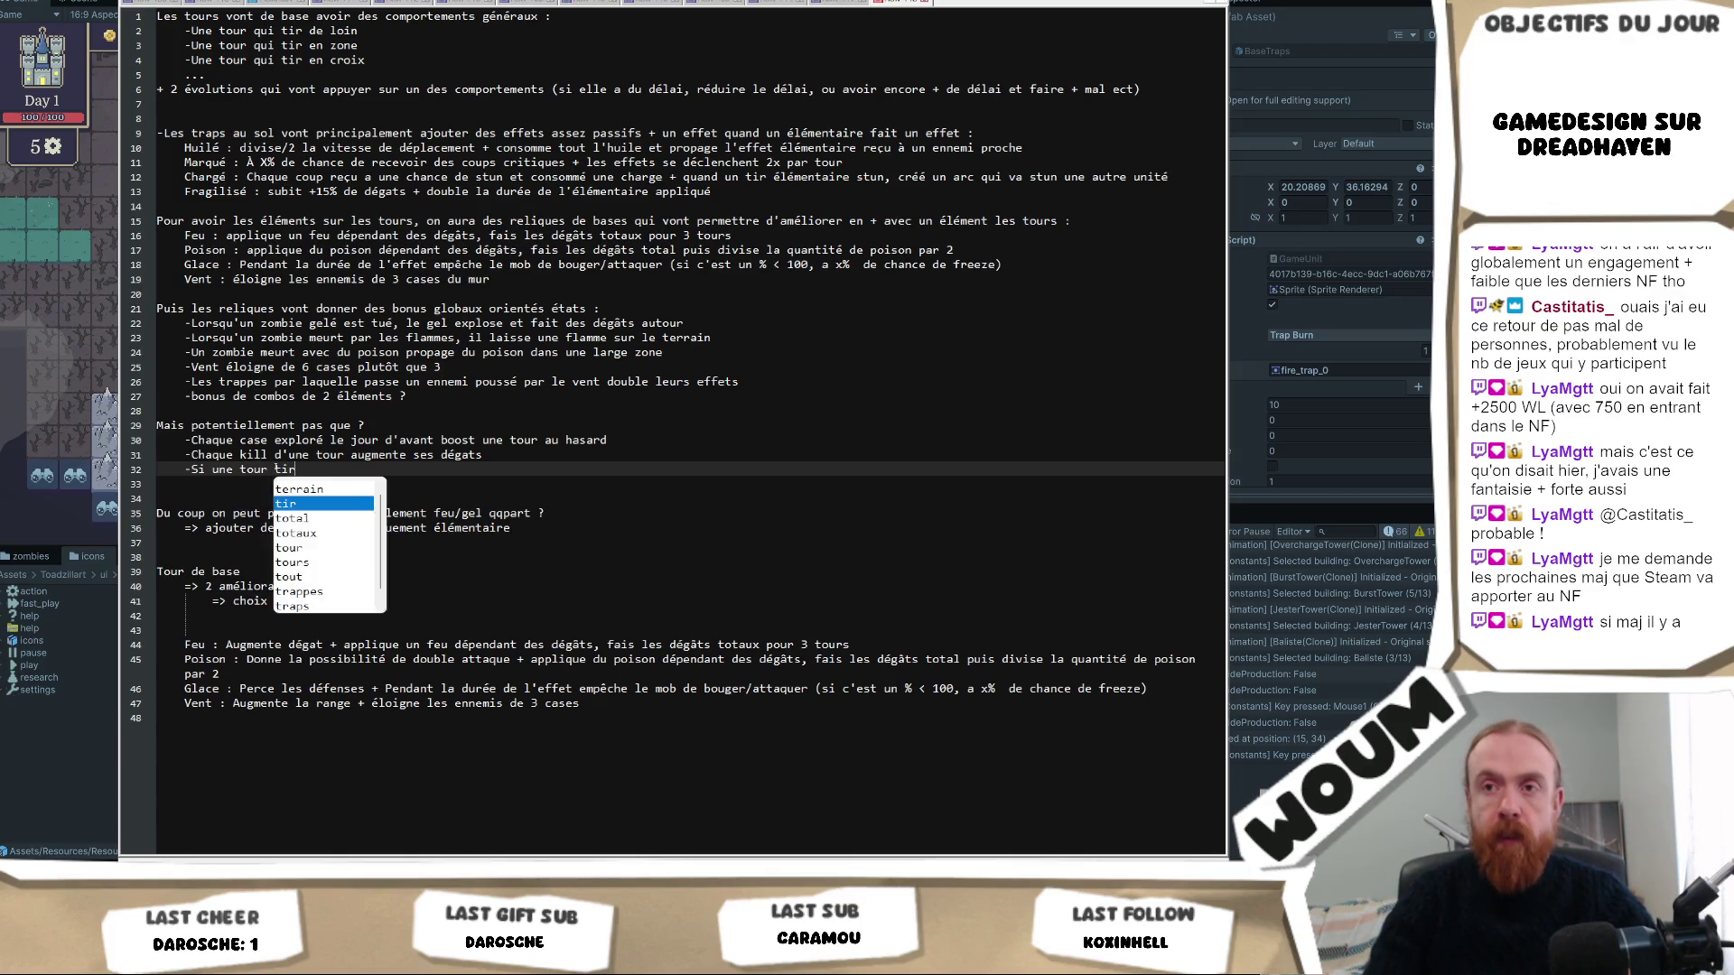
pyautogui.write('i ')
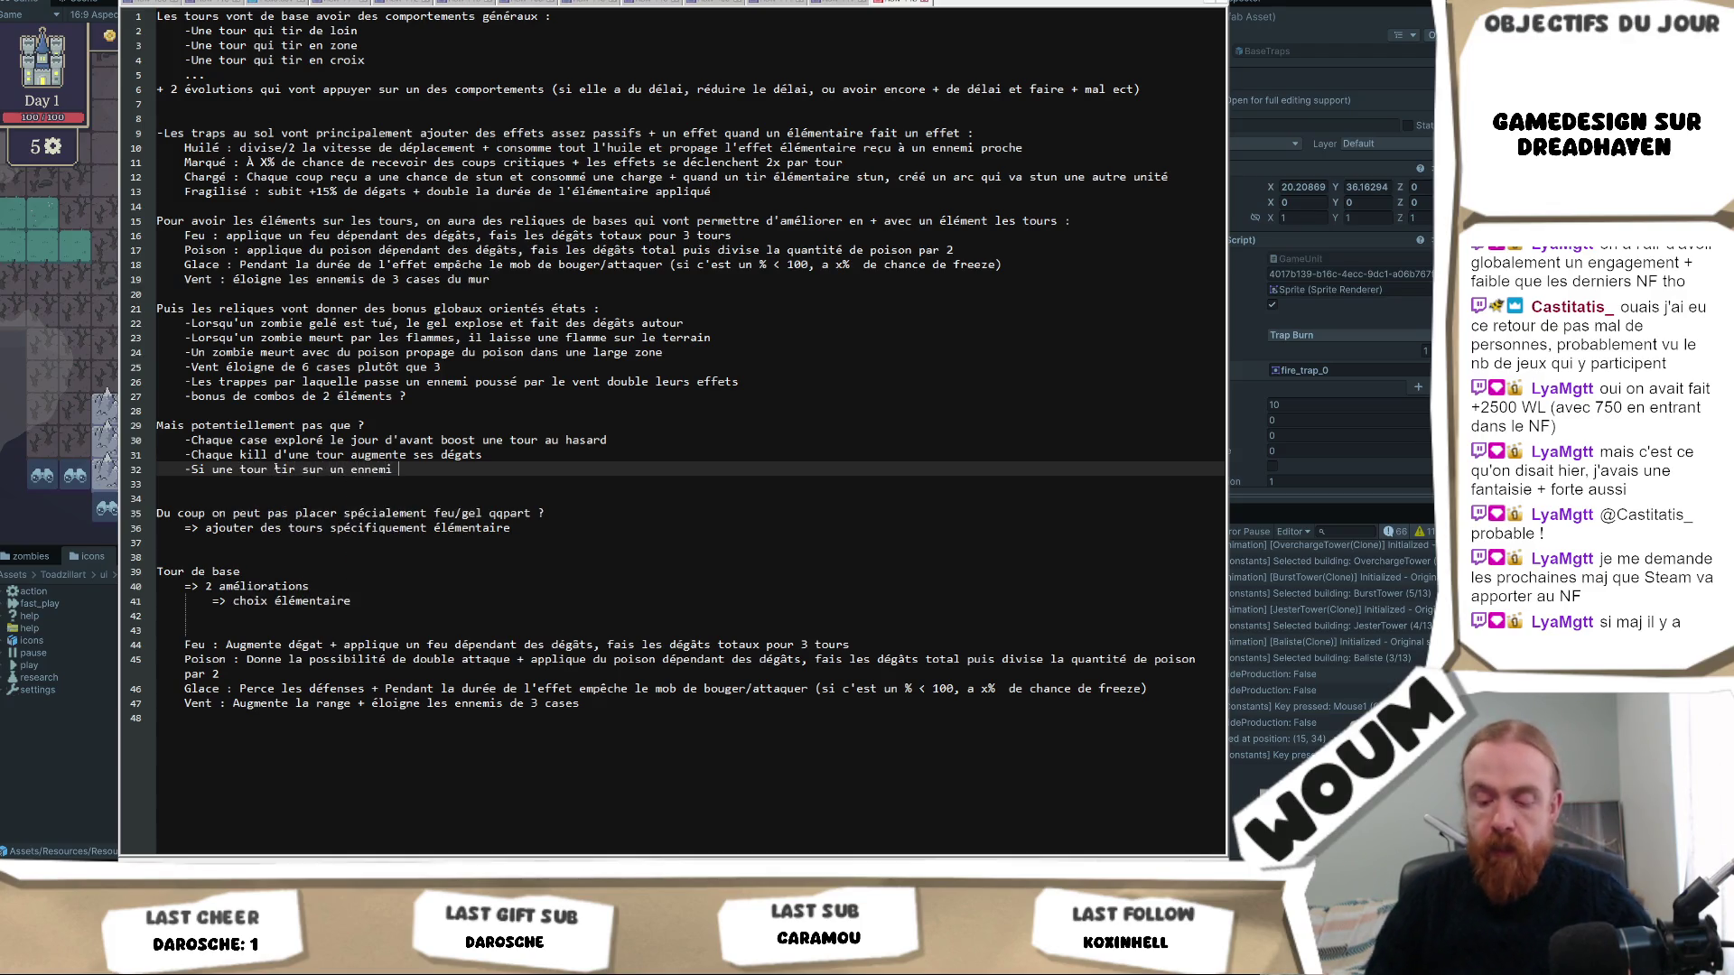
pyautogui.write('3 fois de suite')
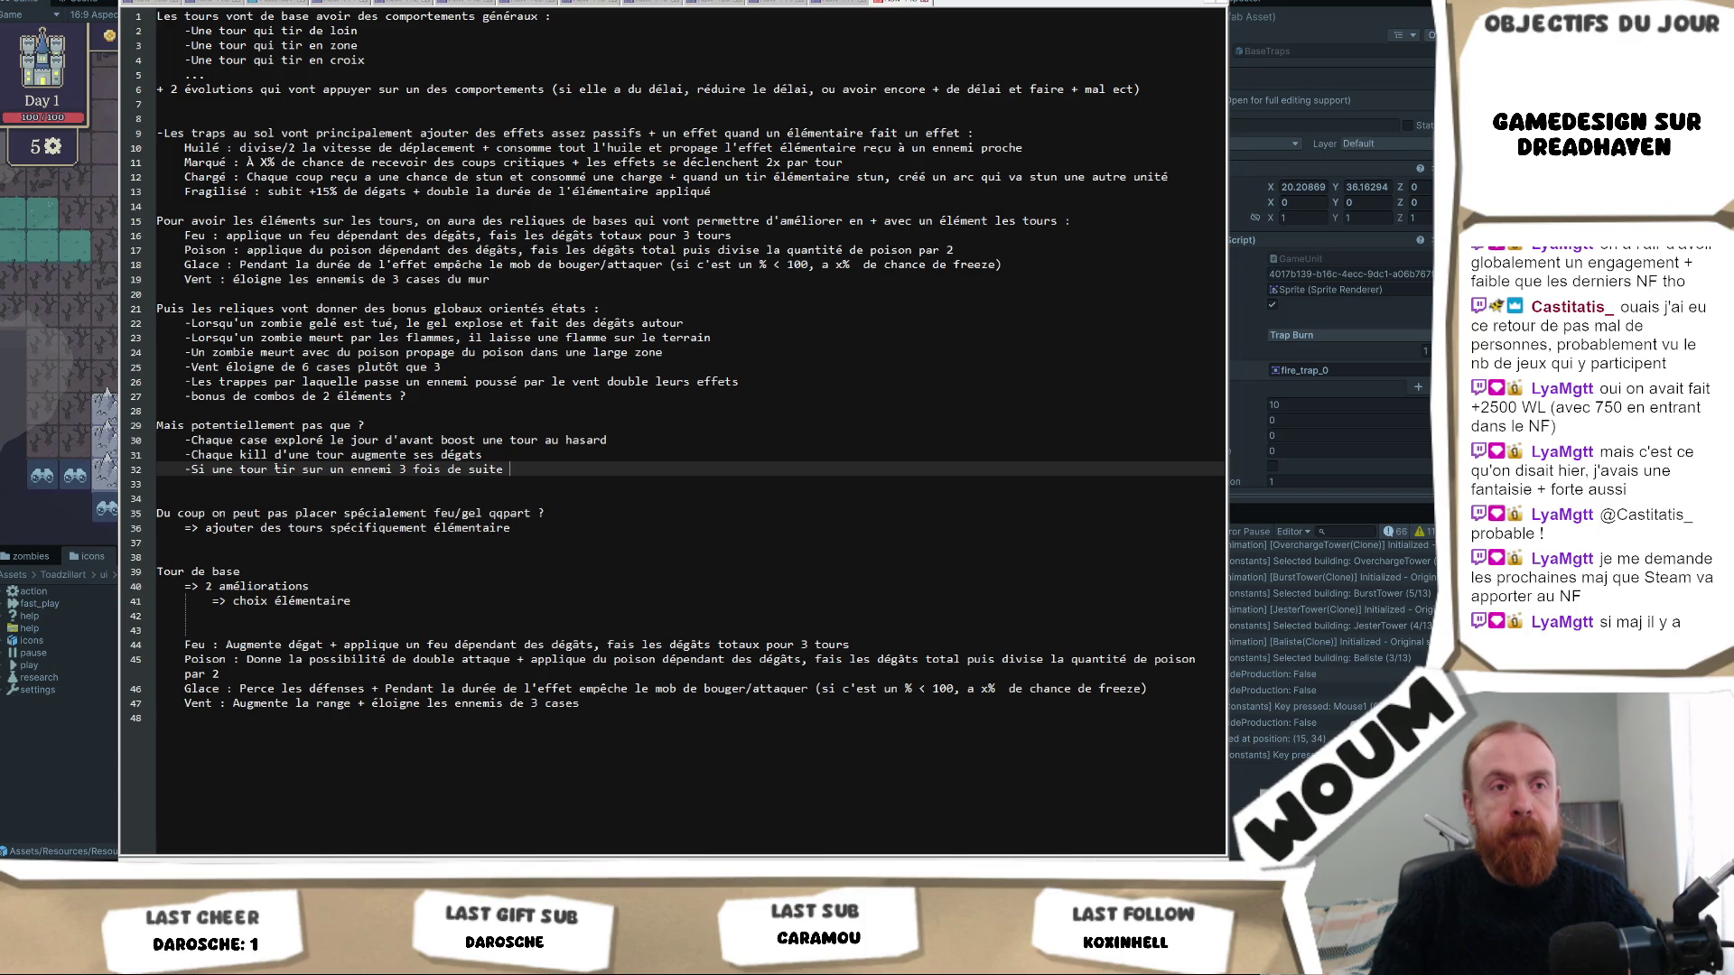
pyautogui.write('son')
pyautogui.press('BackSpace')
pyautogui.press('BackSpace')
pyautogui.press('BackSpace')
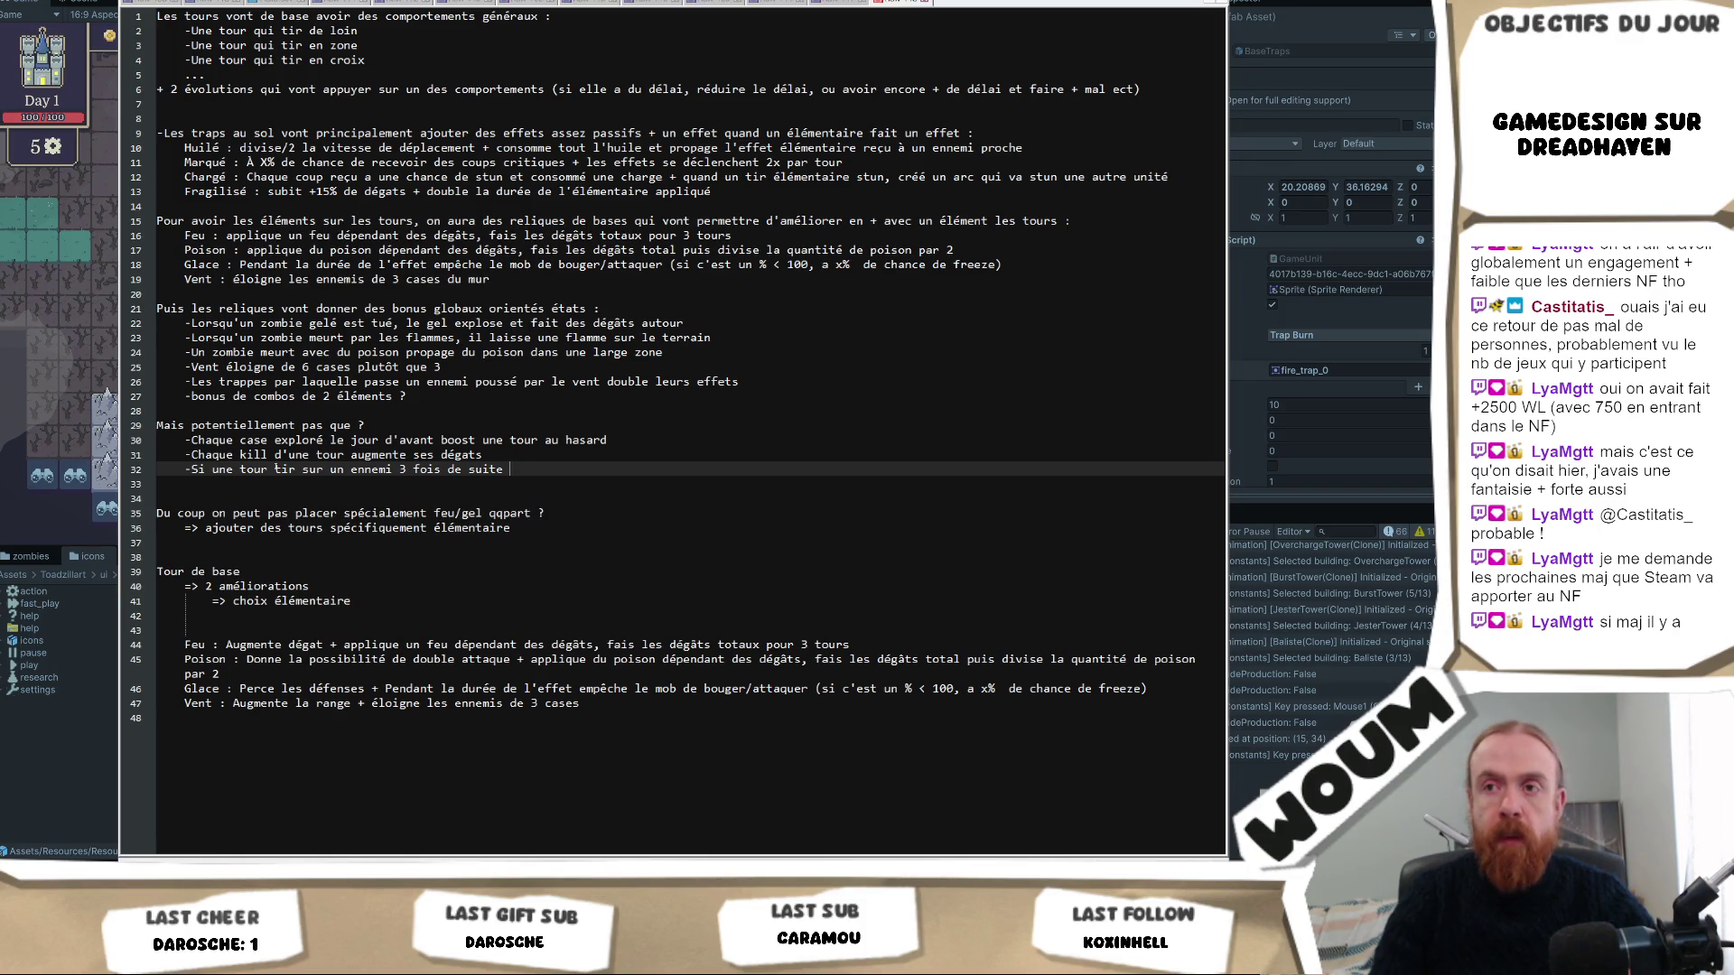
pyautogui.write('le 3iém')
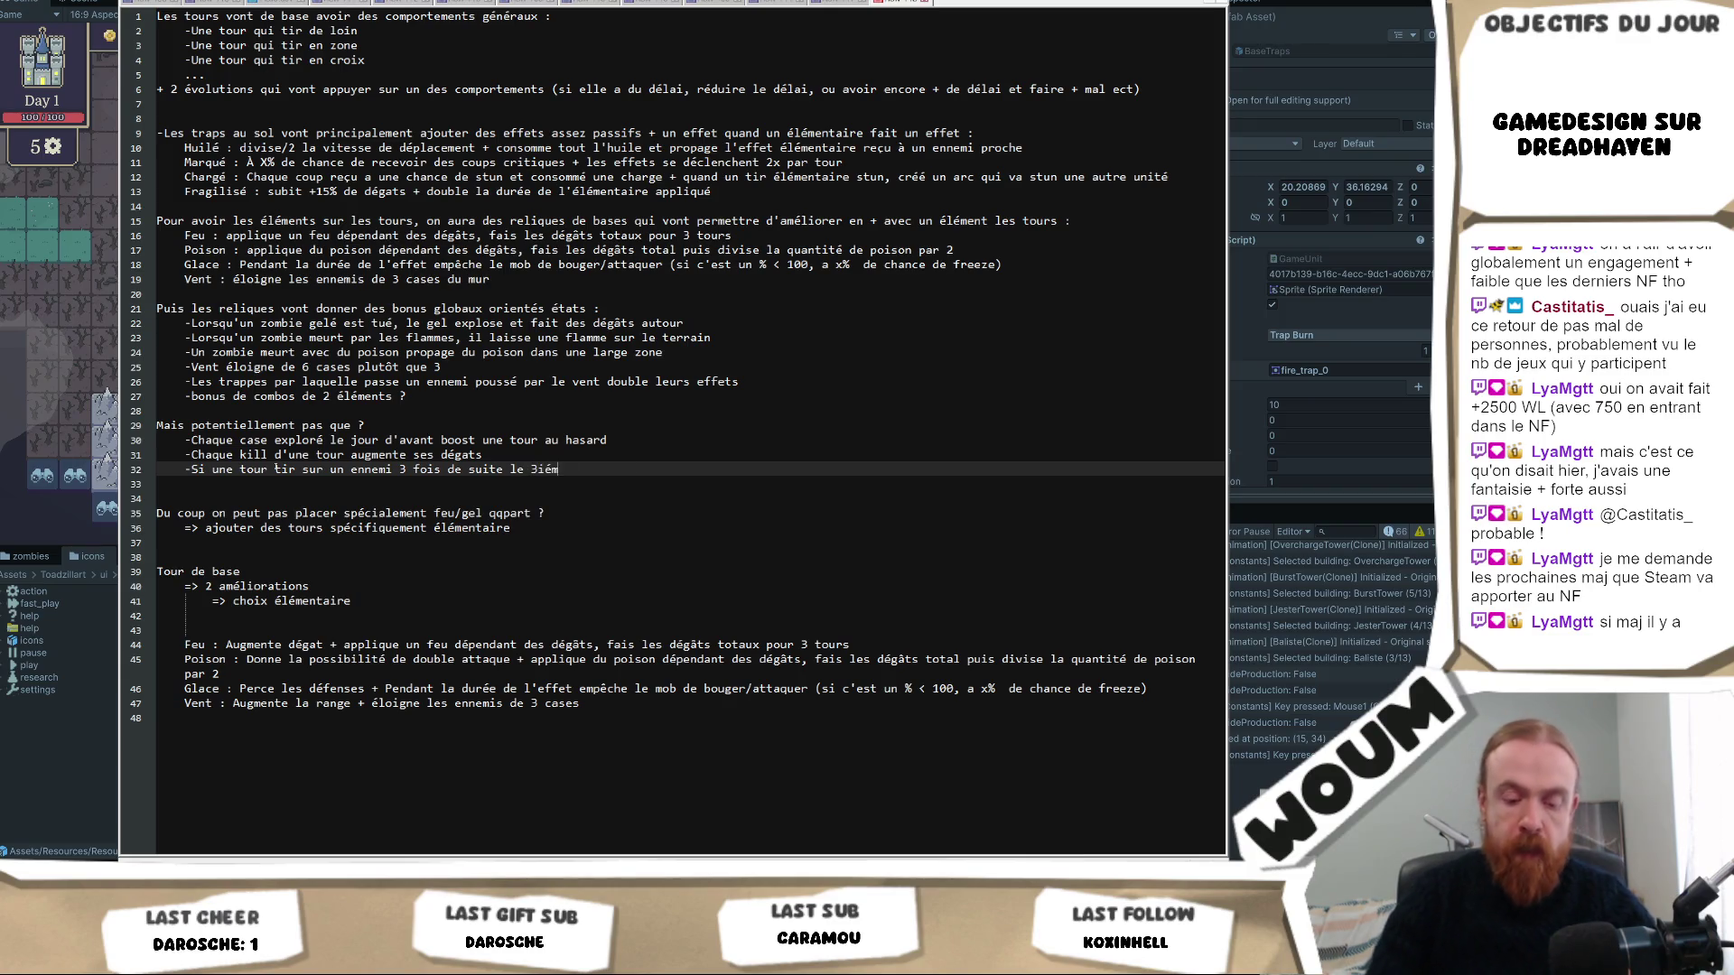
pyautogui.write('e tir est auto')
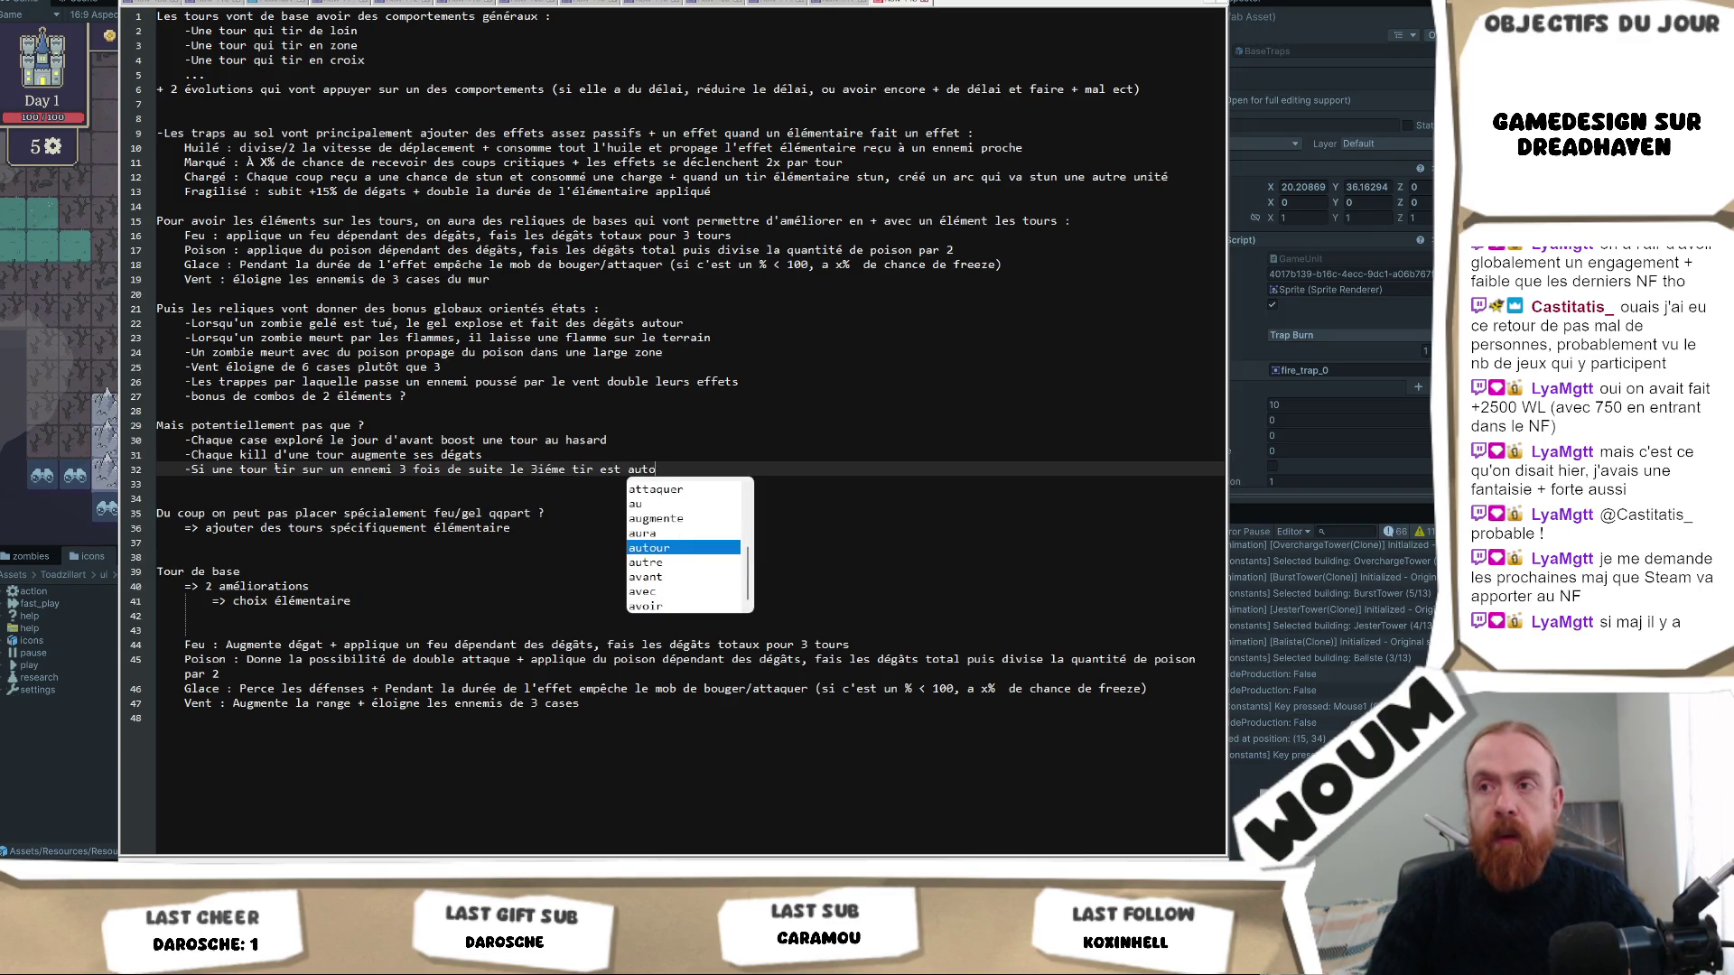
pyautogui.write('matiquement cri')
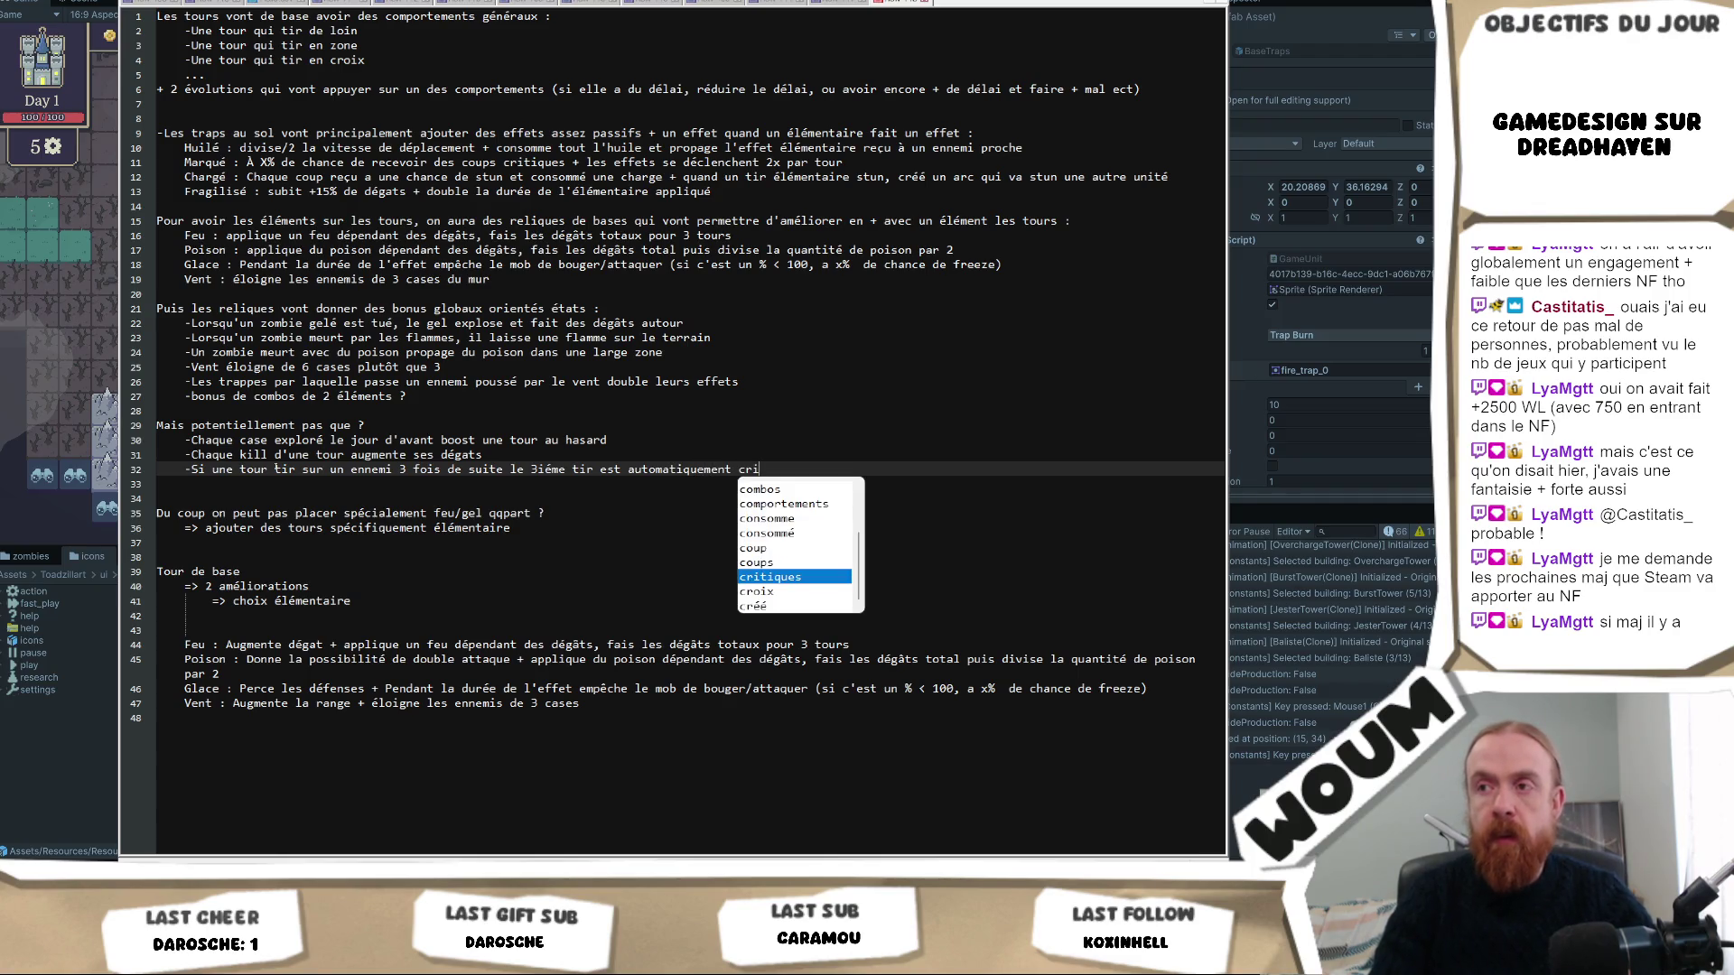
pyautogui.write('tique')
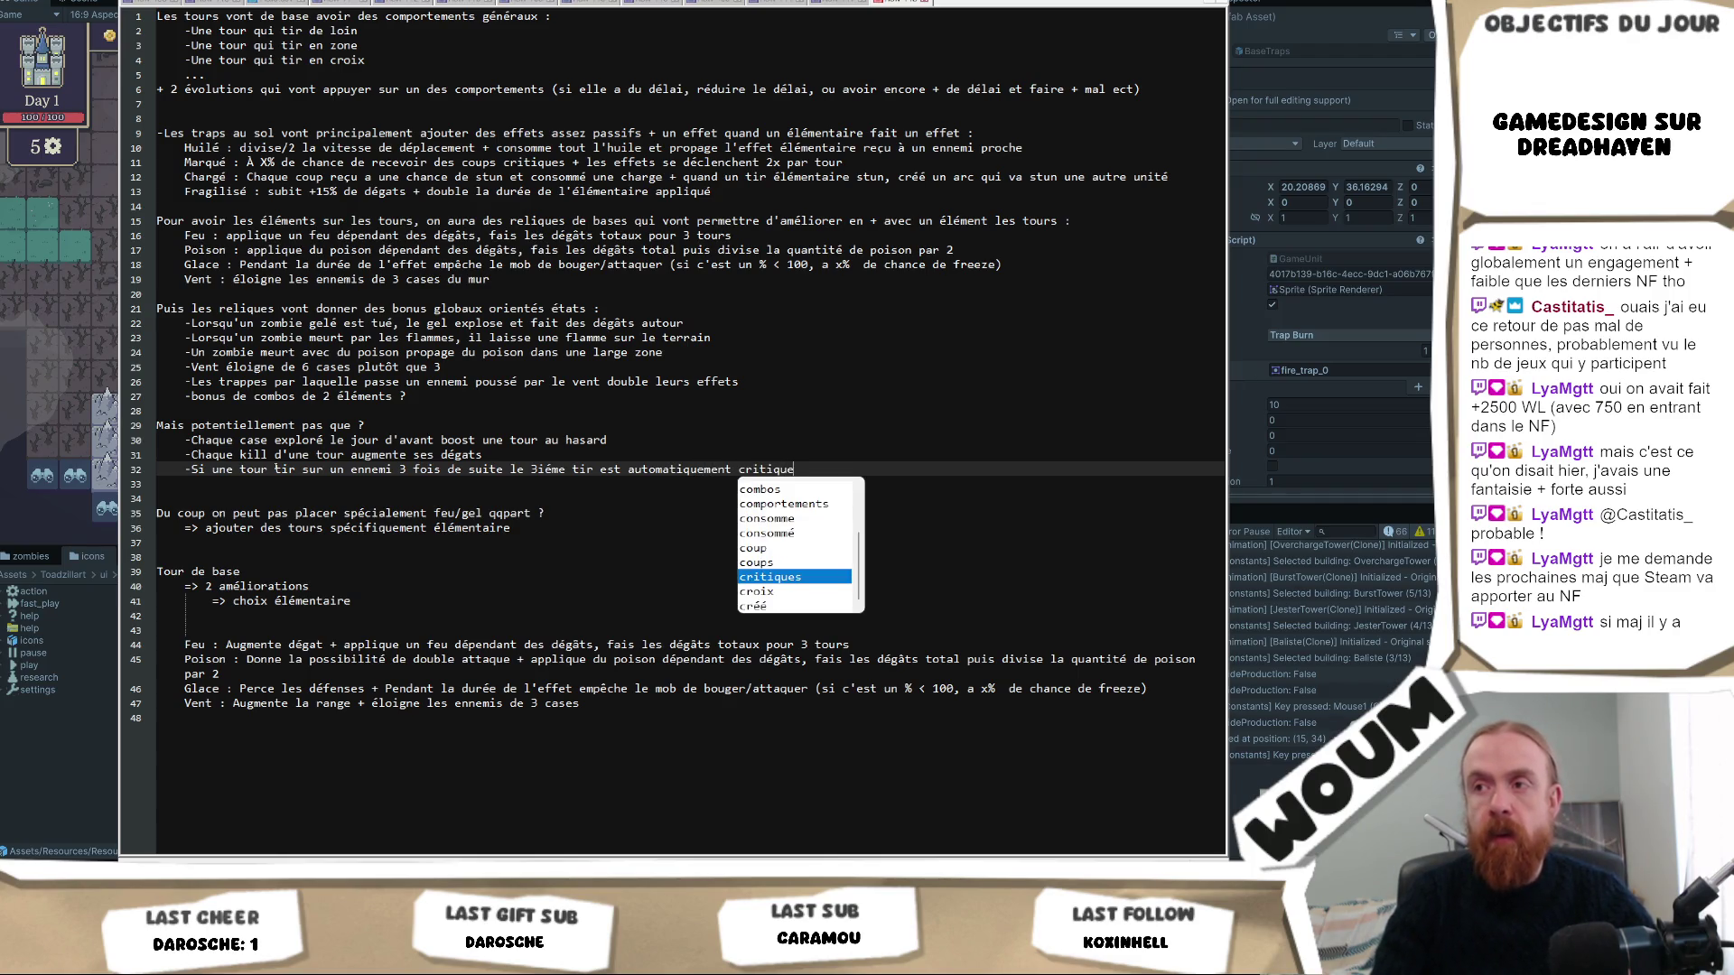
pyautogui.click(341, 455)
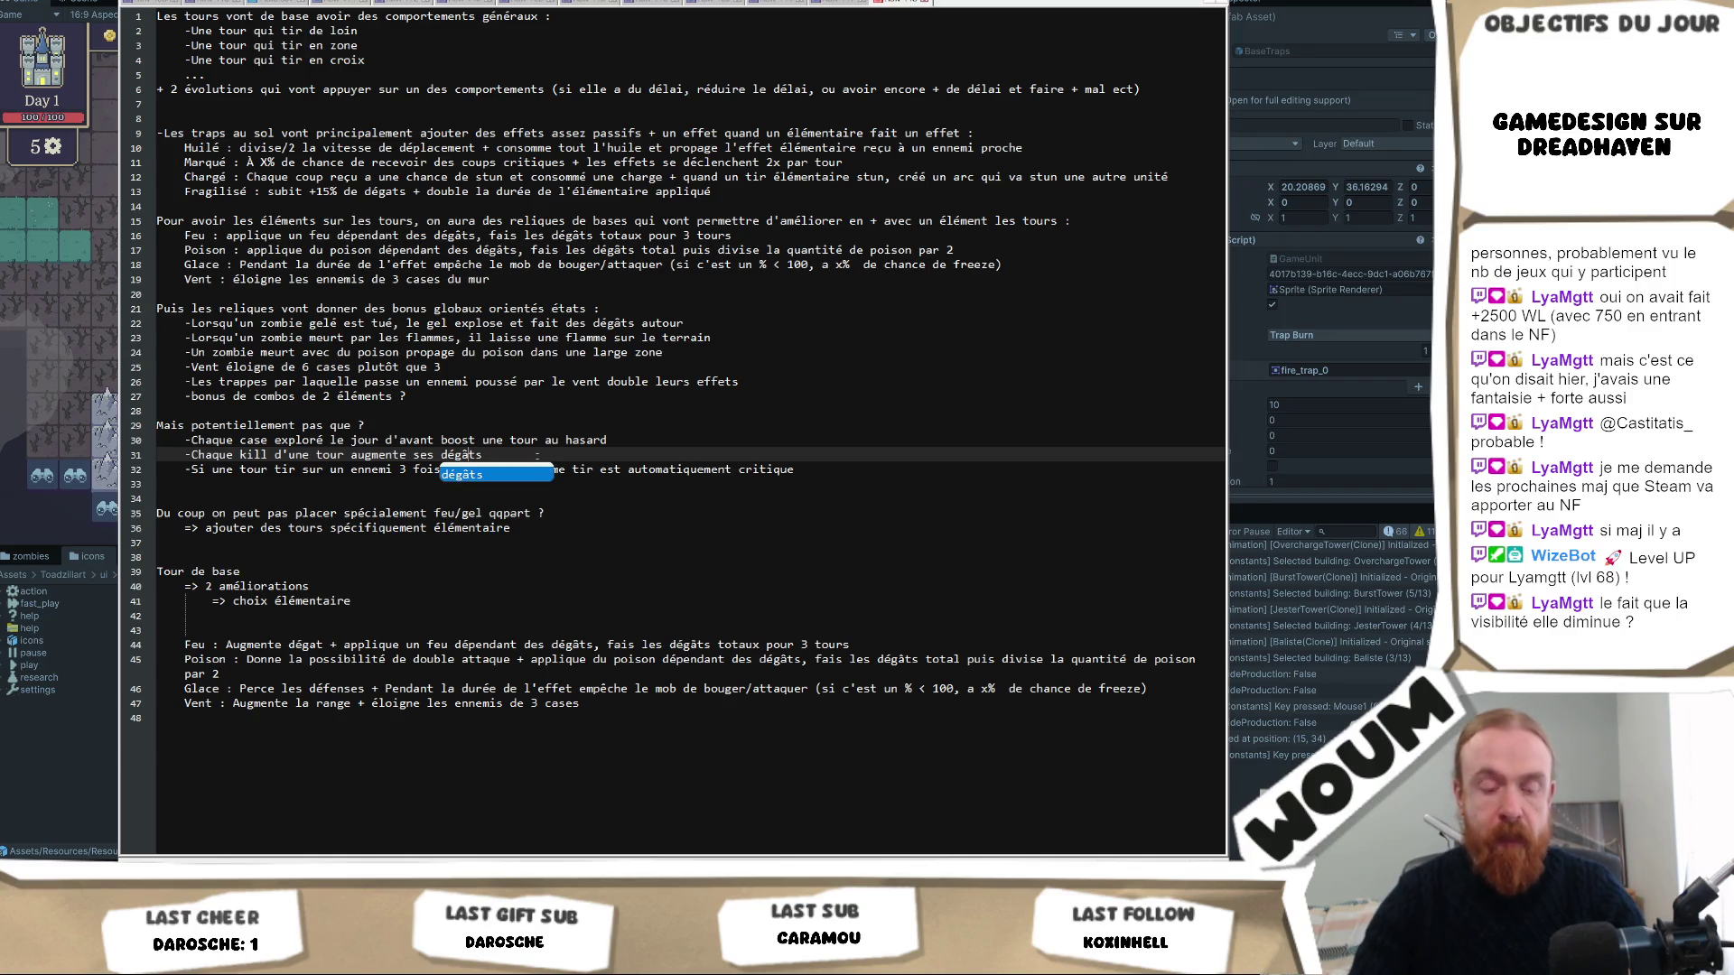
# Insert blank lines at the top of the notes, add a 'TLDR :' heading and begin '-Tour ont un'.
pyautogui.click(543, 441)
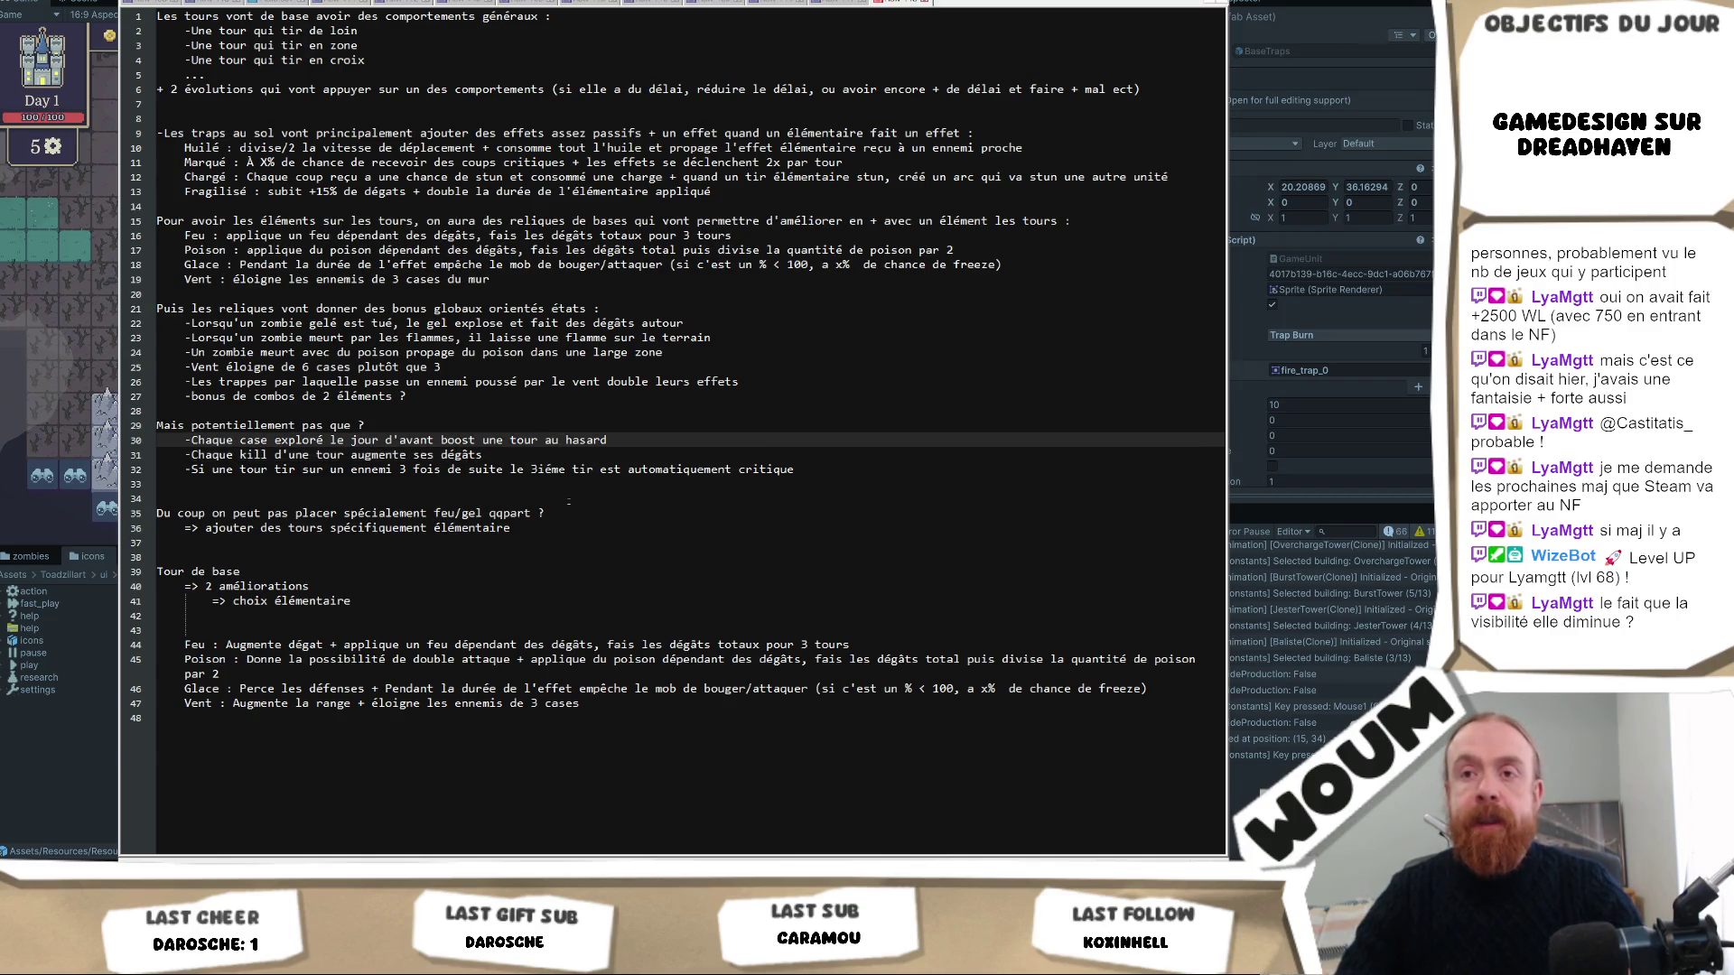
pyautogui.click(463, 500)
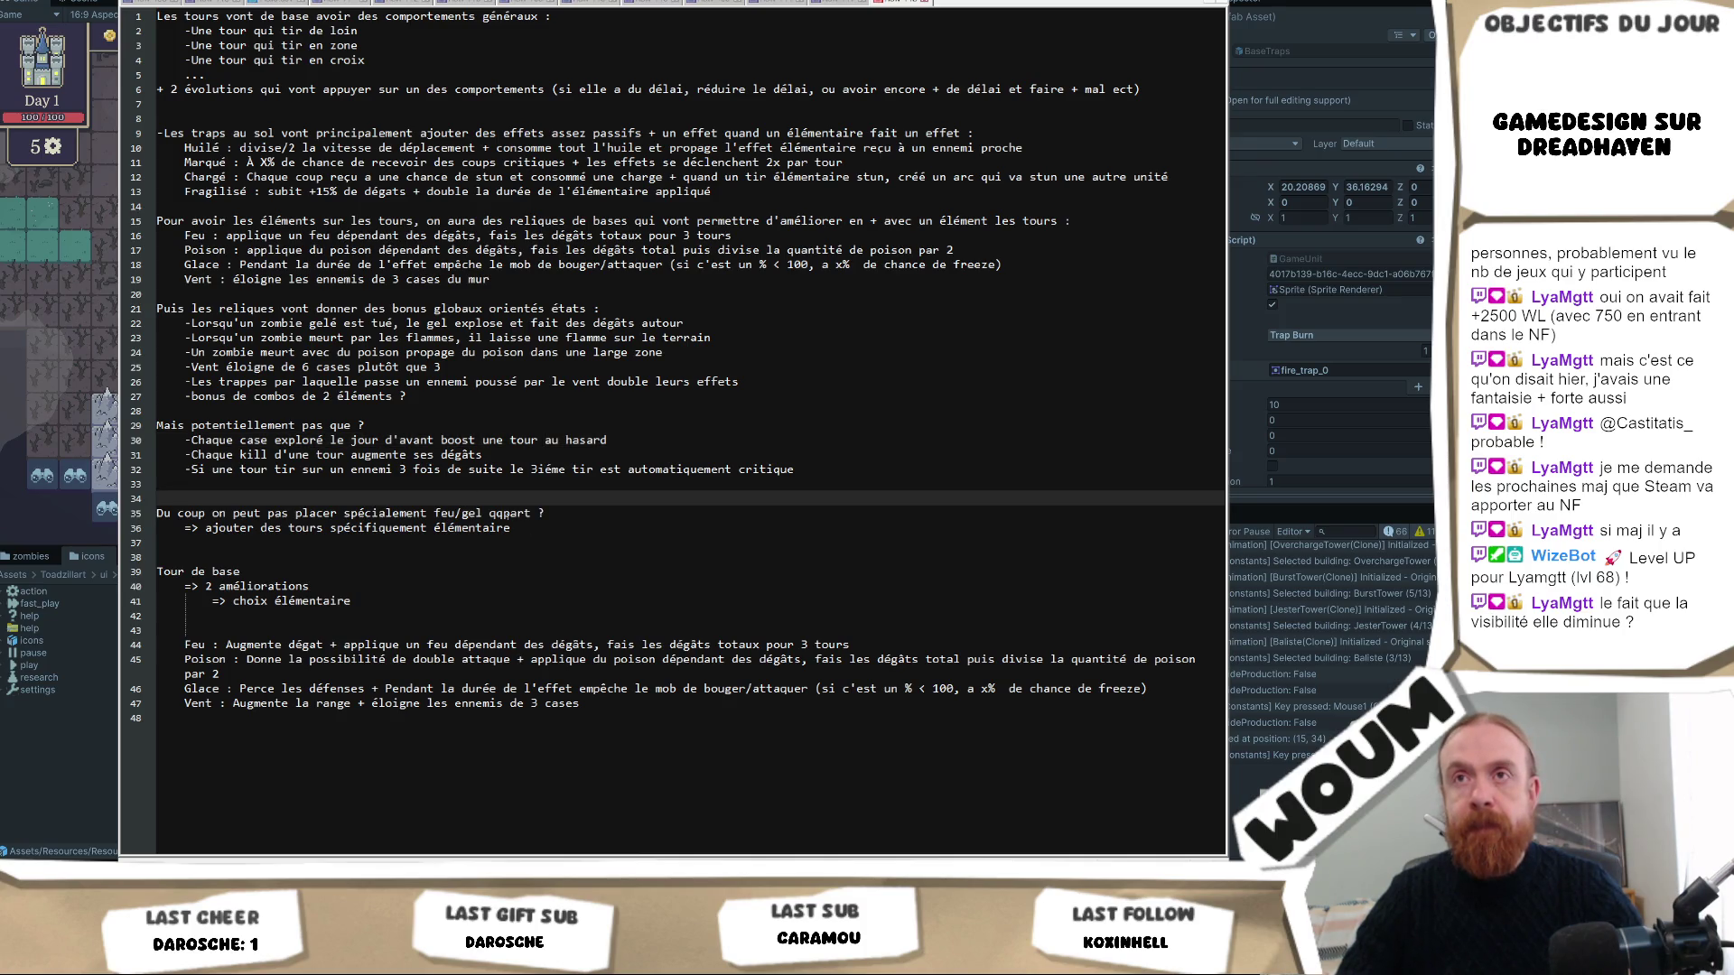
pyautogui.press('Up')
pyautogui.press('Up')
pyautogui.press('Up')
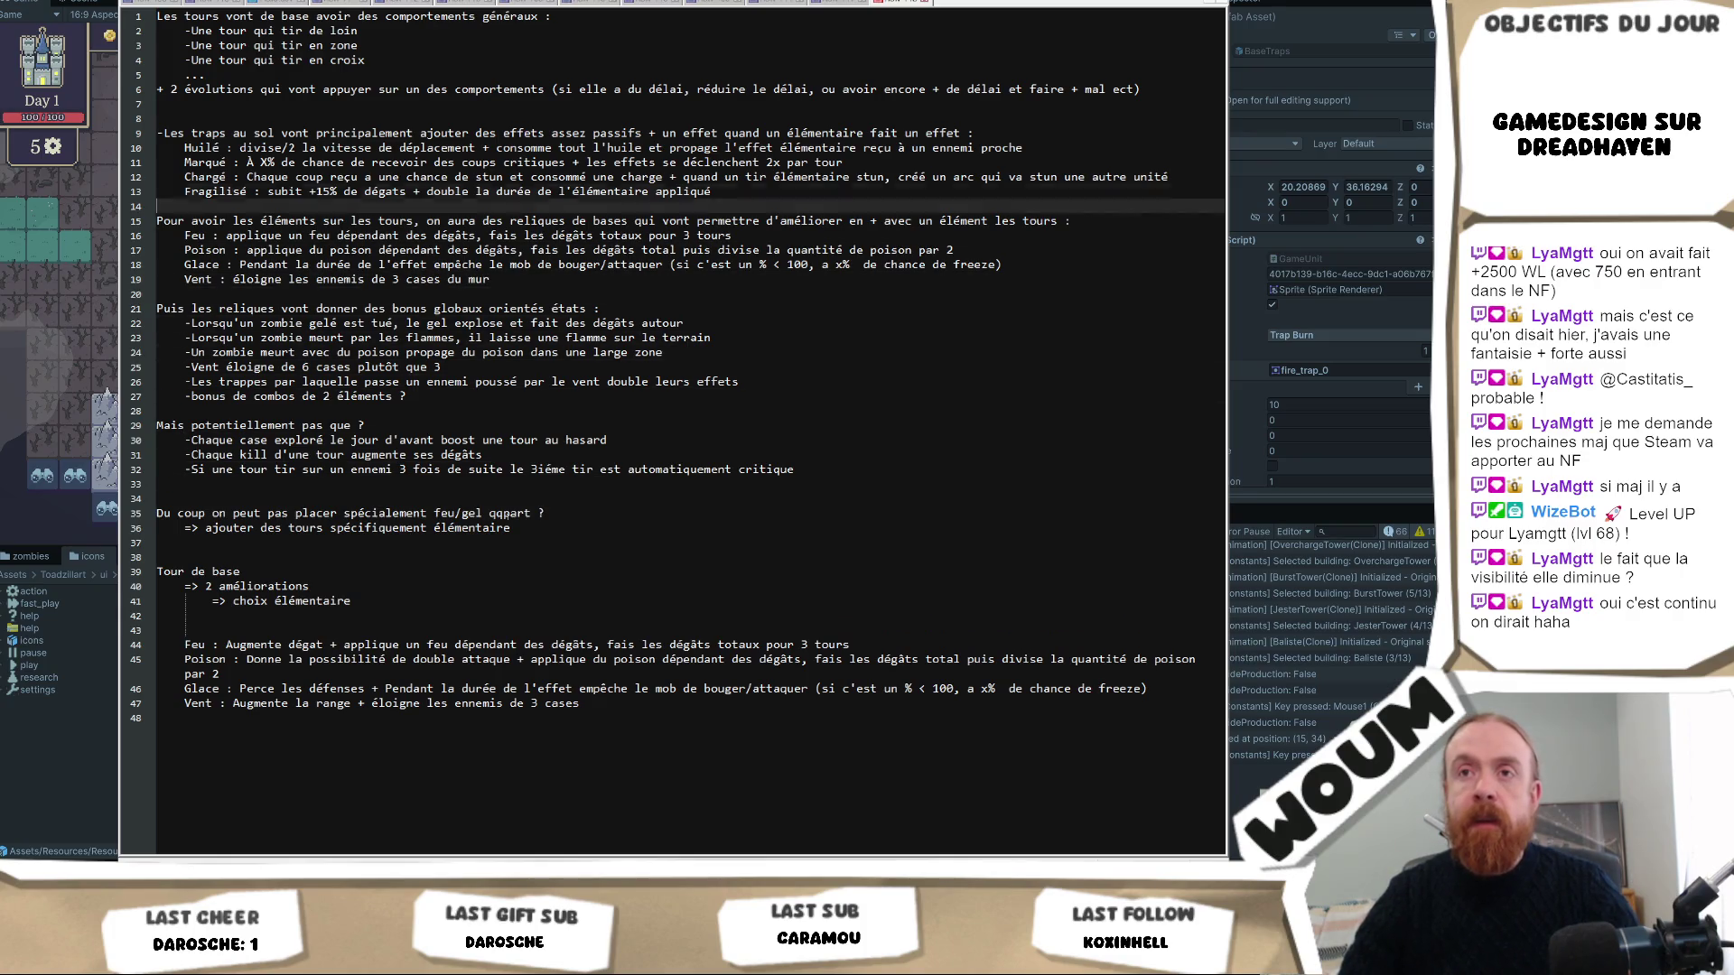
pyautogui.press('Return')
pyautogui.press('Return')
pyautogui.press('Return')
pyautogui.press('Up')
pyautogui.press('Up')
pyautogui.press('Up')
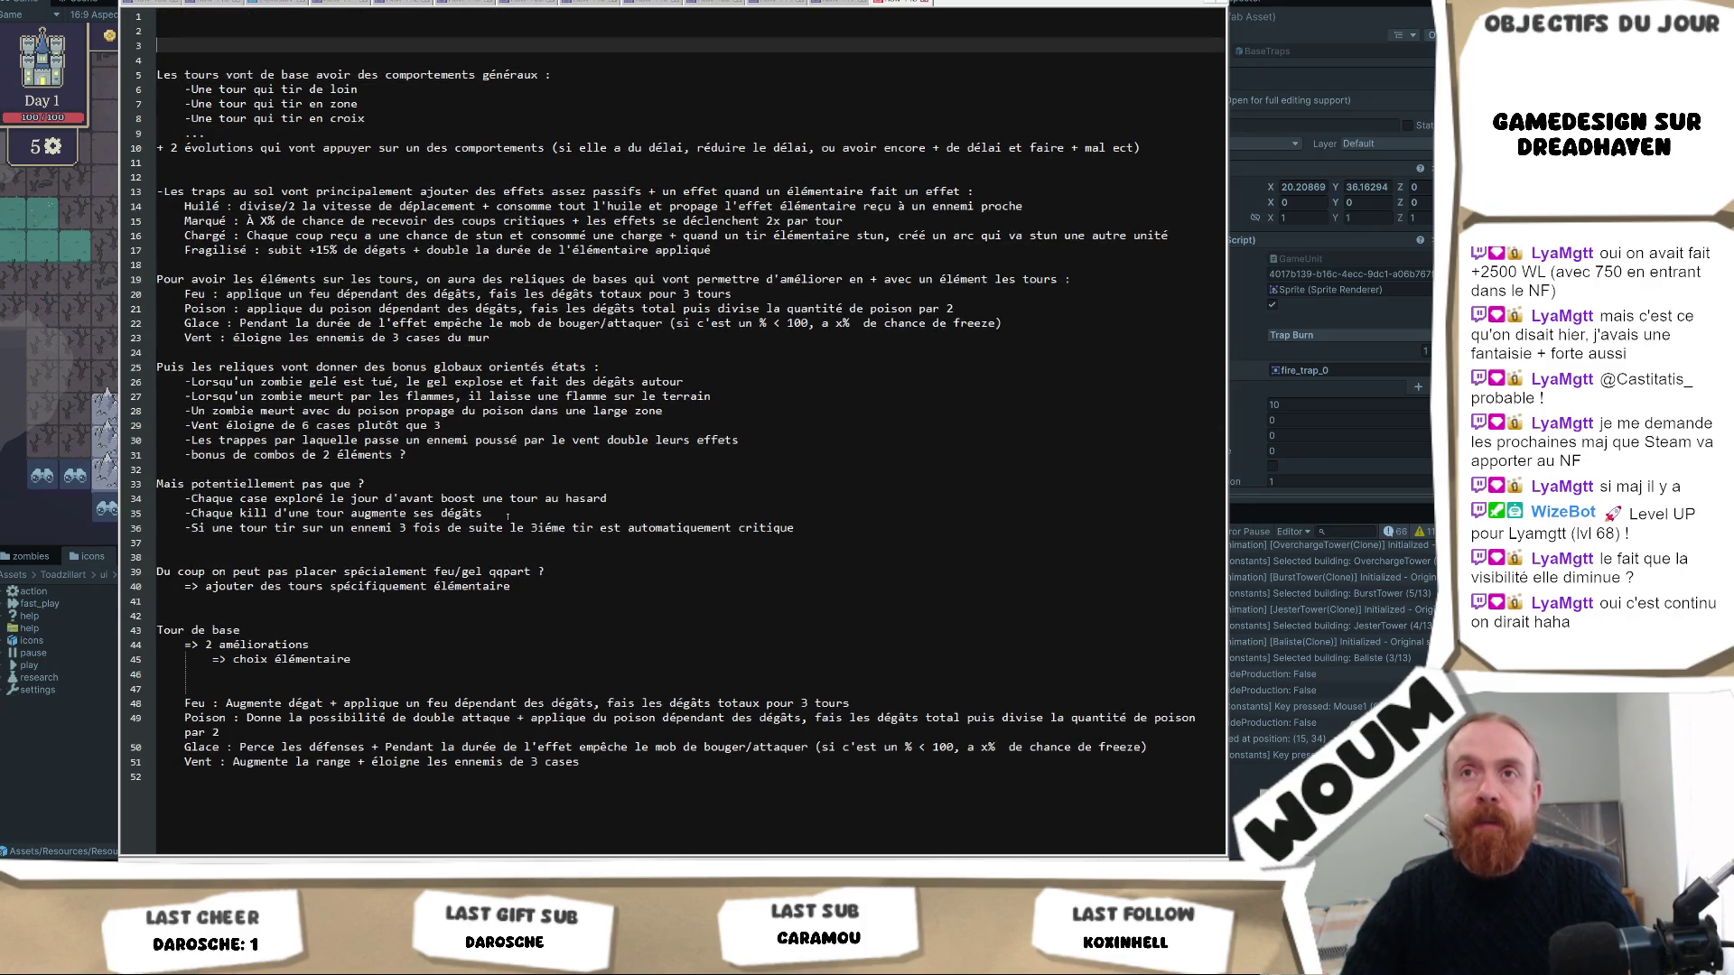
pyautogui.write('TLDR :')
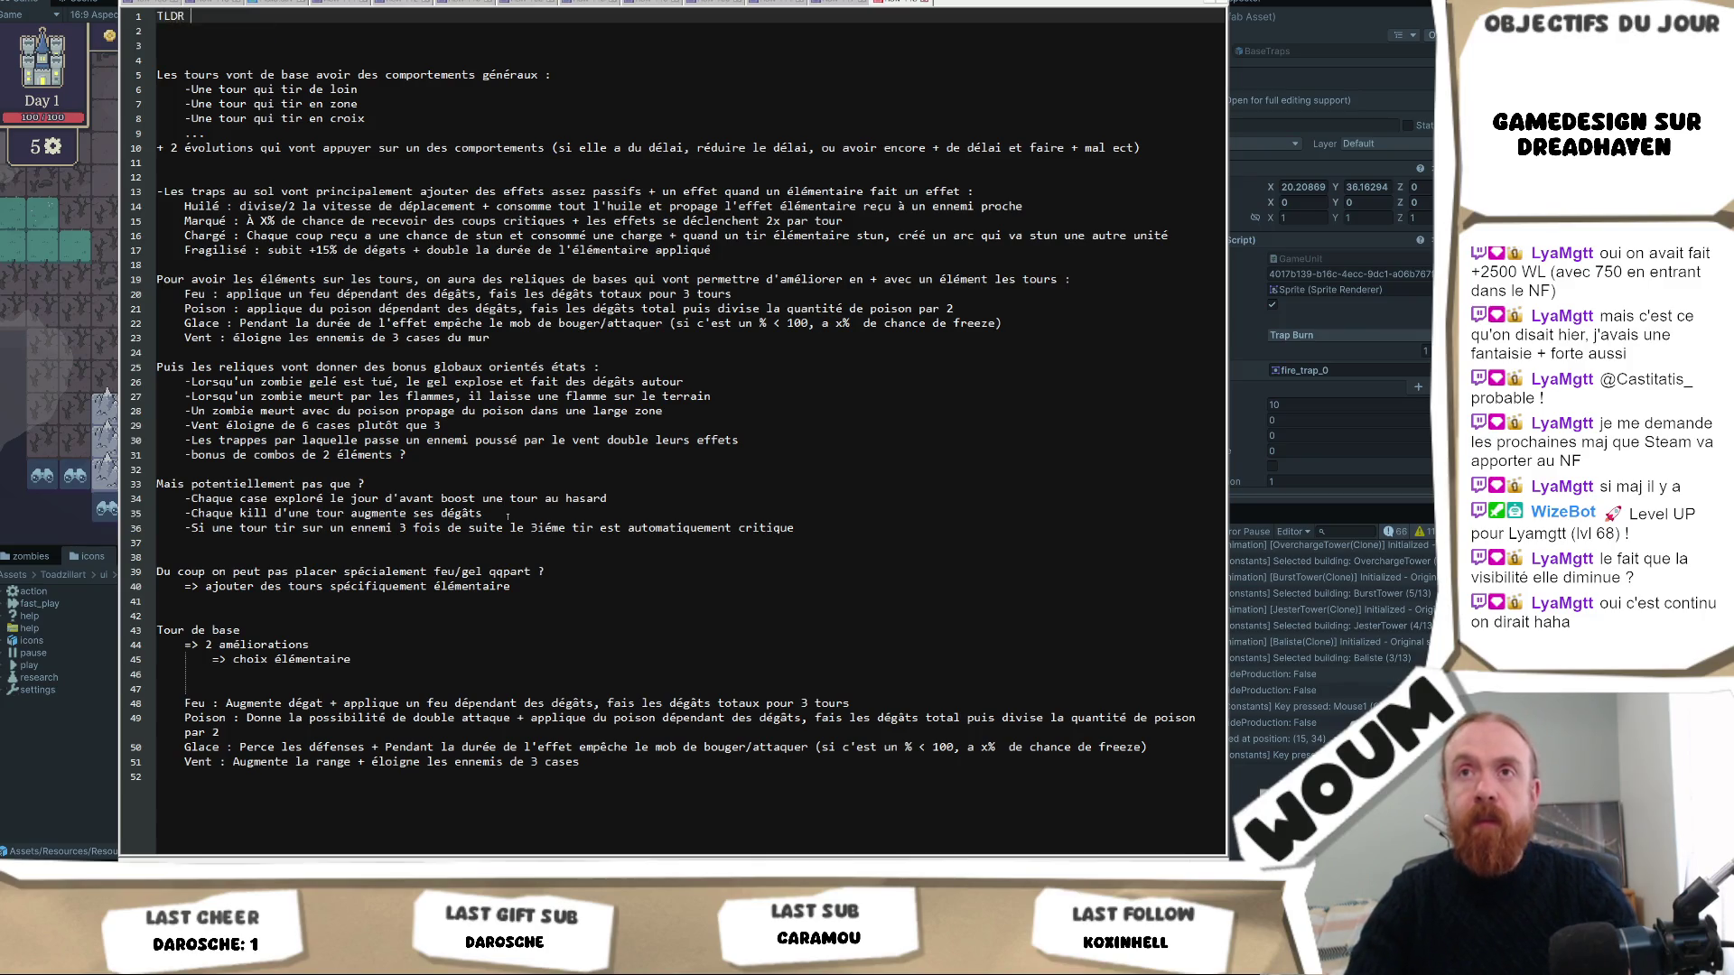
pyautogui.press('Return')
pyautogui.write('-')
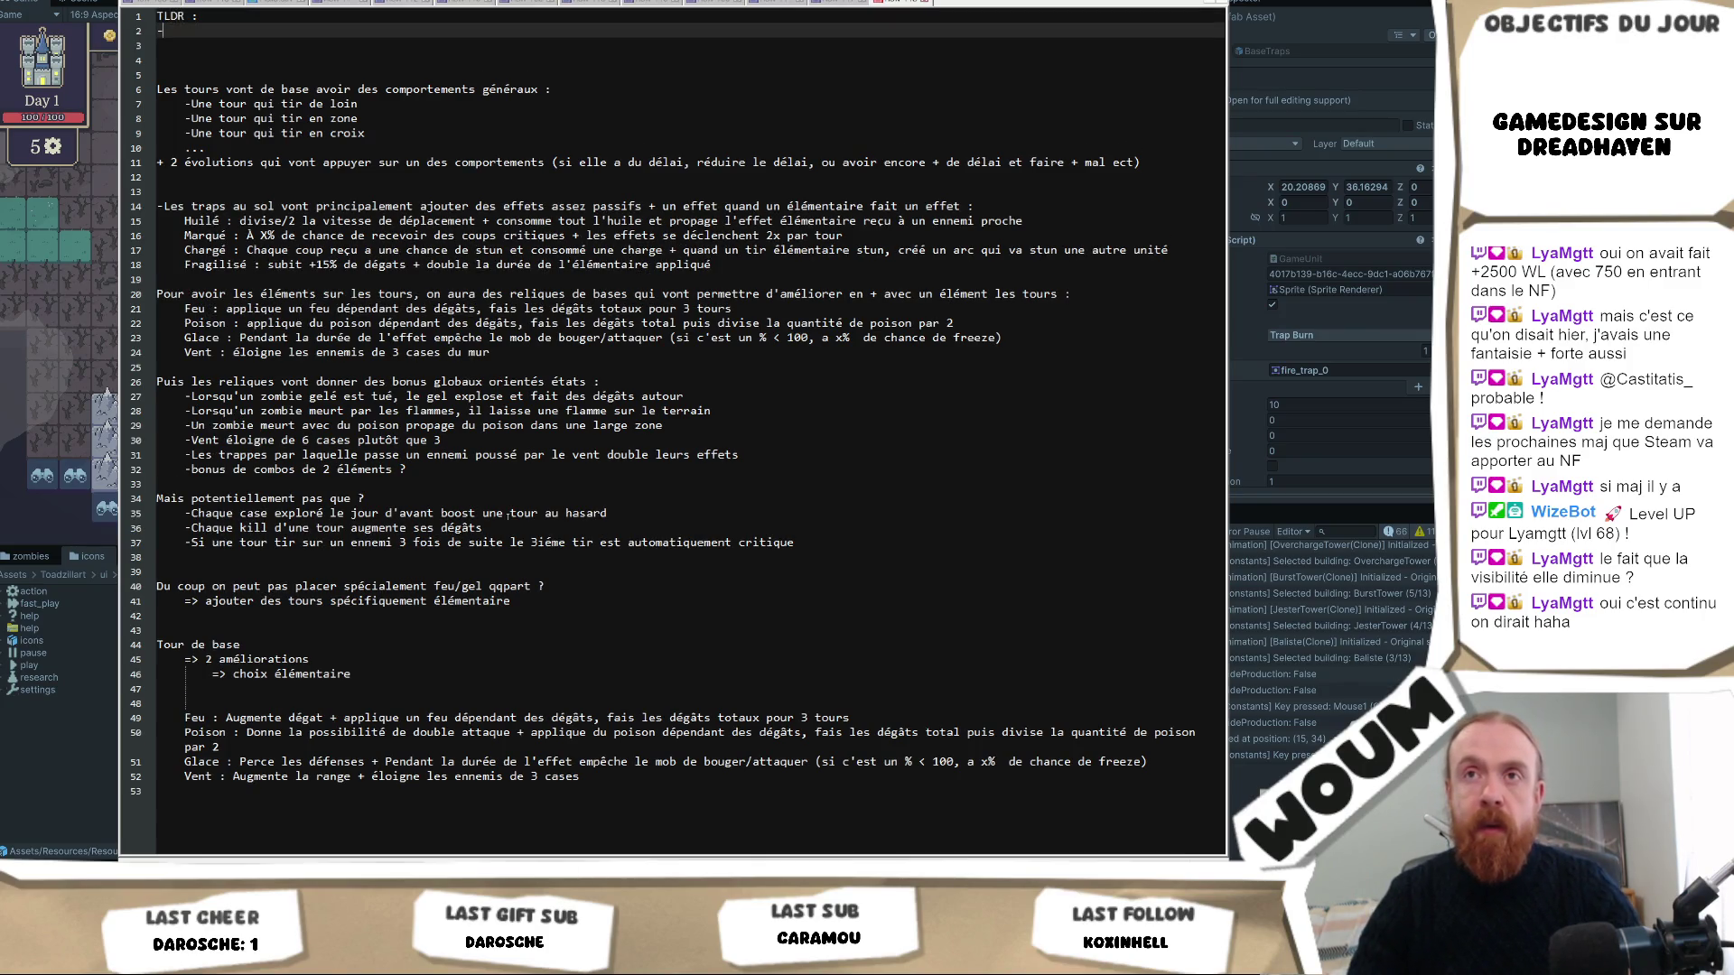
pyautogui.write('Tour o')
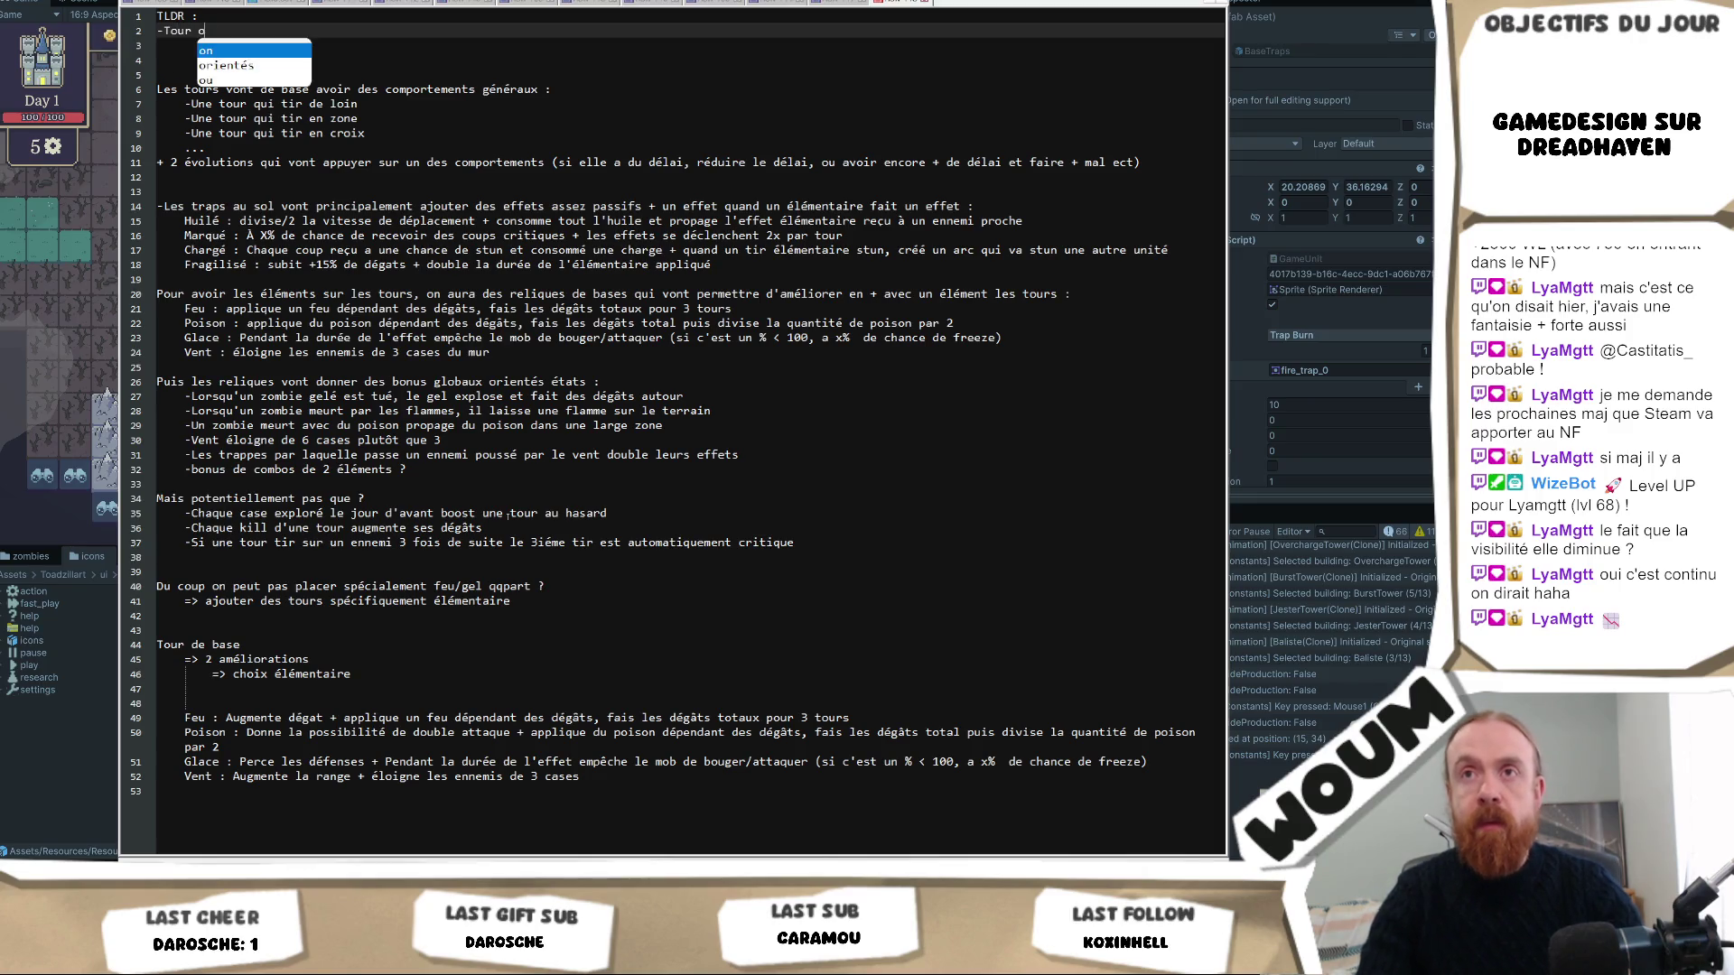
pyautogui.write('nt un')
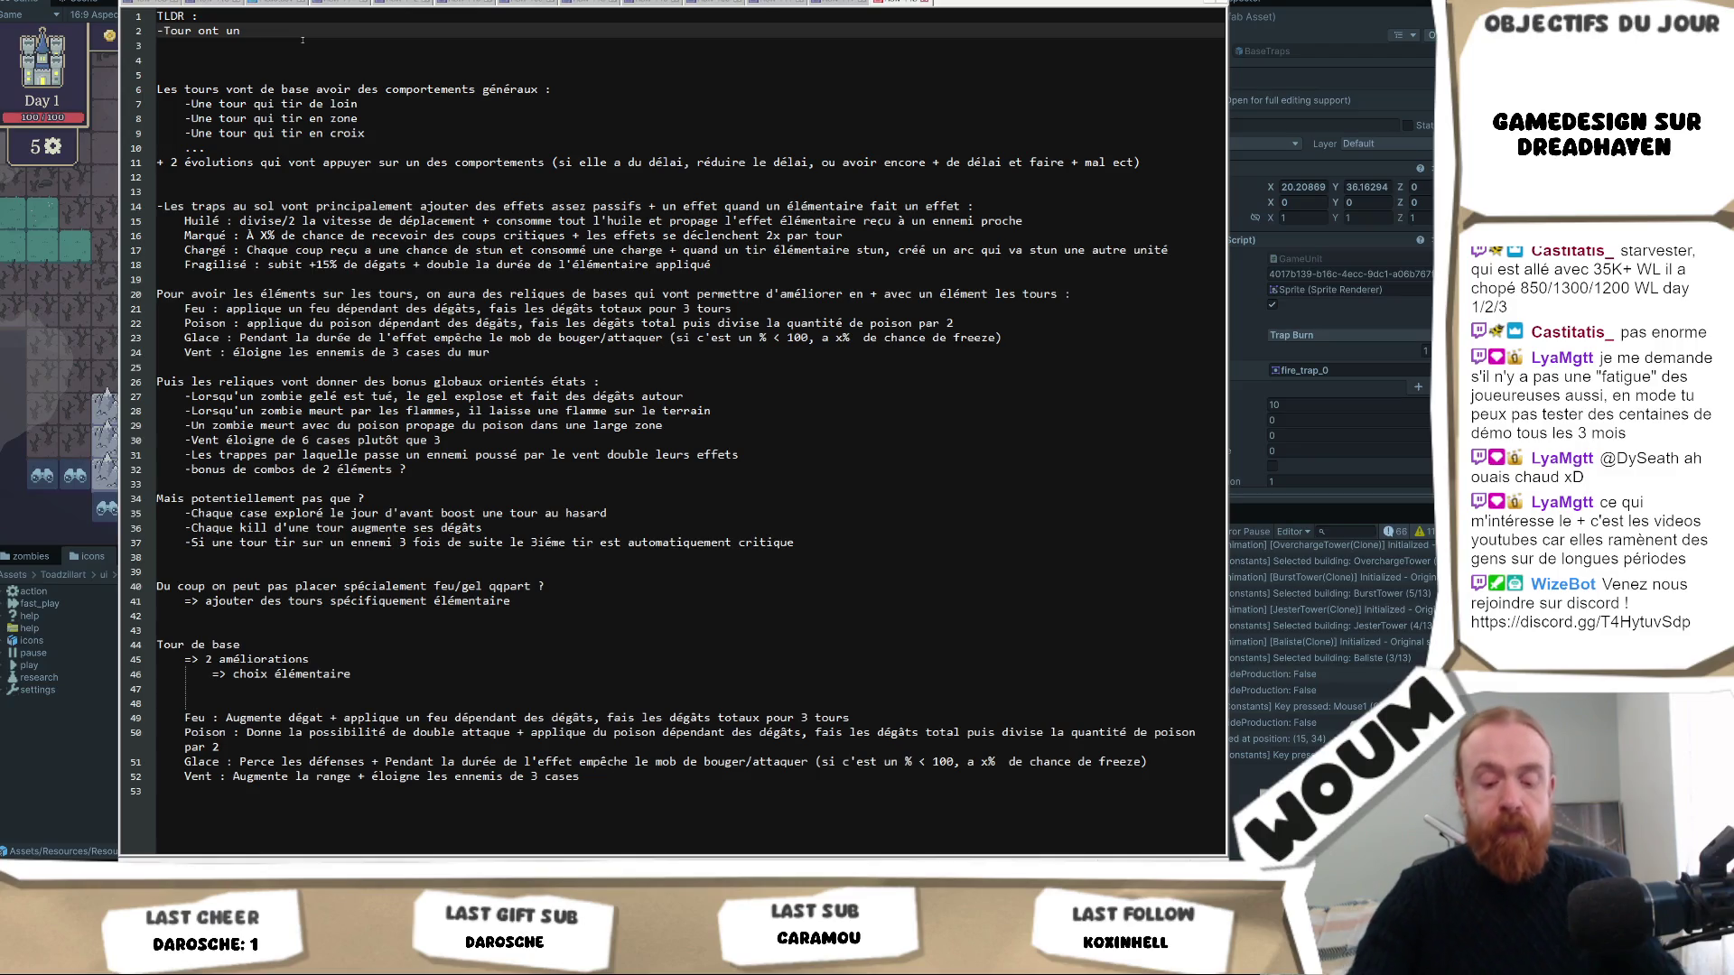
# Finish the towers point with 'comportement de tir' and add '-Traps donnent un malus + un effet activable par les éléments'.
pyautogui.write('comportement de tir')
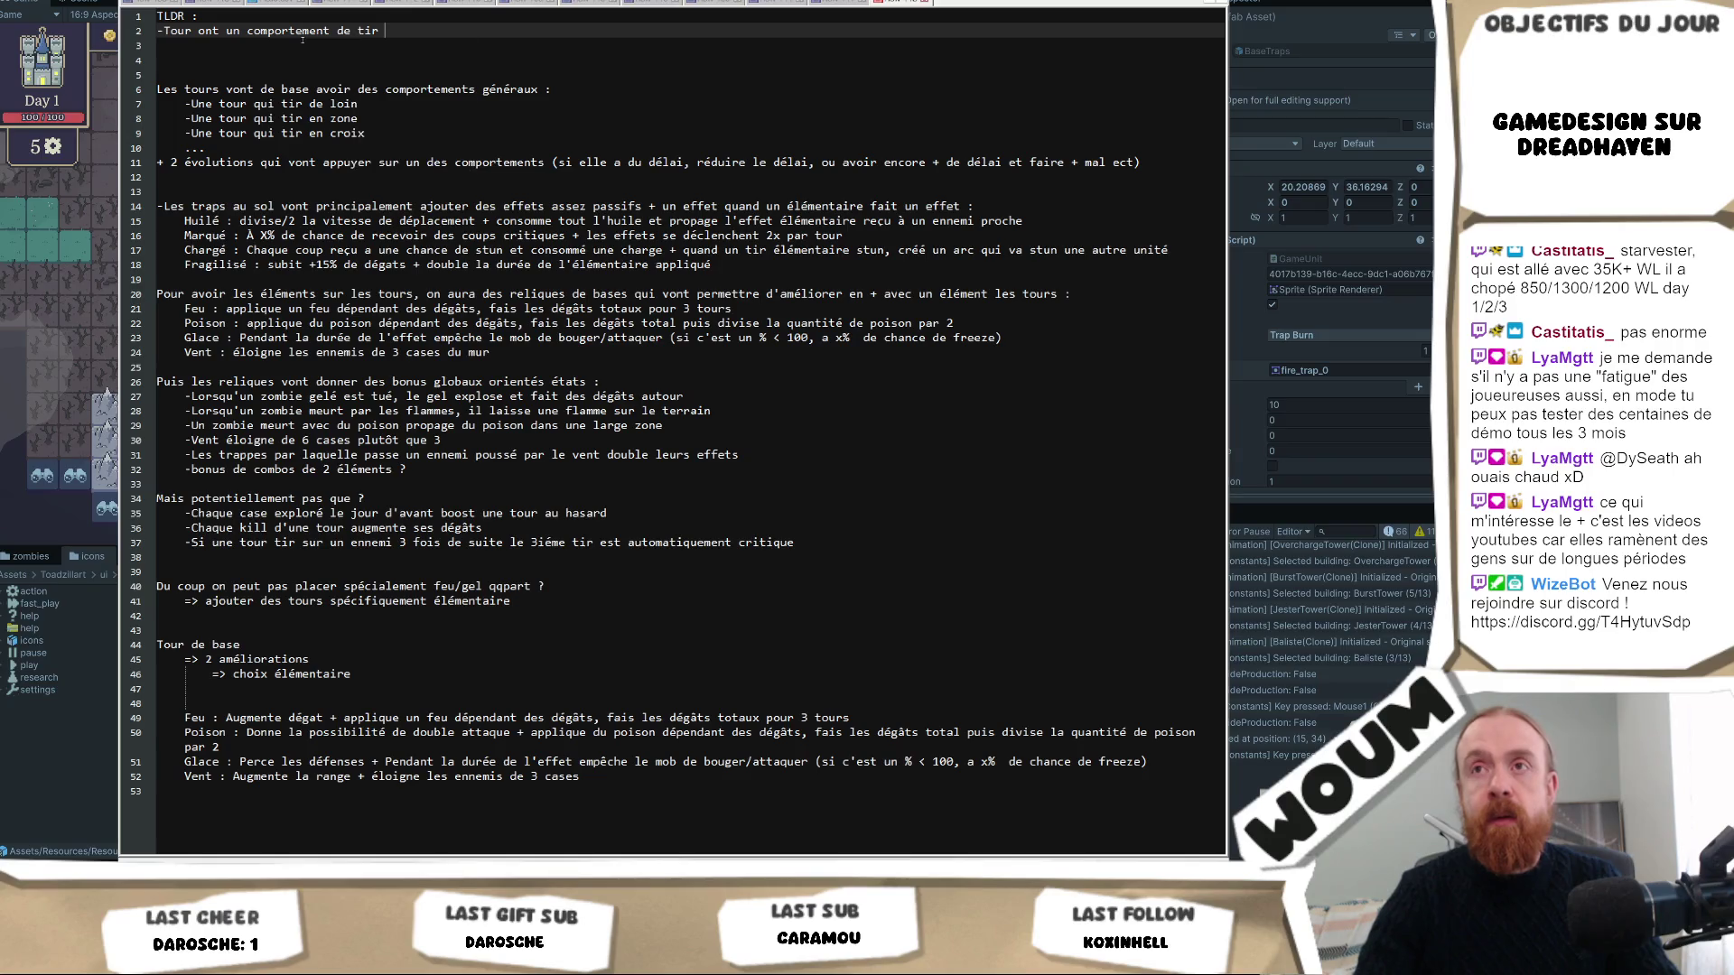
pyautogui.press('Return')
pyautogui.write('-')
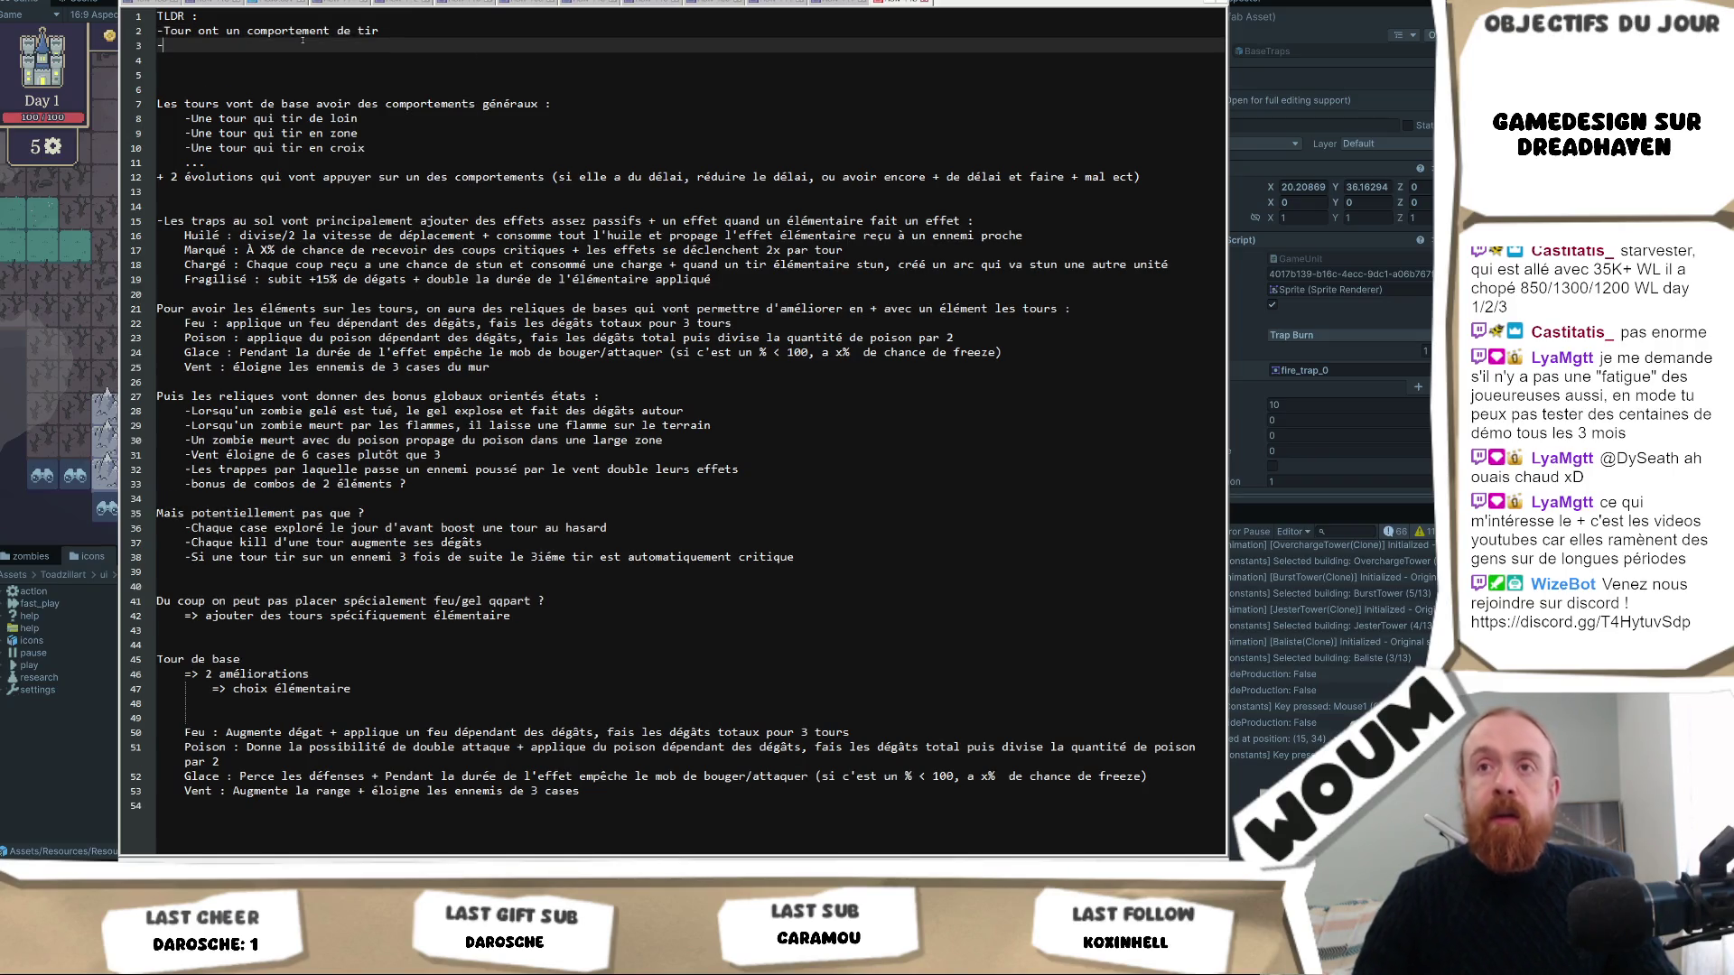
pyautogui.write('Traps donne')
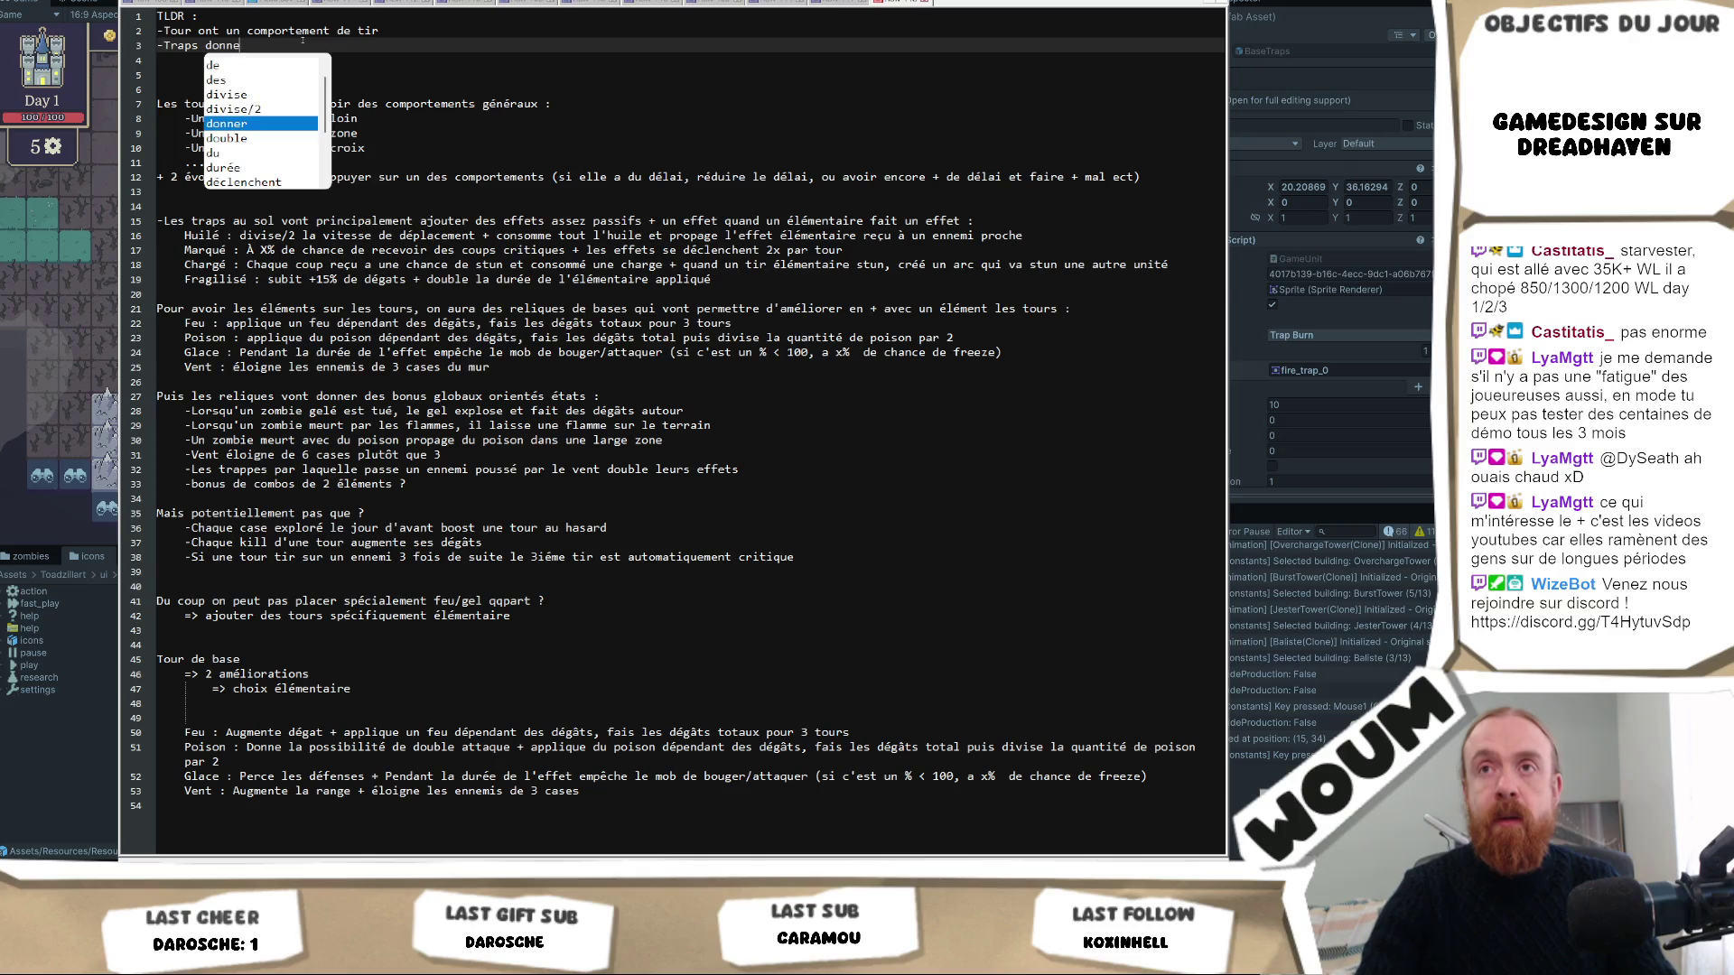
pyautogui.write('nt un malus +')
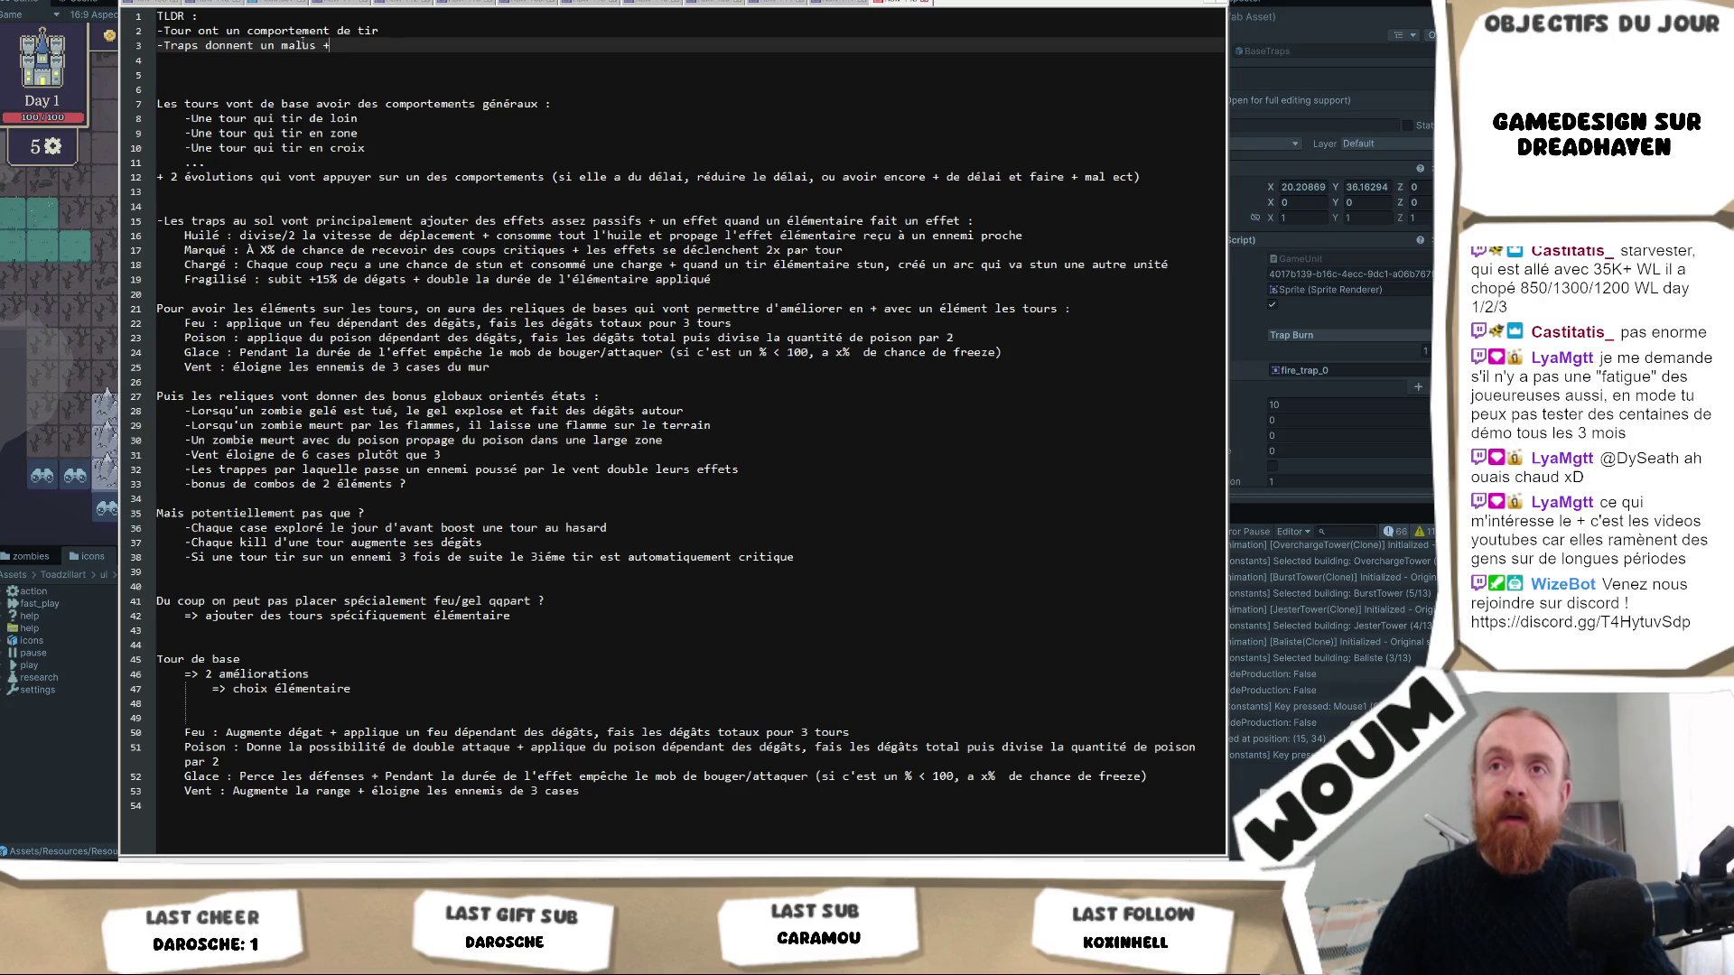
pyautogui.write(' u')
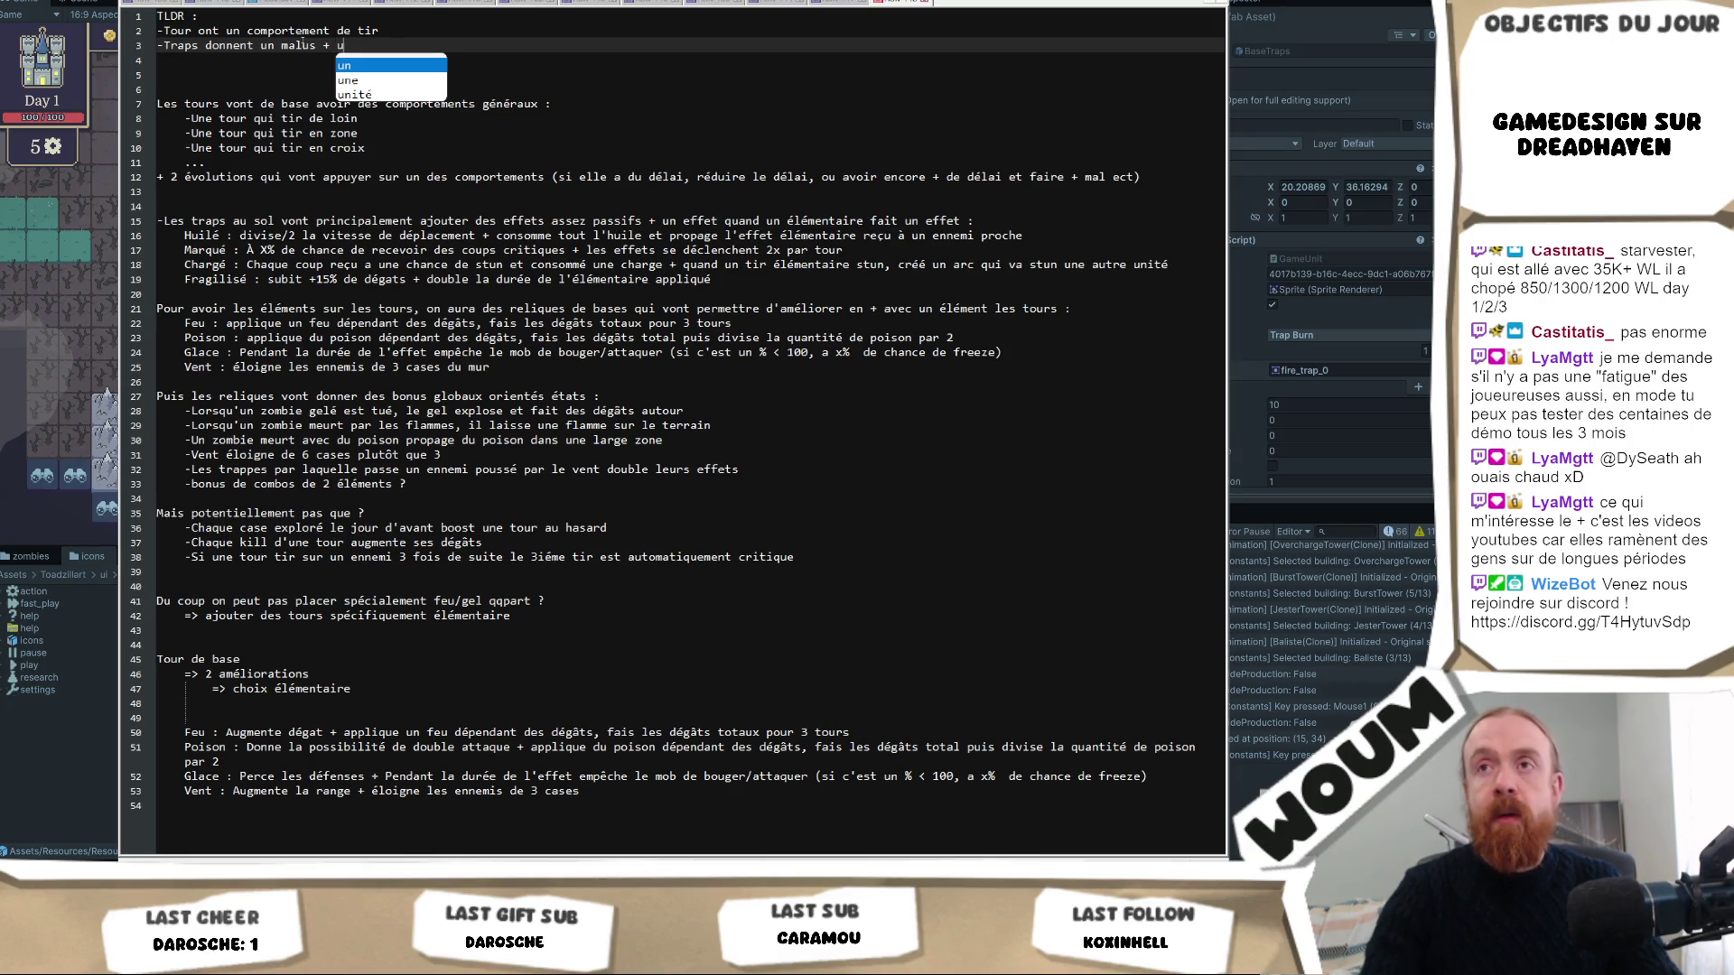
pyautogui.write('n effet acti')
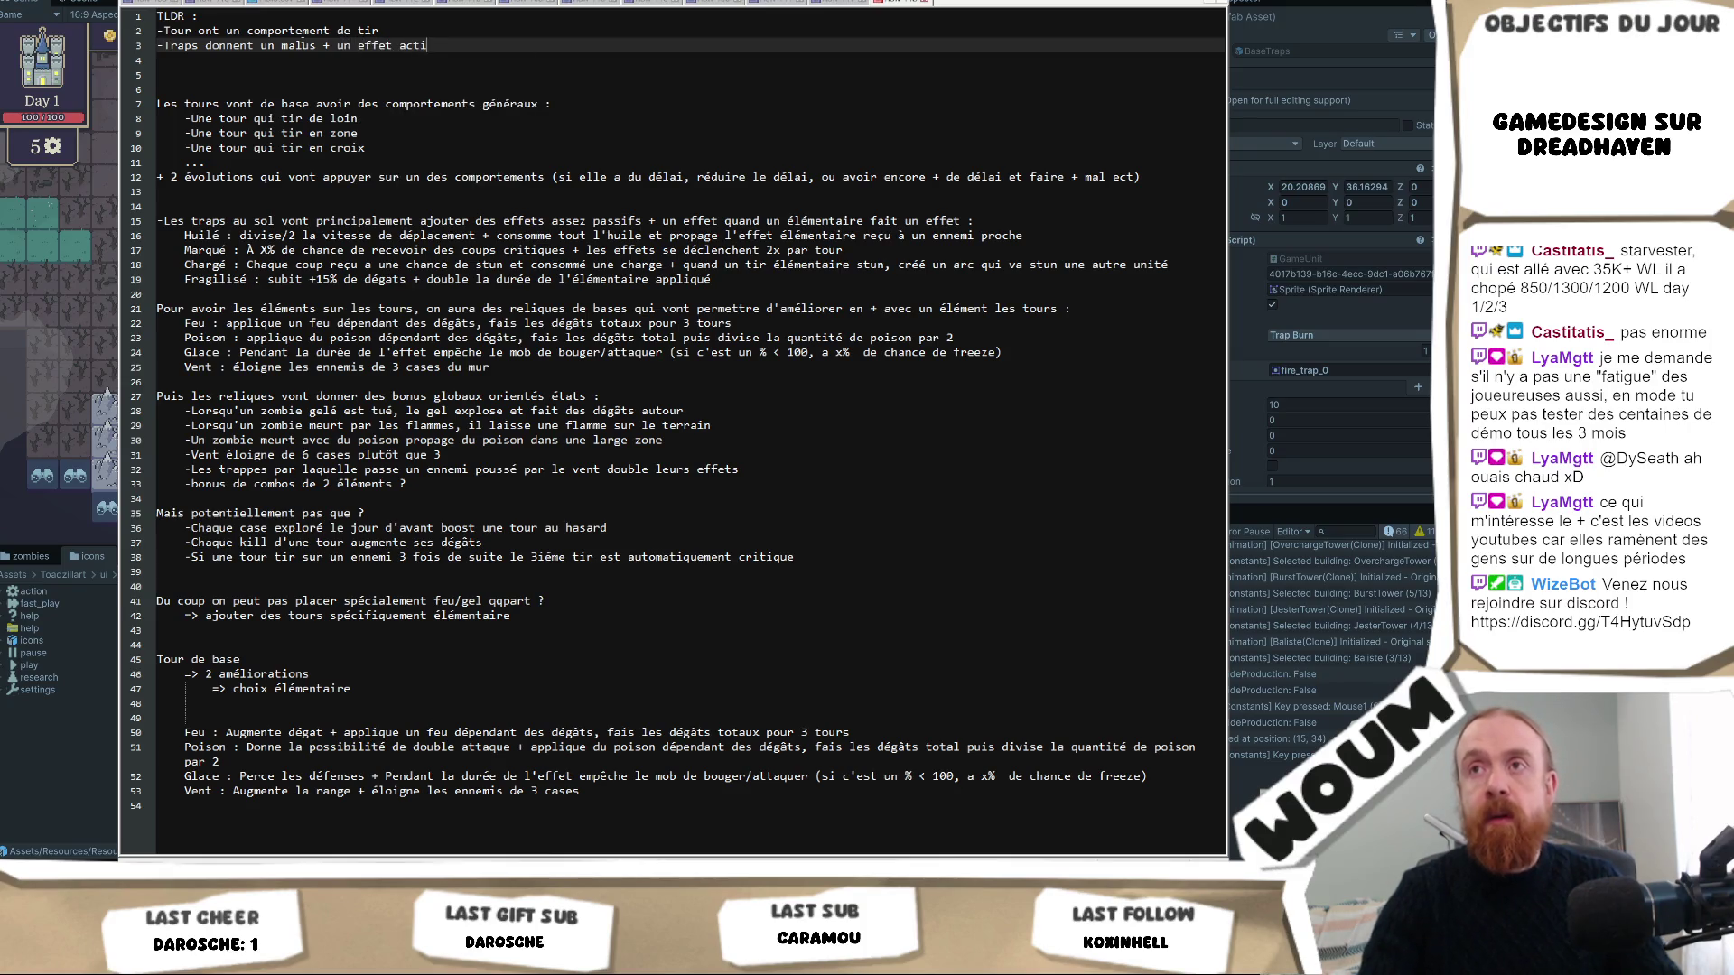
pyautogui.write('vable par les éléments')
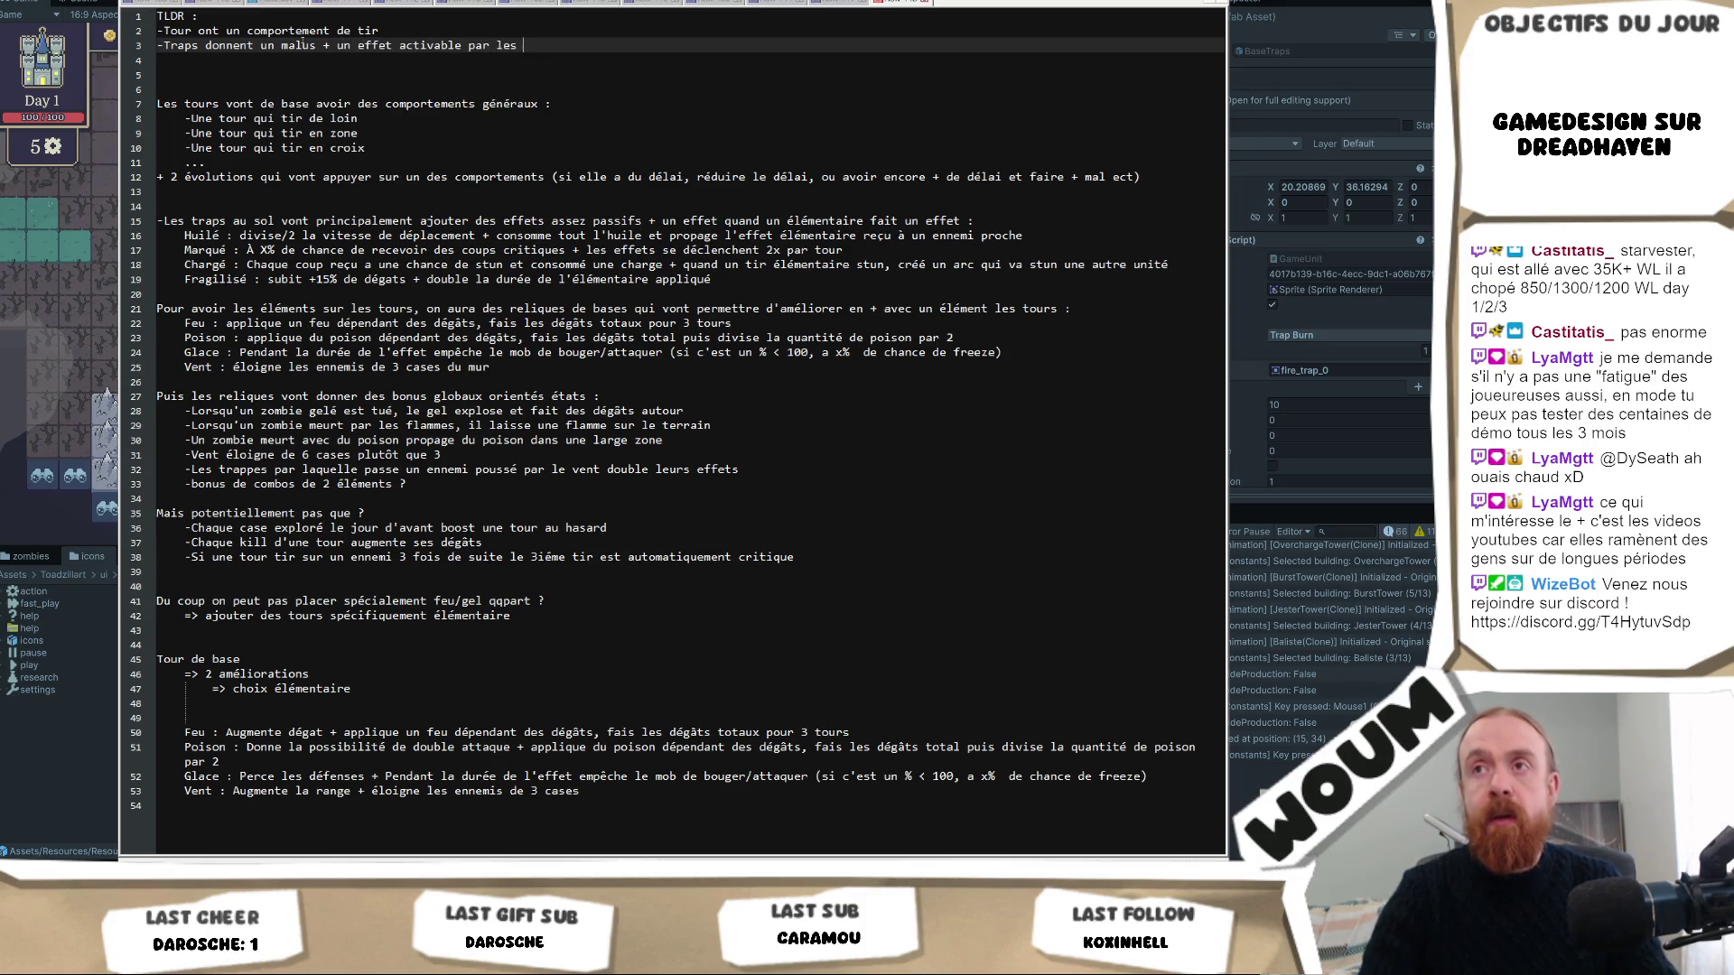
# Insert '-Les éléments (feu/freeze) ont un effet' after the towers point.
pyautogui.click(378, 30)
pyautogui.press('Return')
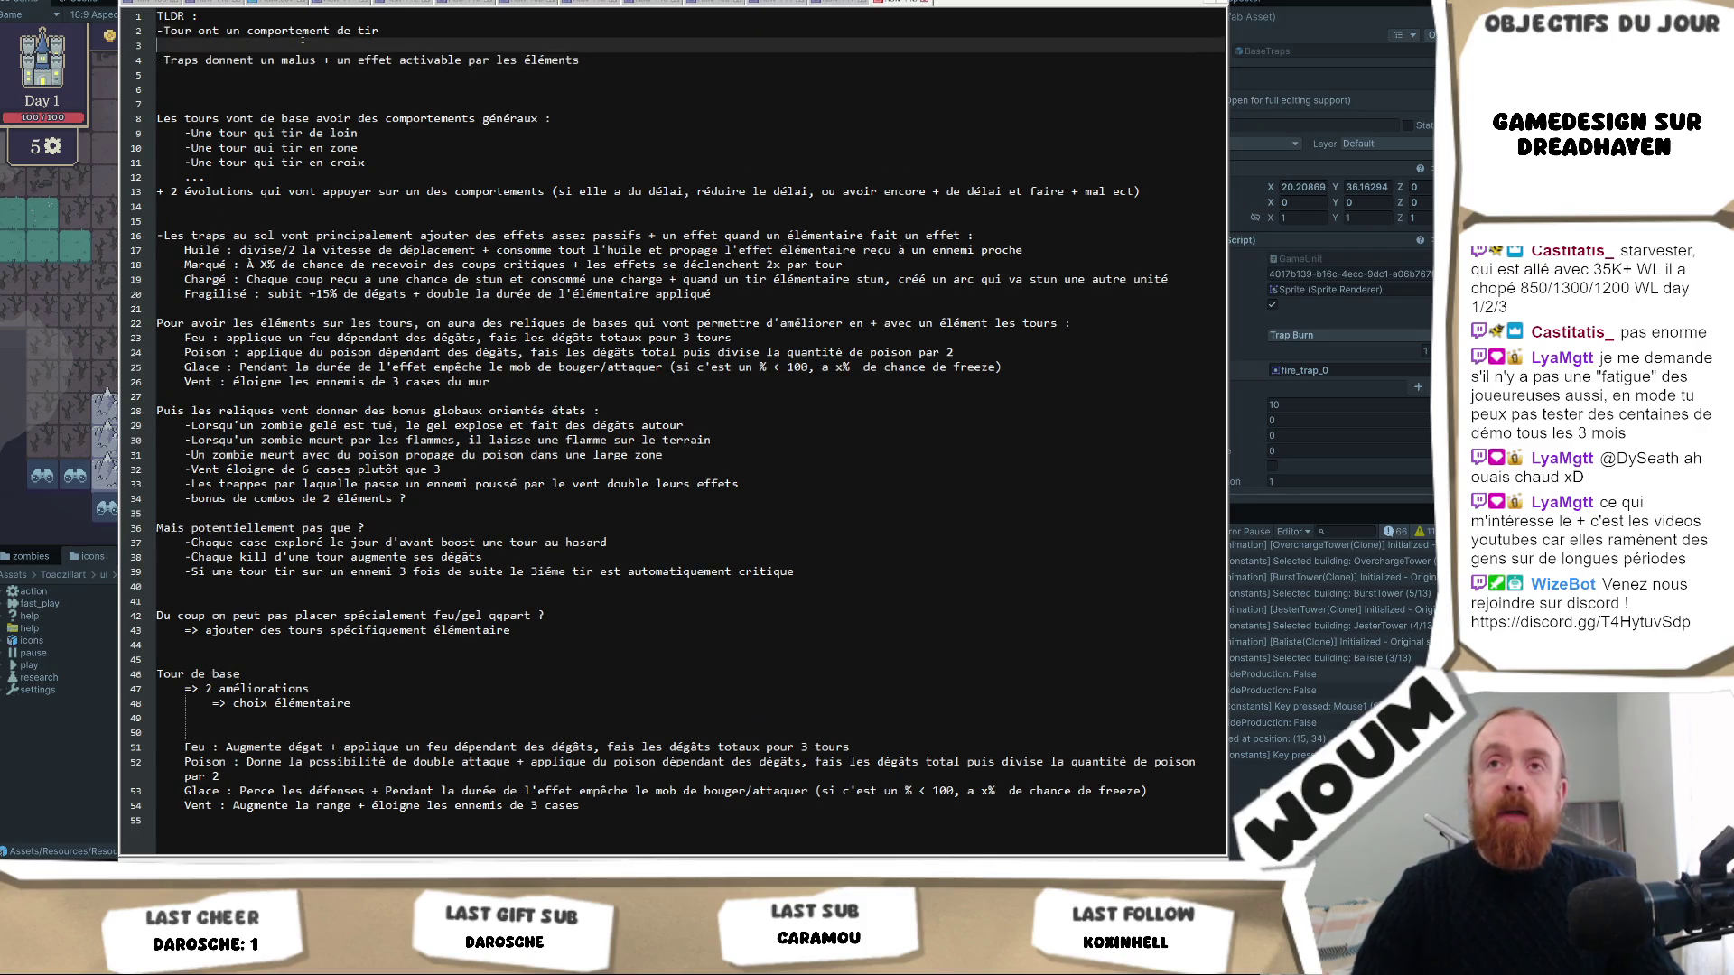
pyautogui.write('-Les éléments ')
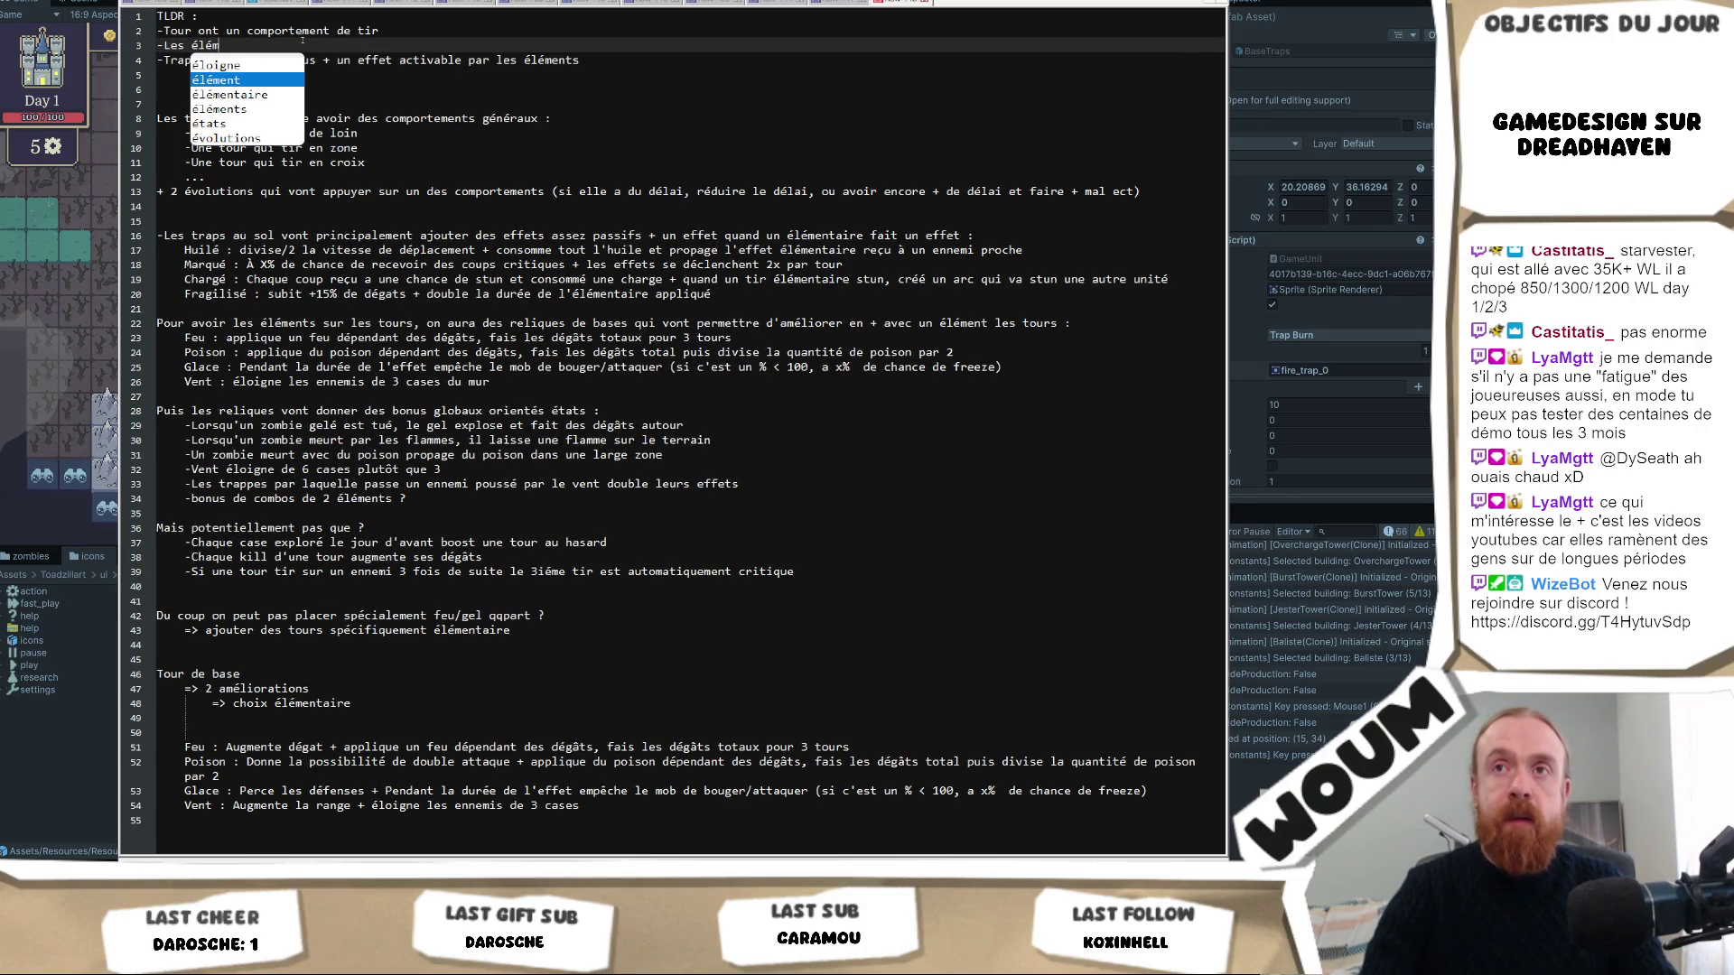
pyautogui.write('(feu/')
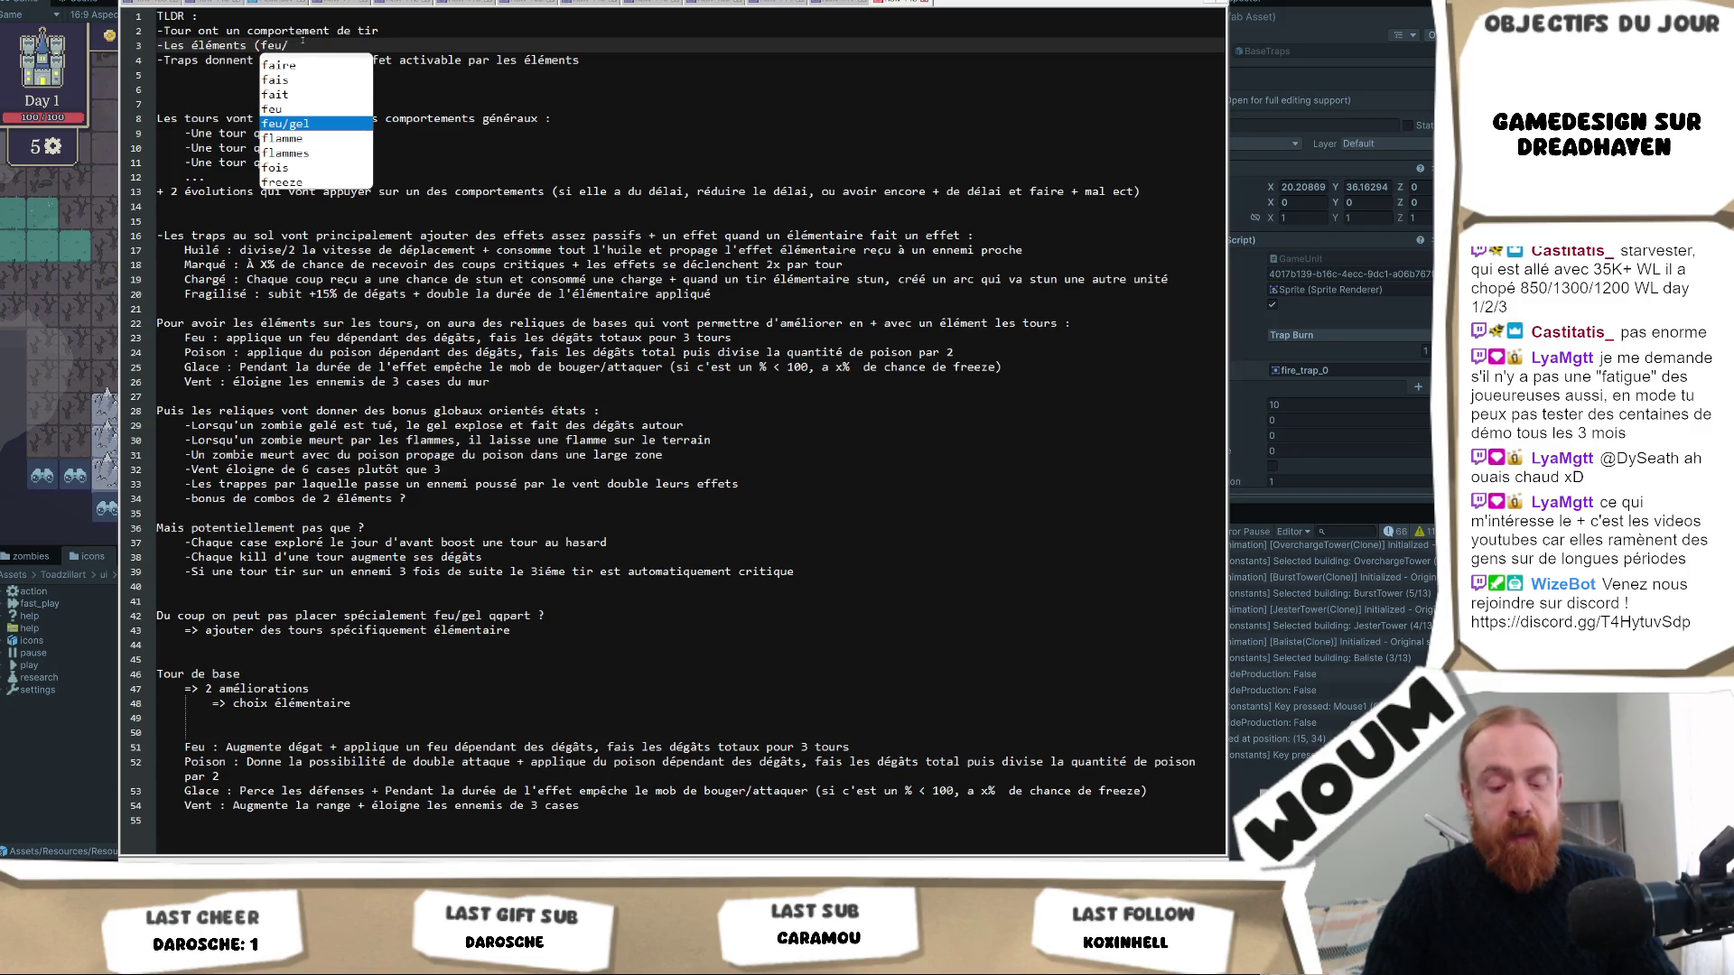
pyautogui.write('freeze) ont e')
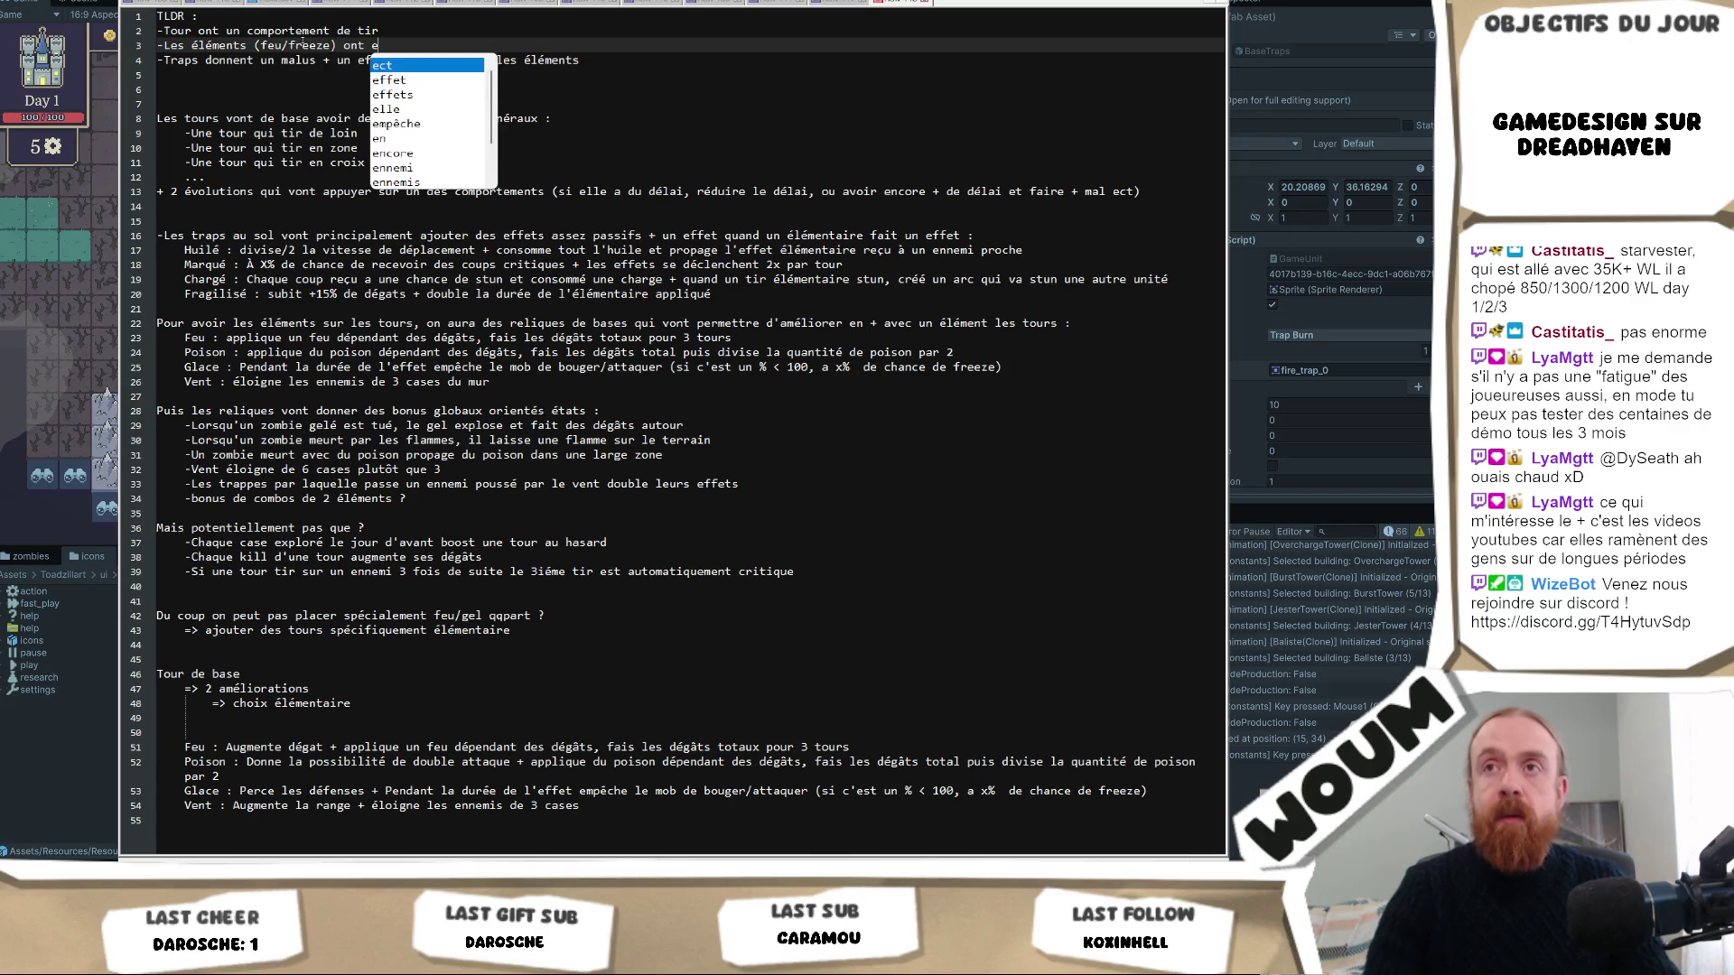
pyautogui.press('BackSpace')
pyautogui.write('un effet')
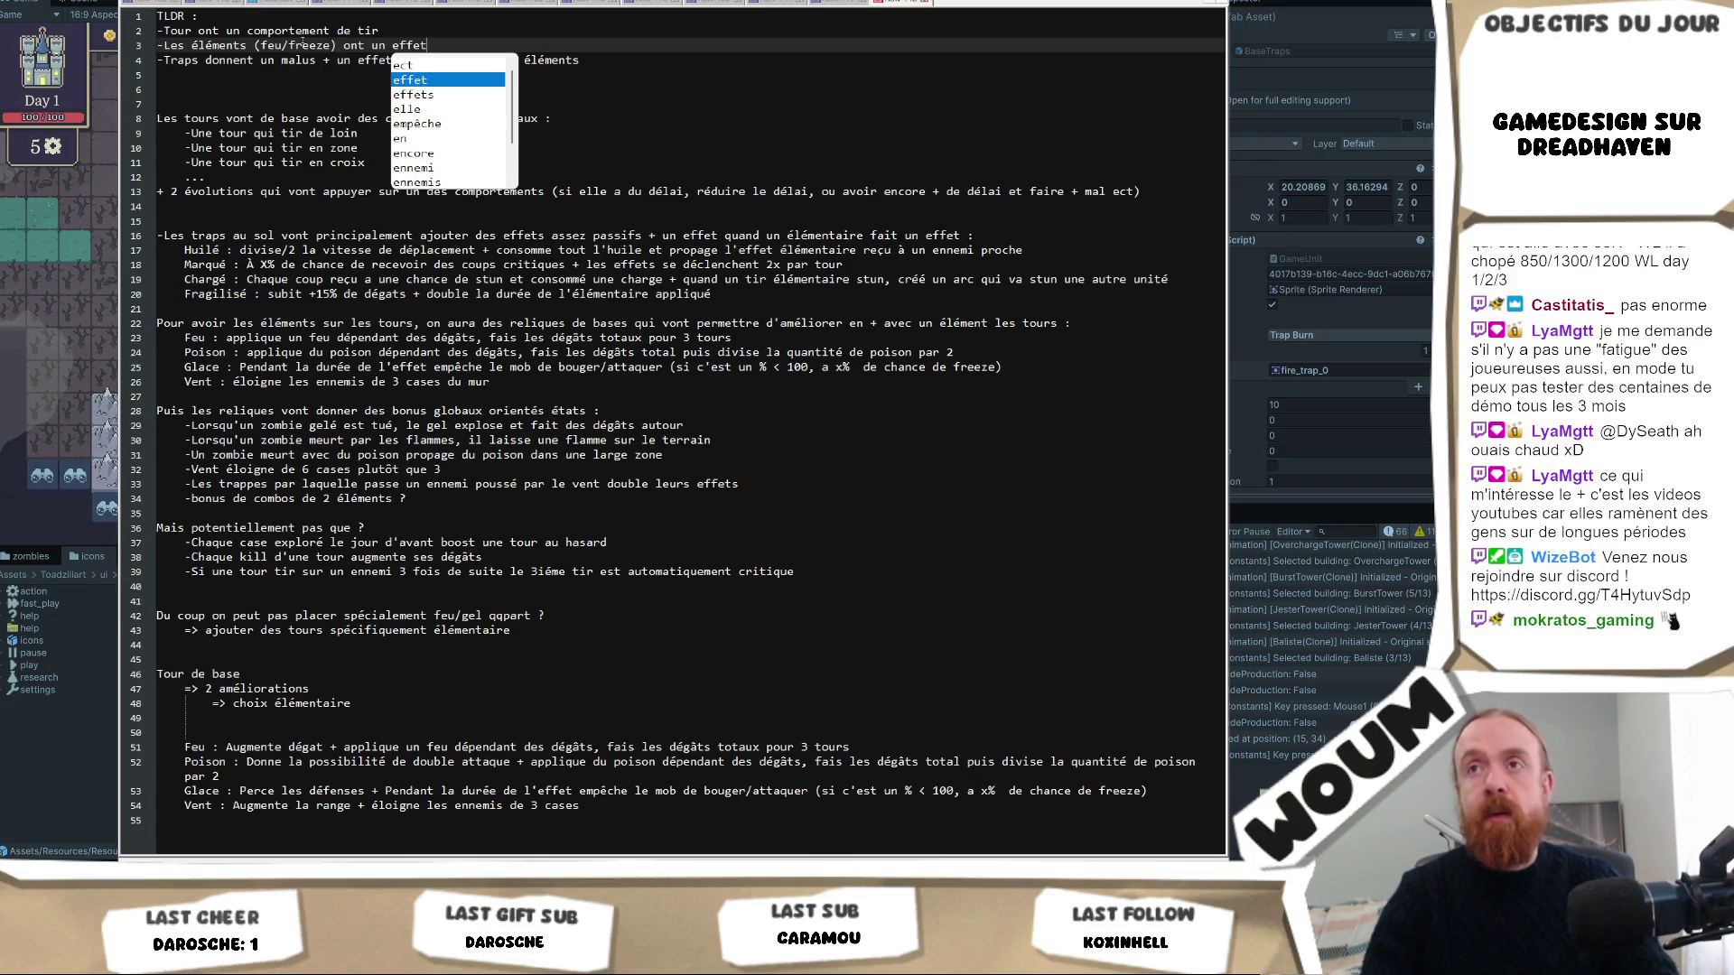
pyautogui.click(362, 69)
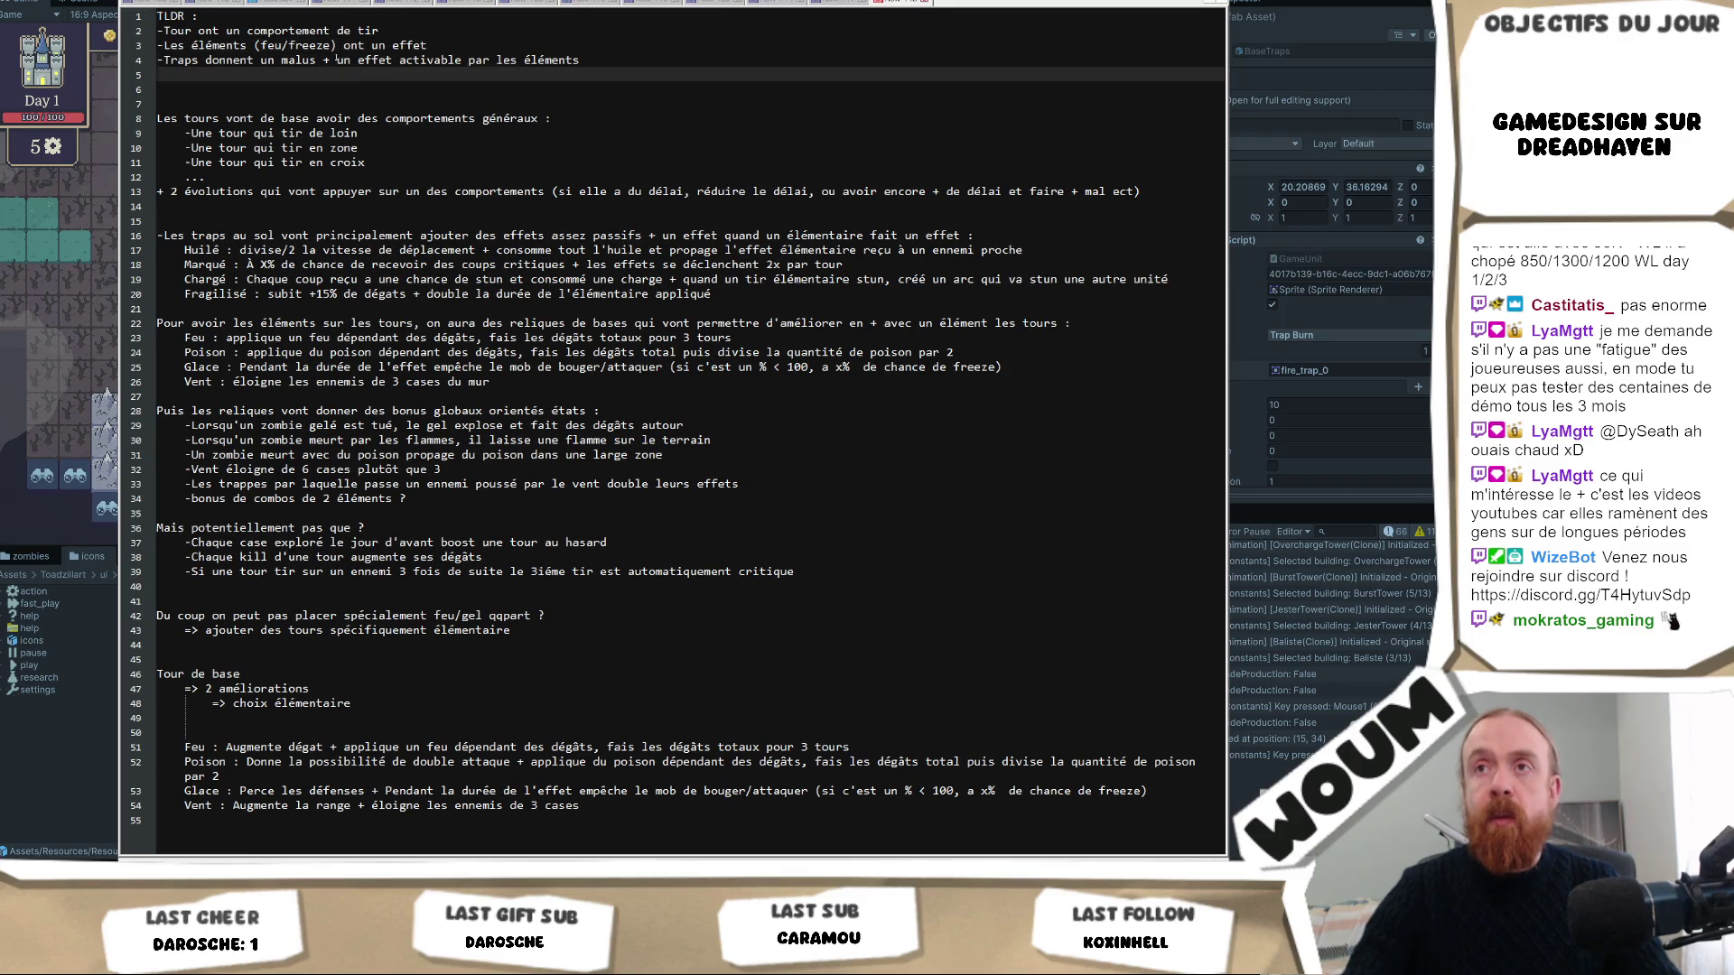
# Reword the traps line to end with 'bonus couplé à un élément'.
pyautogui.click(679, 60)
pyautogui.hotkey('ctrl', 'BackSpace')
pyautogui.hotkey('ctrl', 'BackSpace')
pyautogui.hotkey('ctrl', 'BackSpace')
pyautogui.write('bonus ')
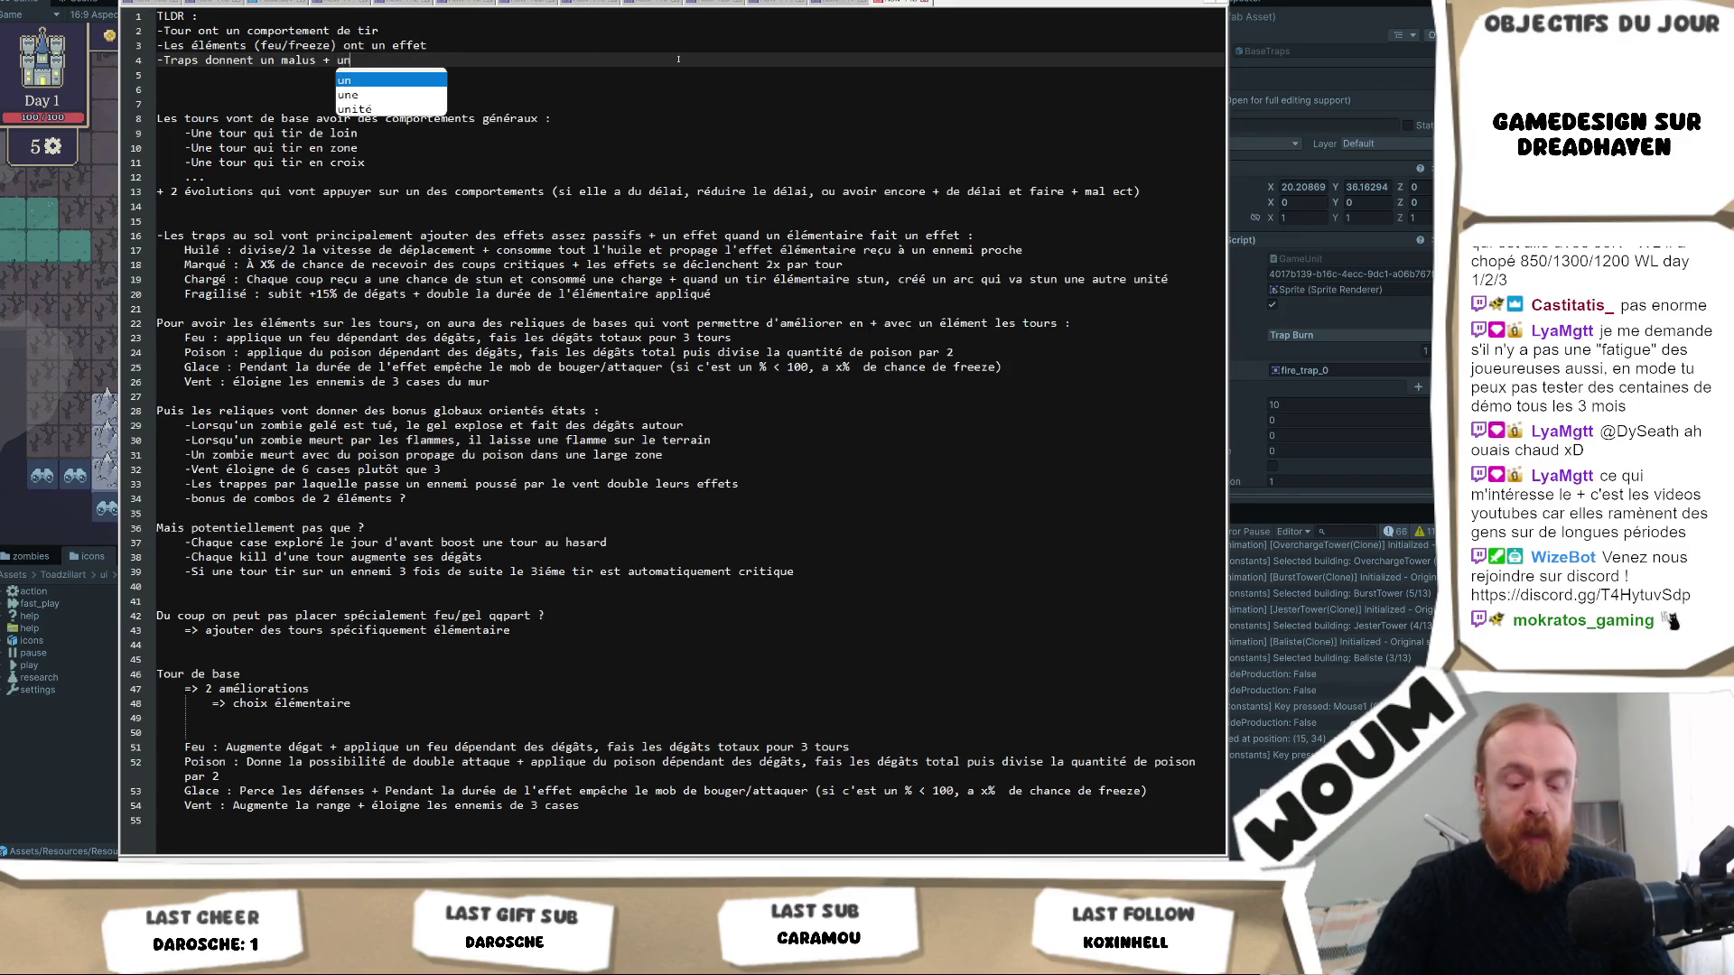
pyautogui.write('si un élément')
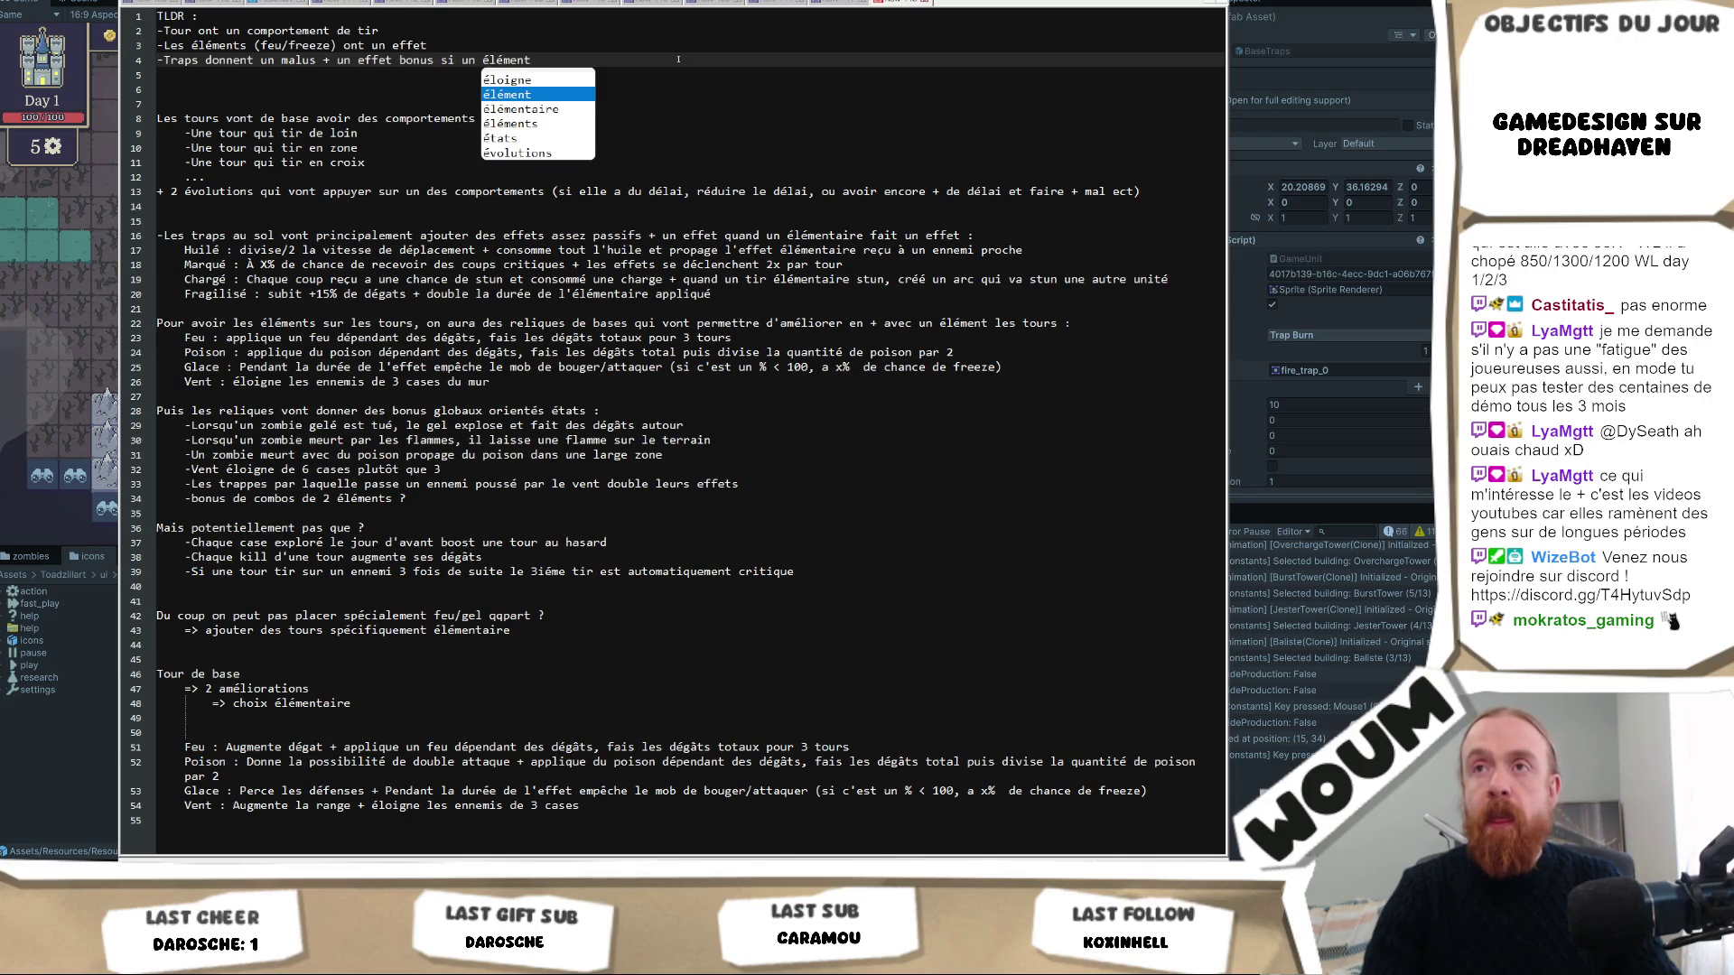
pyautogui.press('BackSpace')
pyautogui.press('BackSpace')
pyautogui.press('BackSpace')
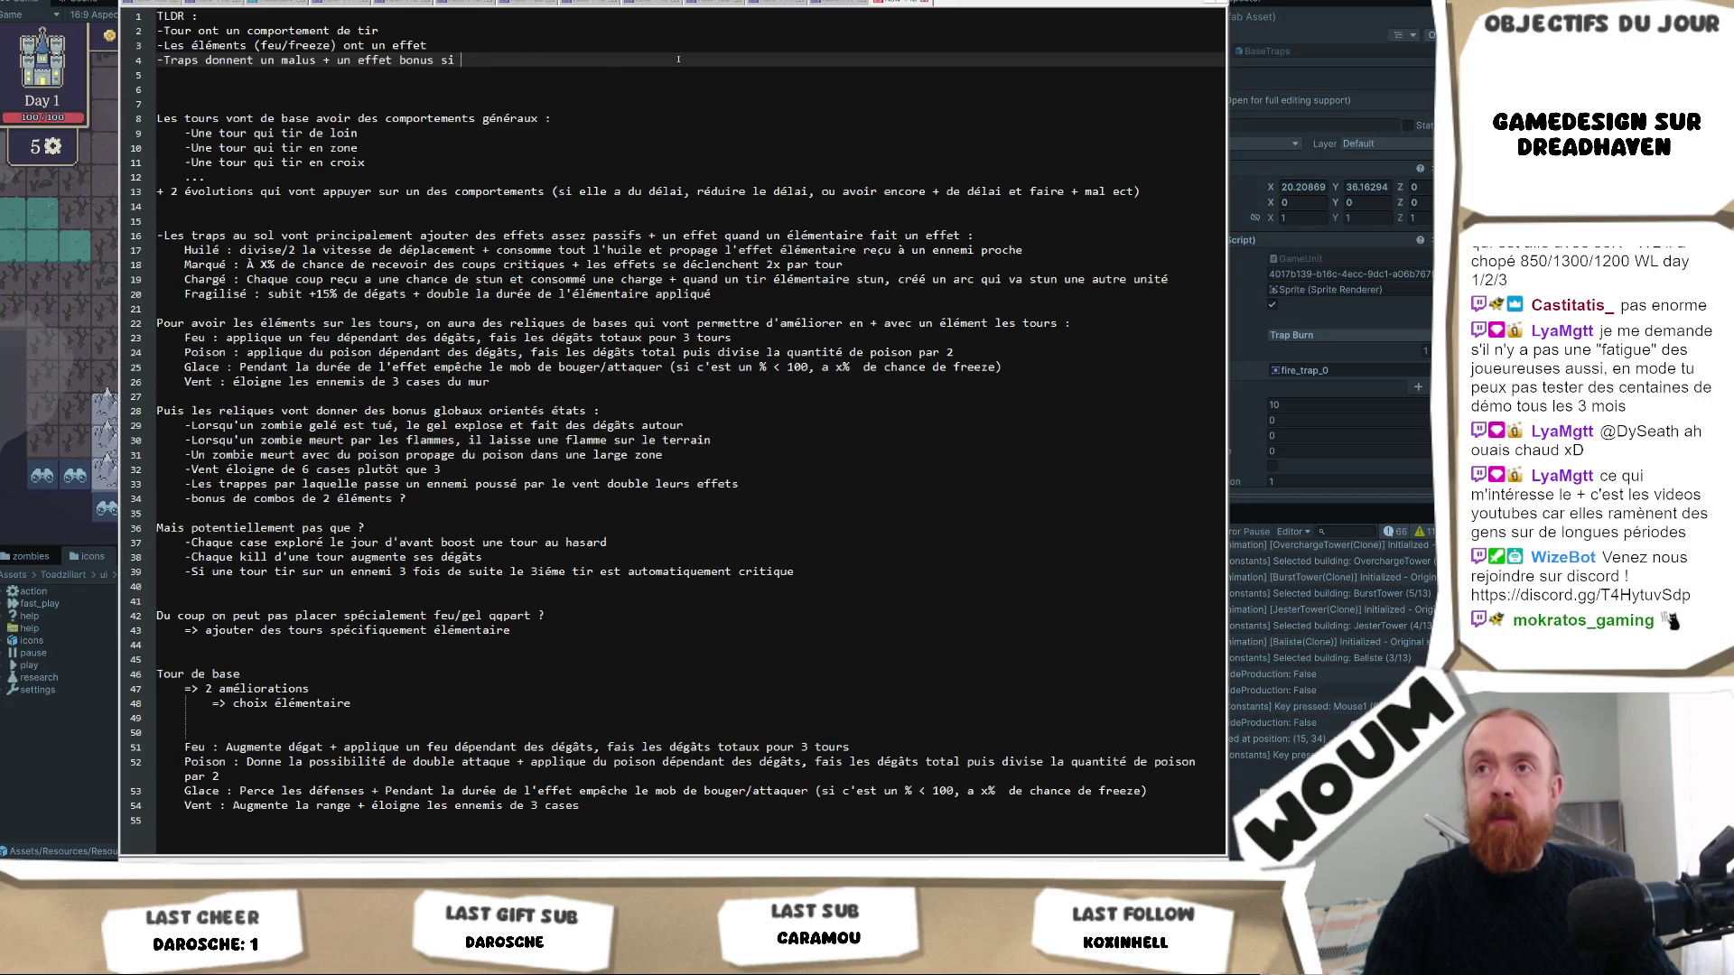
pyautogui.write('couplé à un')
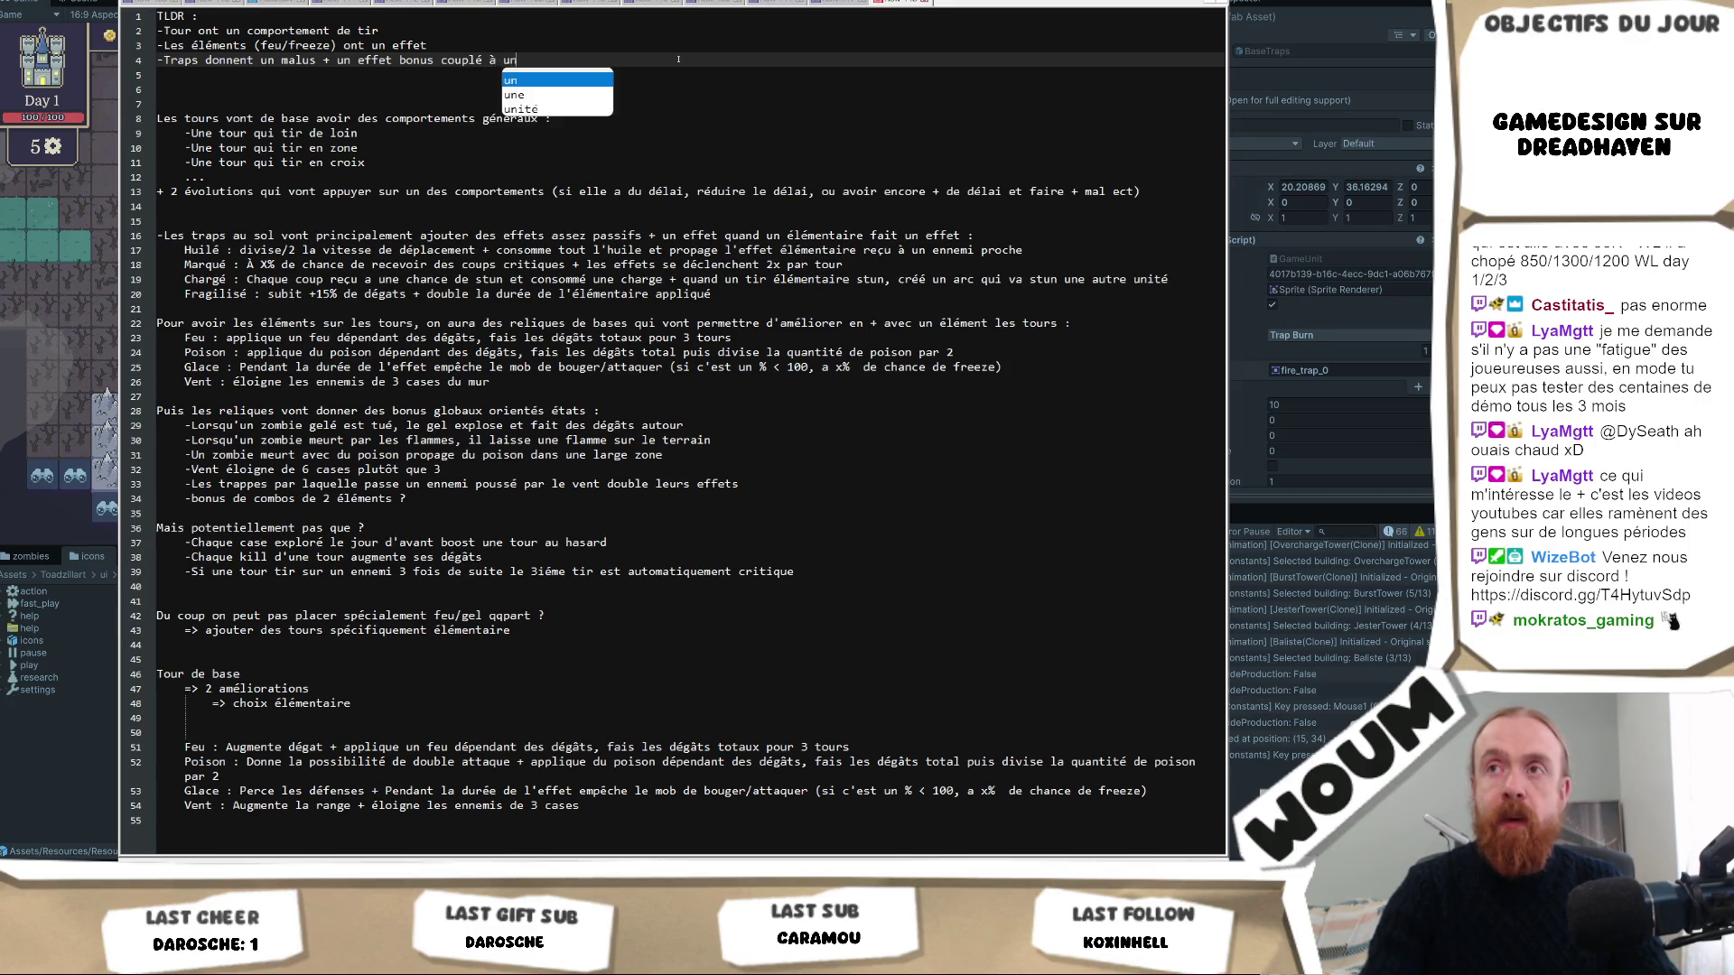
pyautogui.write(' élément')
pyautogui.press('Escape')
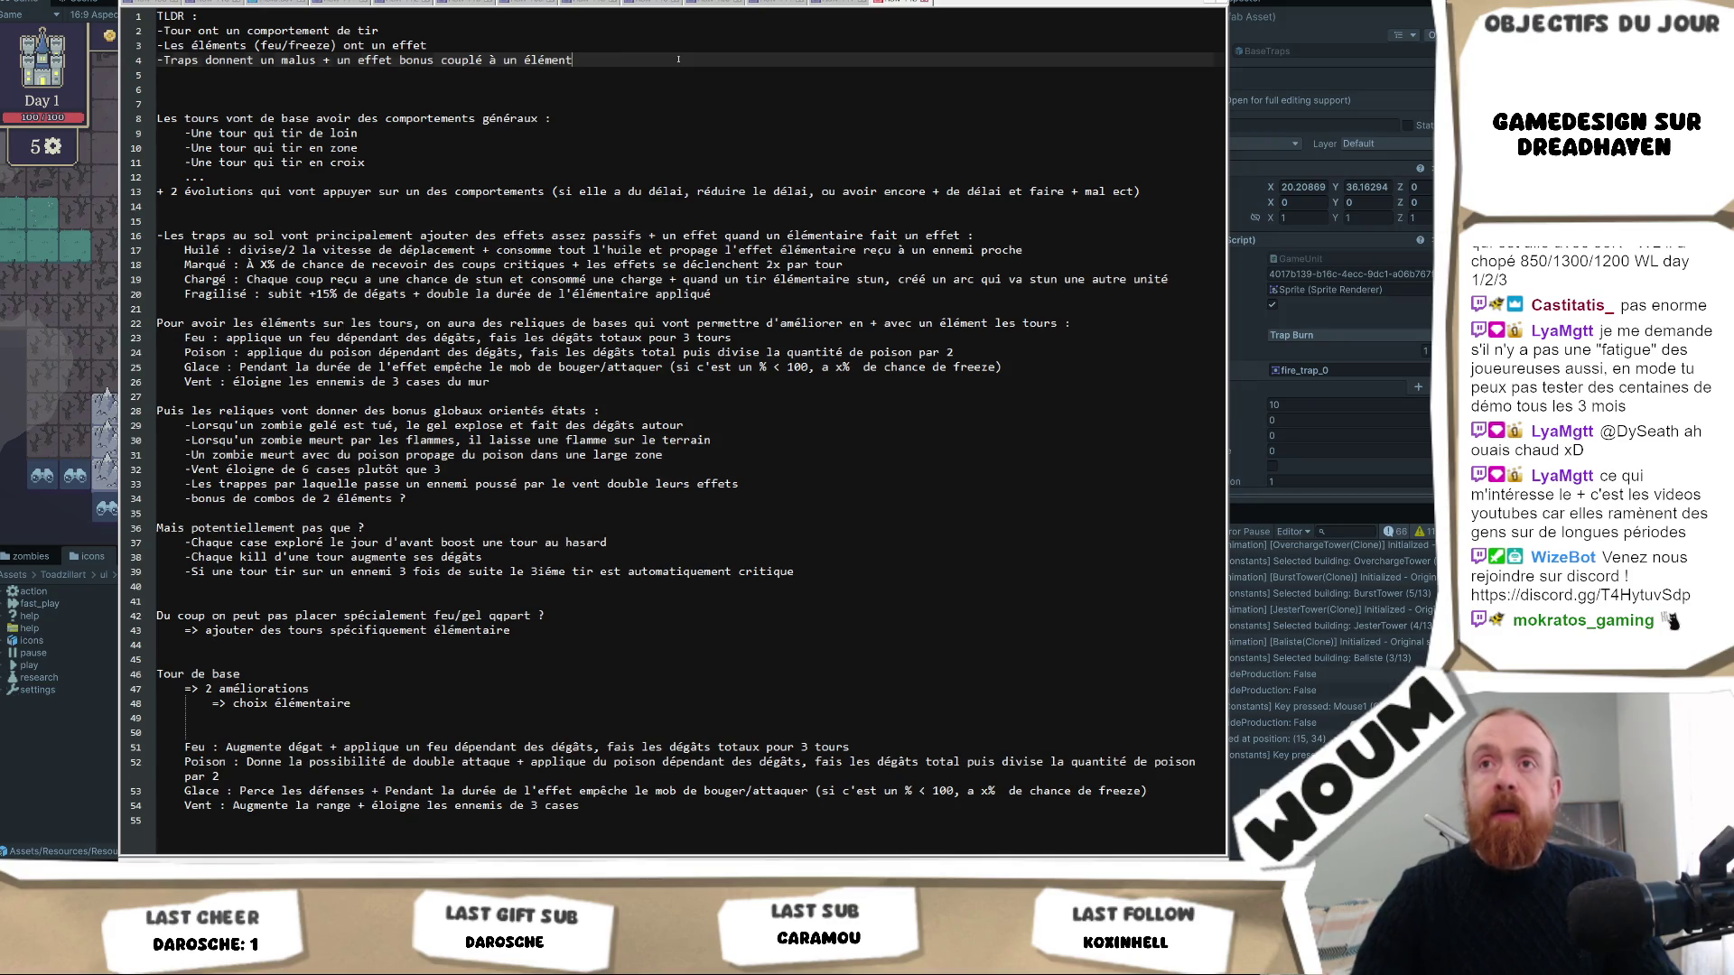
# Add a towers line about 2 évolutions plus an extra one adding an element, then select lines 1–40.
pyautogui.press('Return')
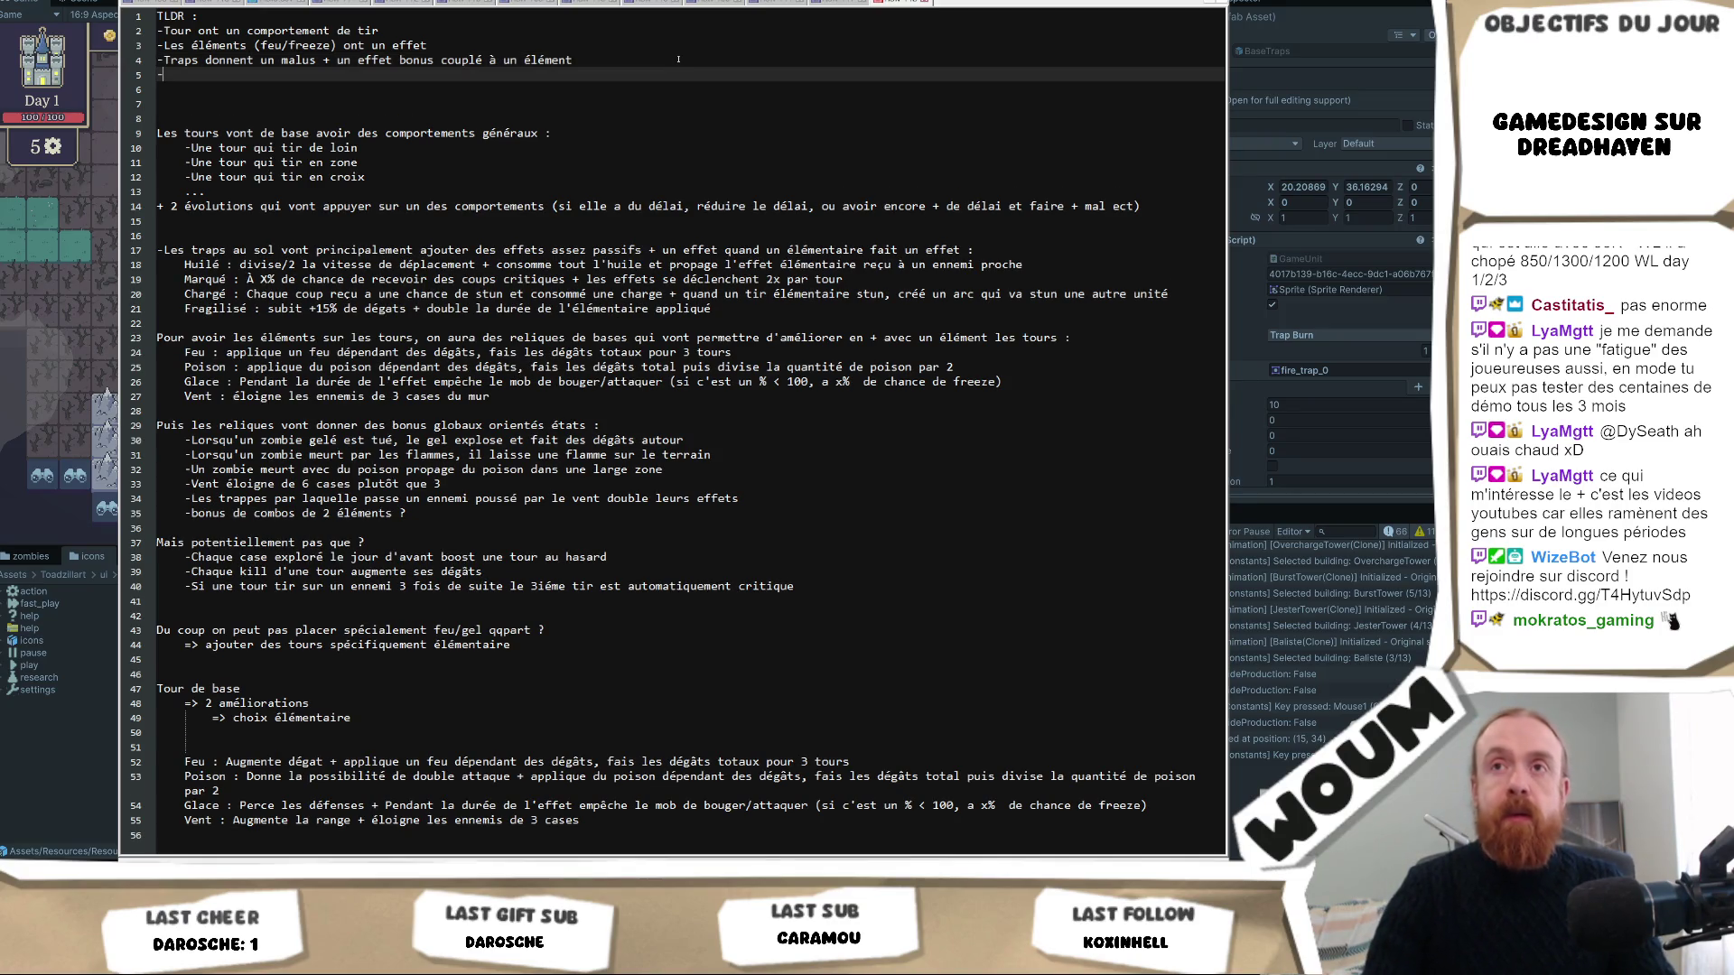
pyautogui.write("-Tours s'amél")
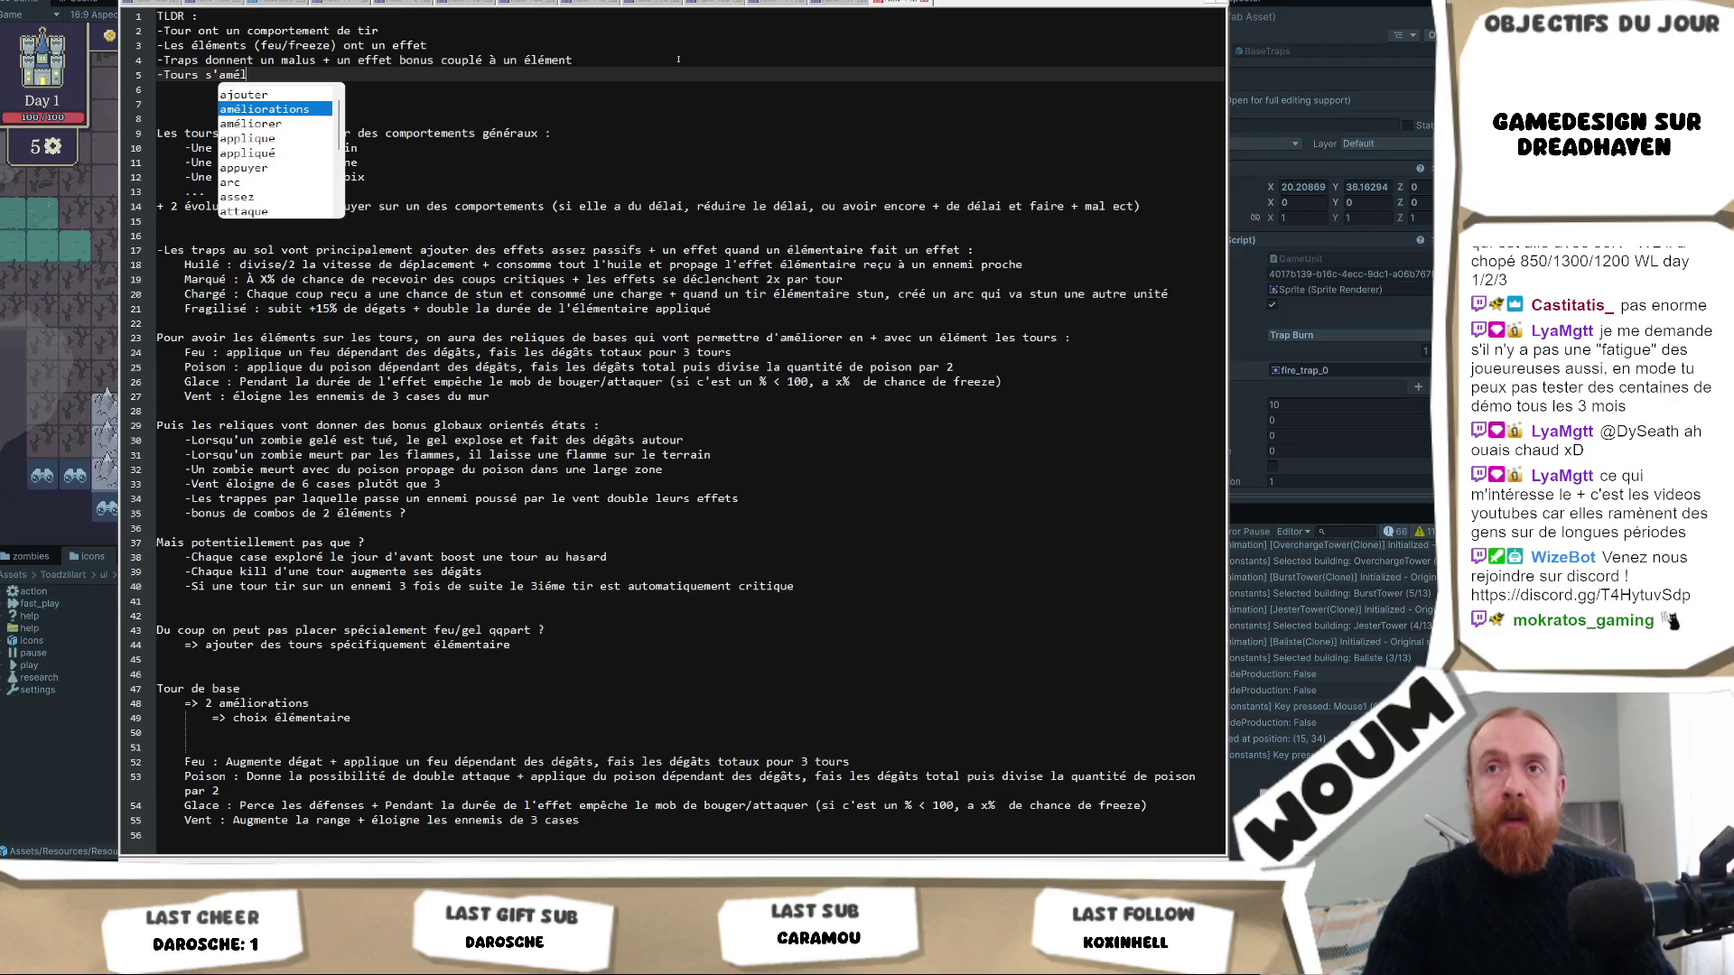
pyautogui.write('iore')
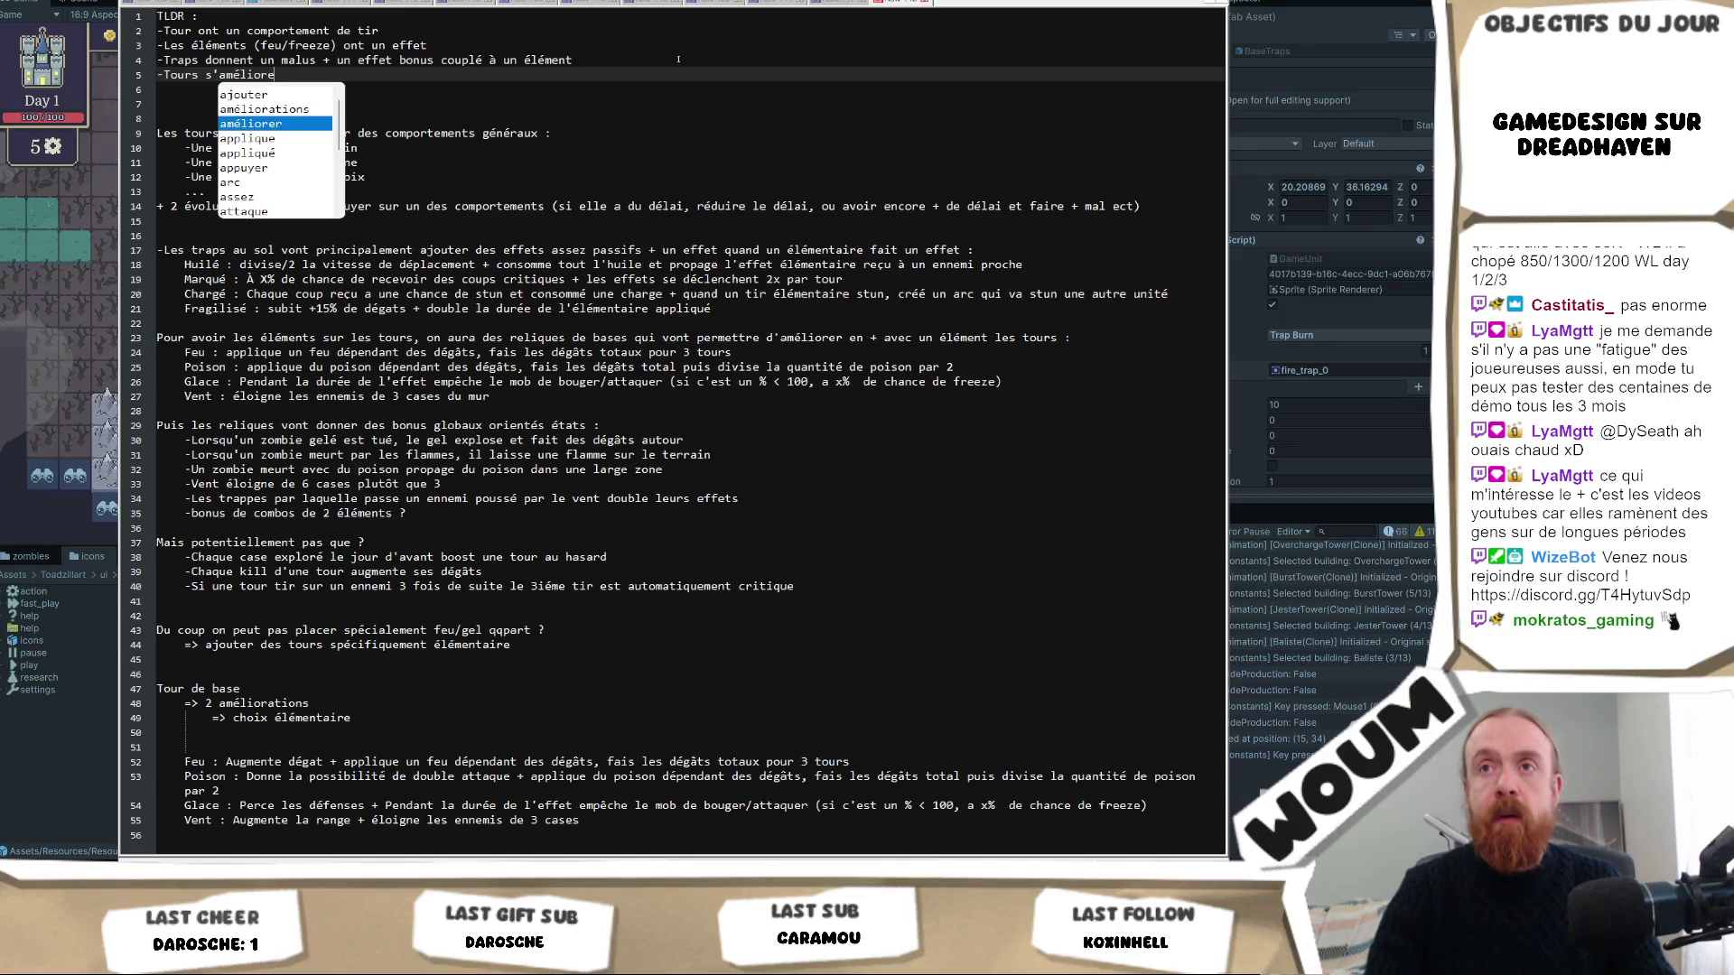
pyautogui.write(' de ba')
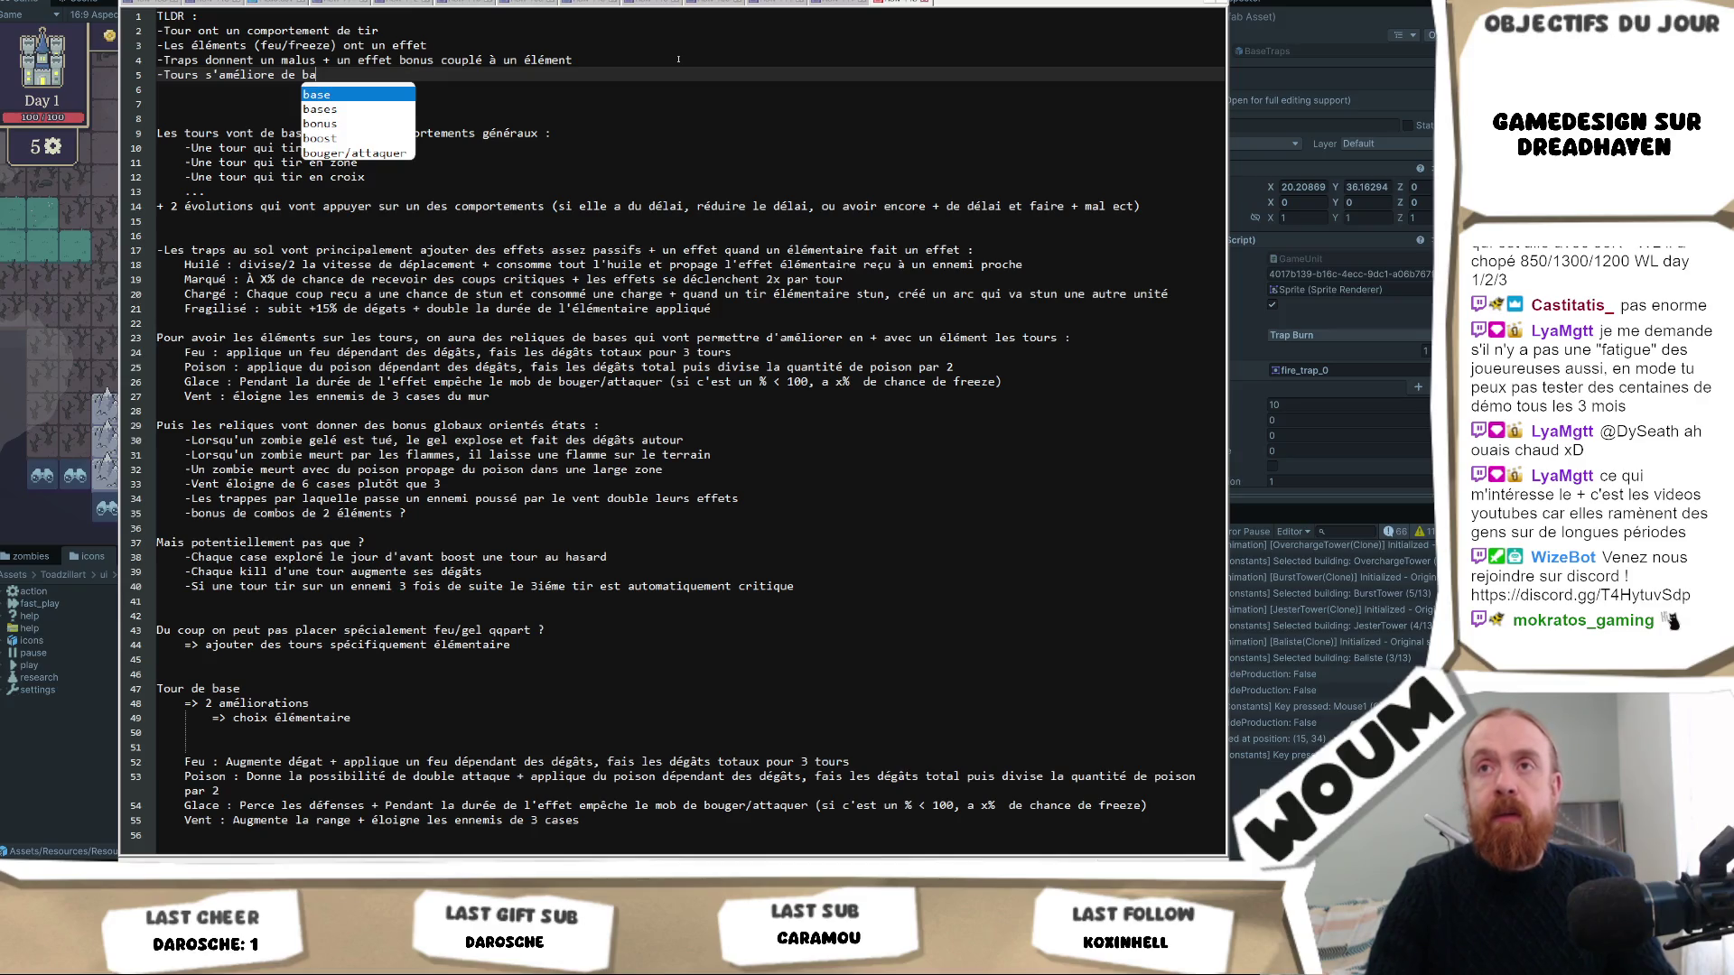
pyautogui.press('BackSpace')
pyautogui.press('BackSpace')
pyautogui.press('BackSpace')
pyautogui.press('BackSpace')
pyautogui.press('BackSpace')
pyautogui.press('BackSpace')
pyautogui.write('n')
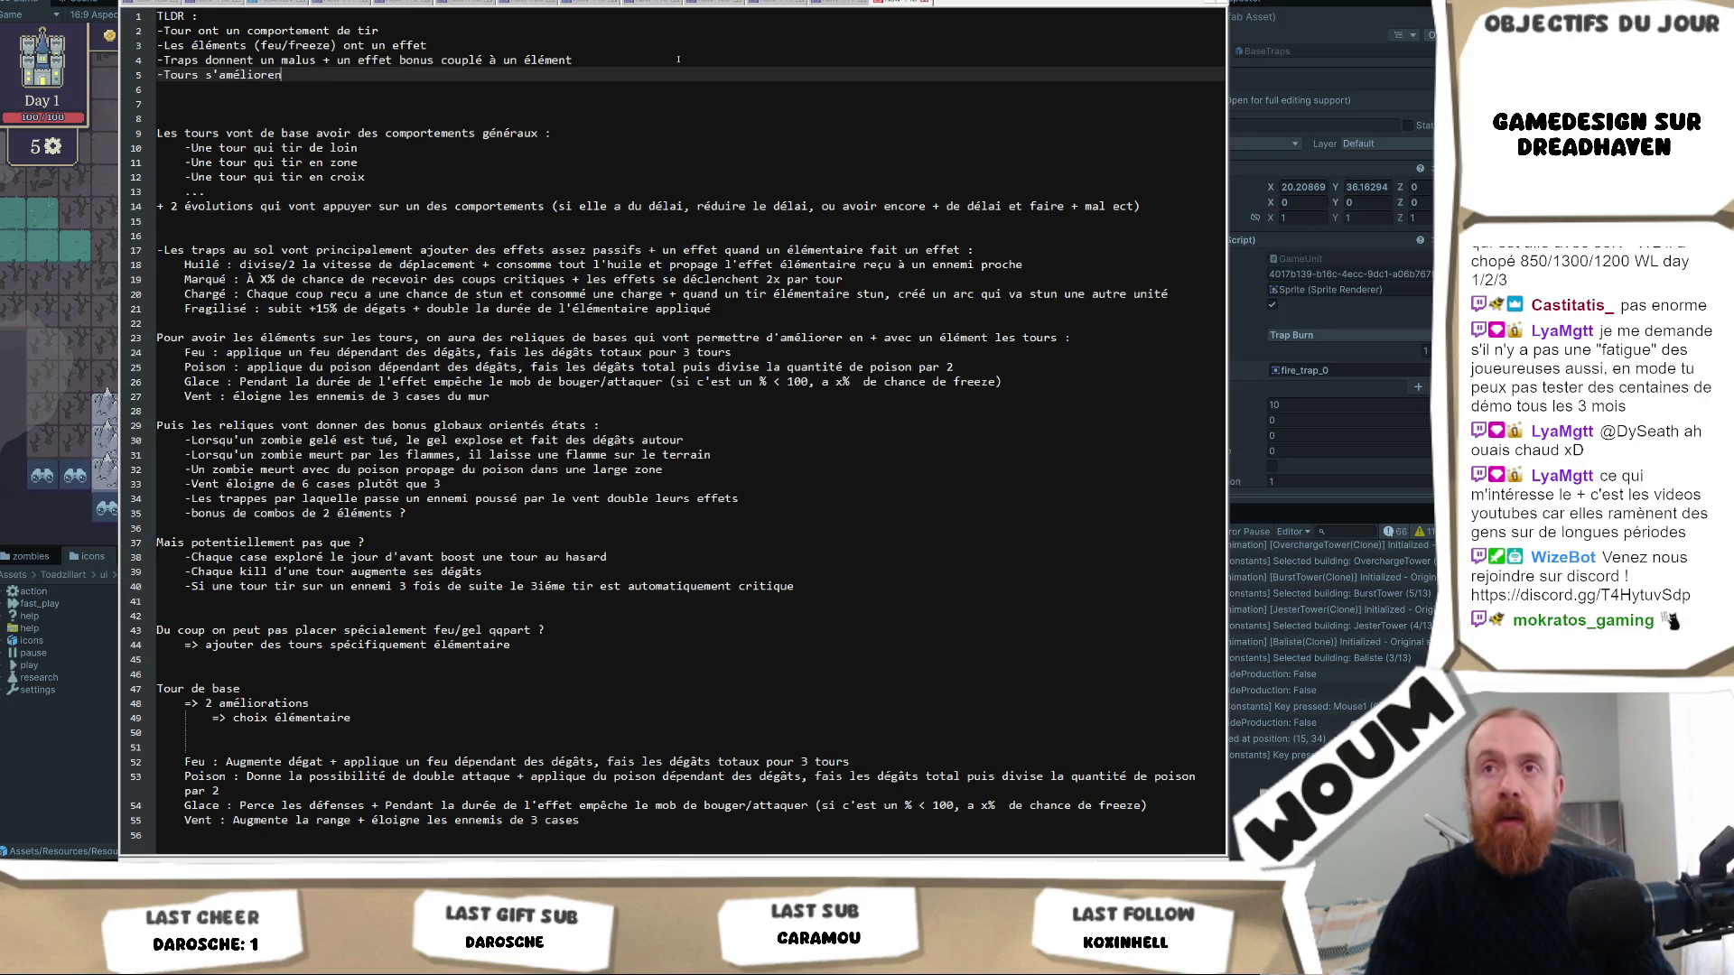
pyautogui.write('t dans 2')
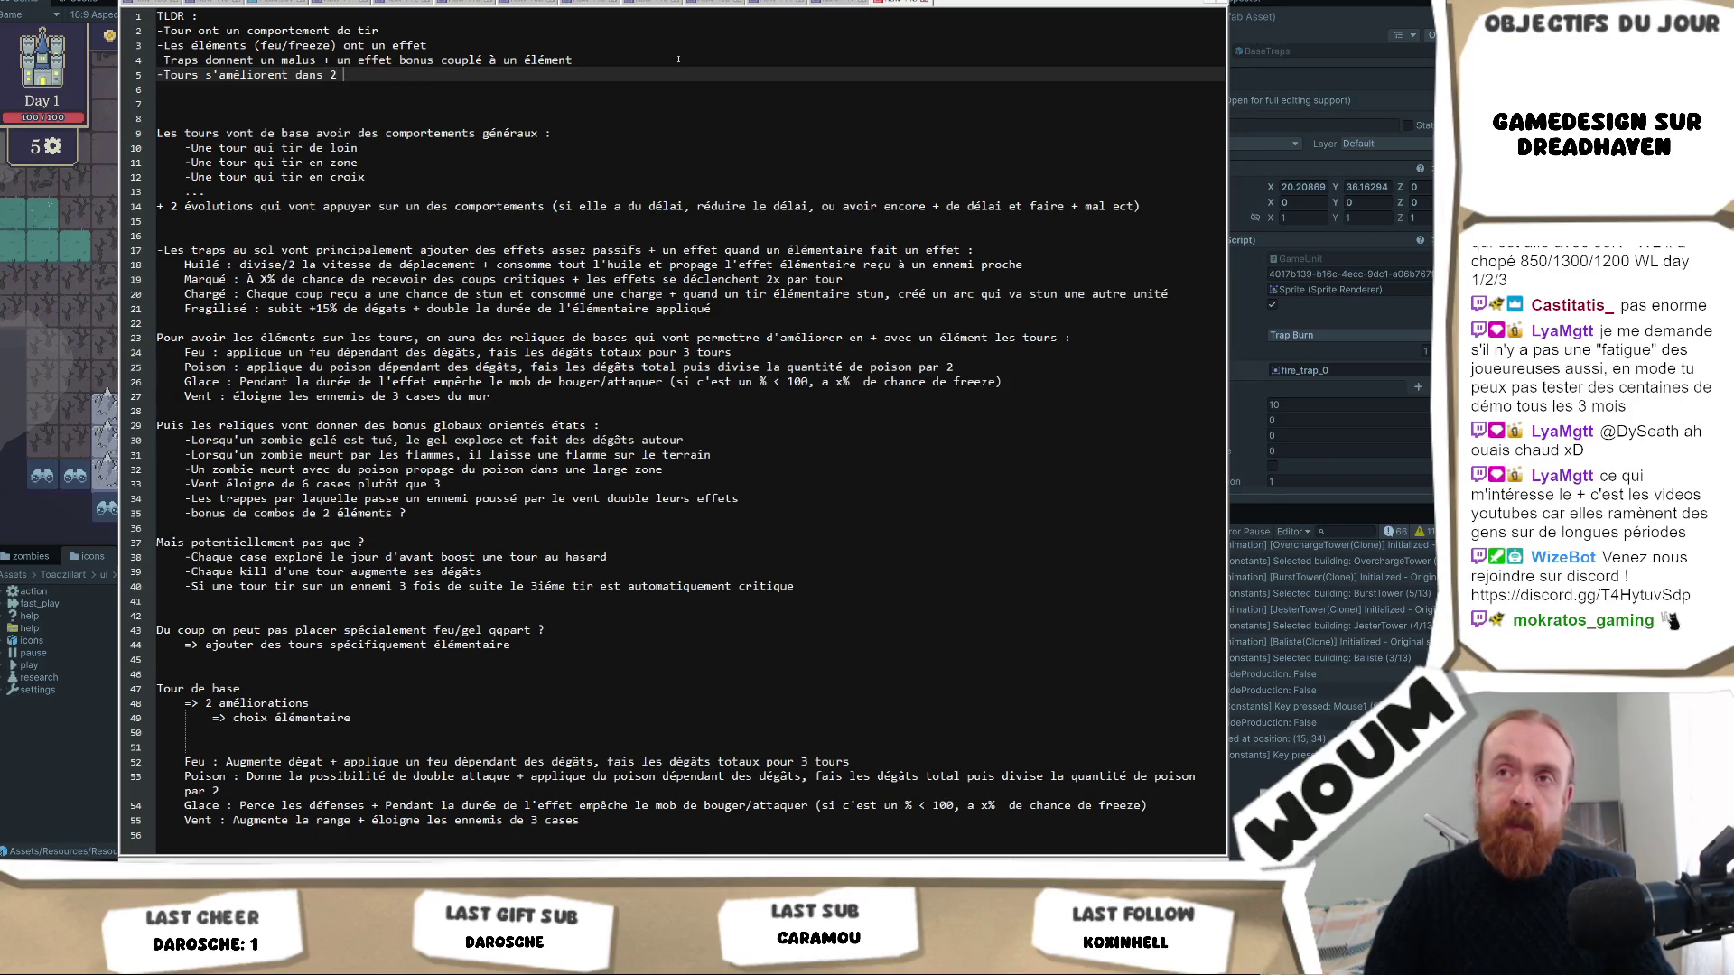
pyautogui.press('BackSpace')
pyautogui.press('BackSpace')
pyautogui.press('BackSpace')
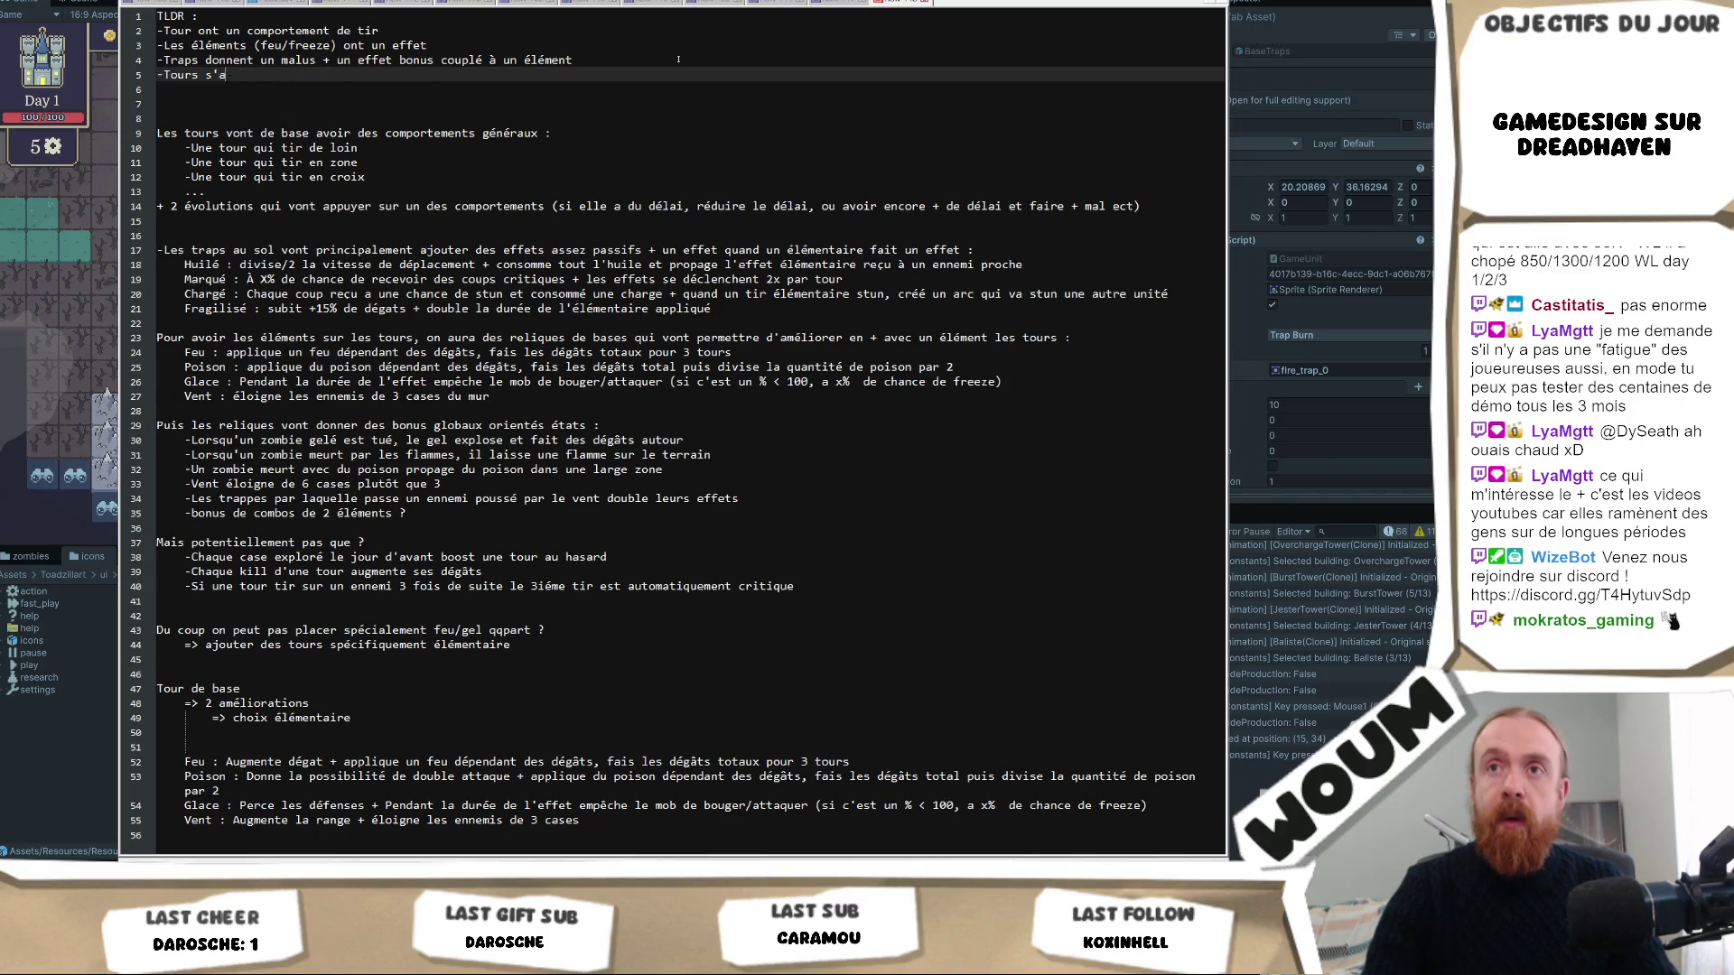
pyautogui.write('ont 2')
pyautogui.write('évo')
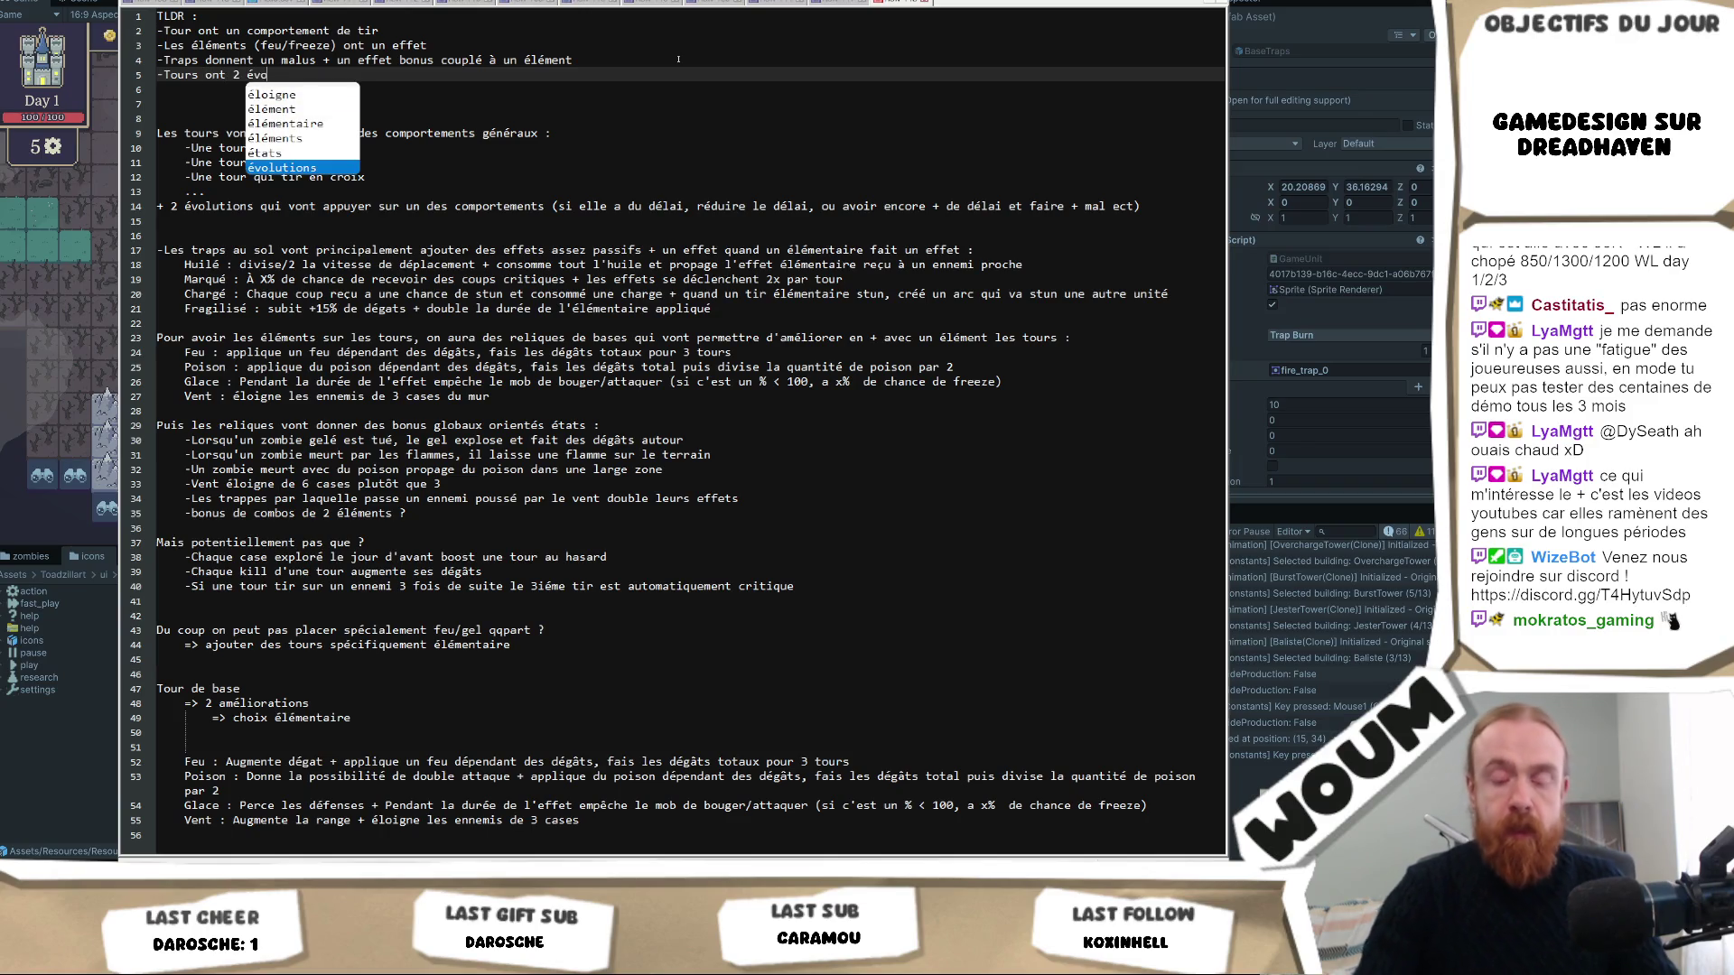
pyautogui.write('lutions +')
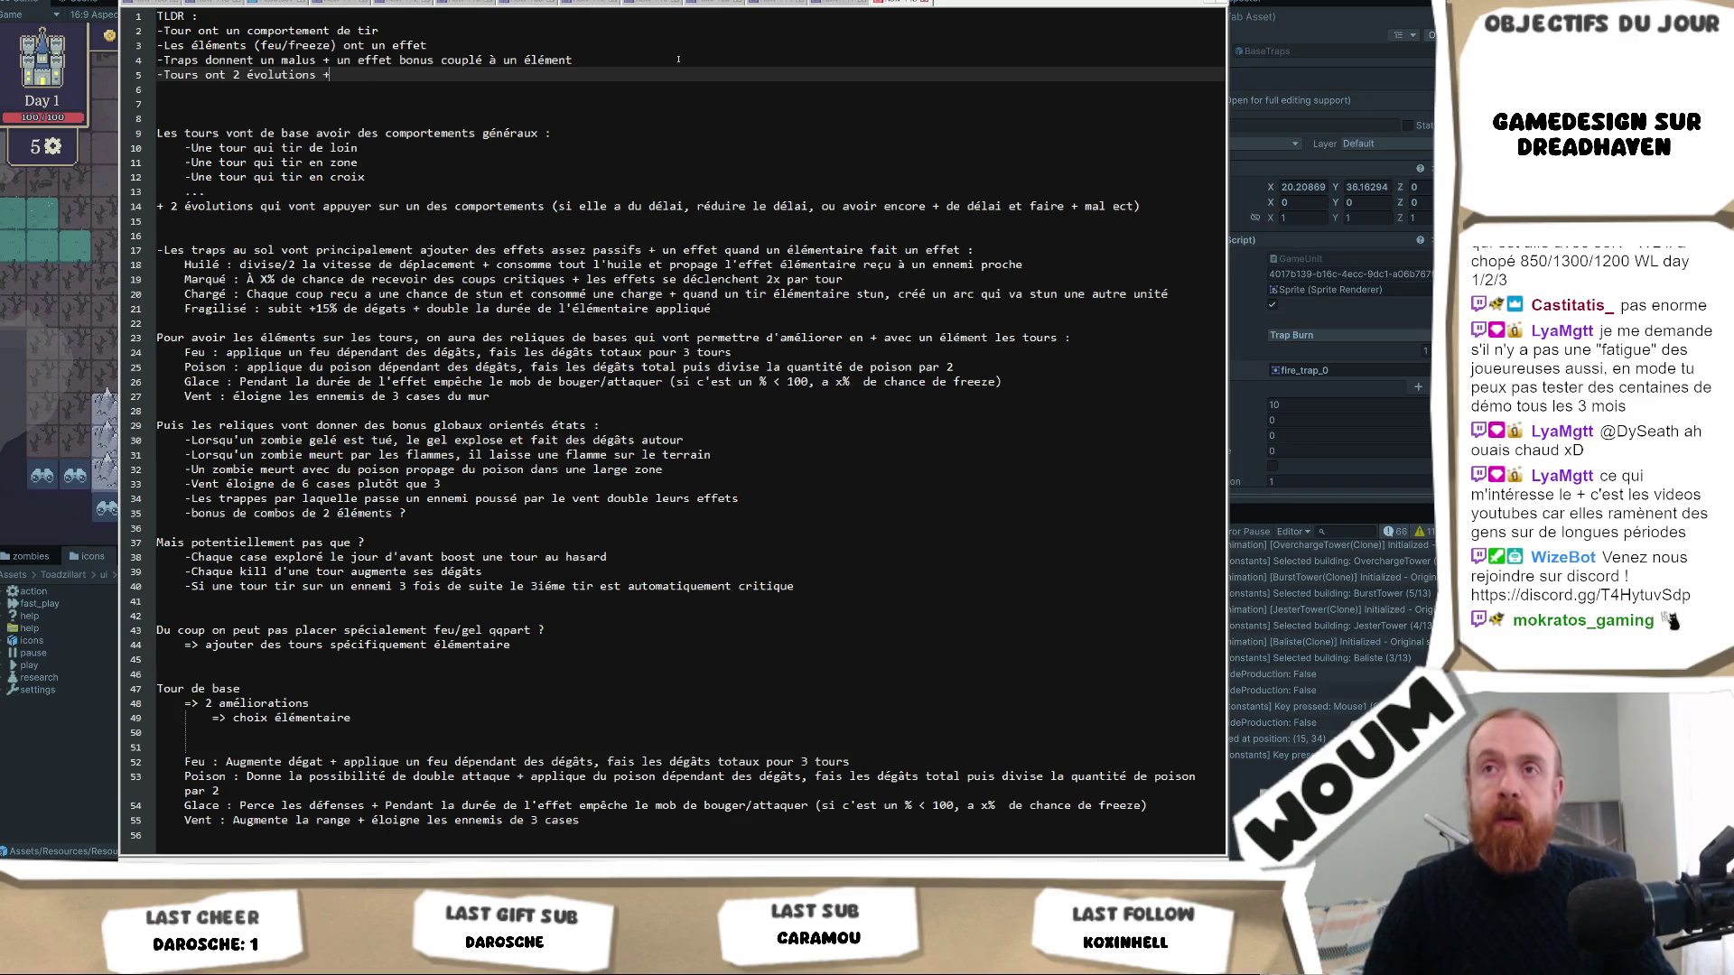
pyautogui.write(' une évoluti')
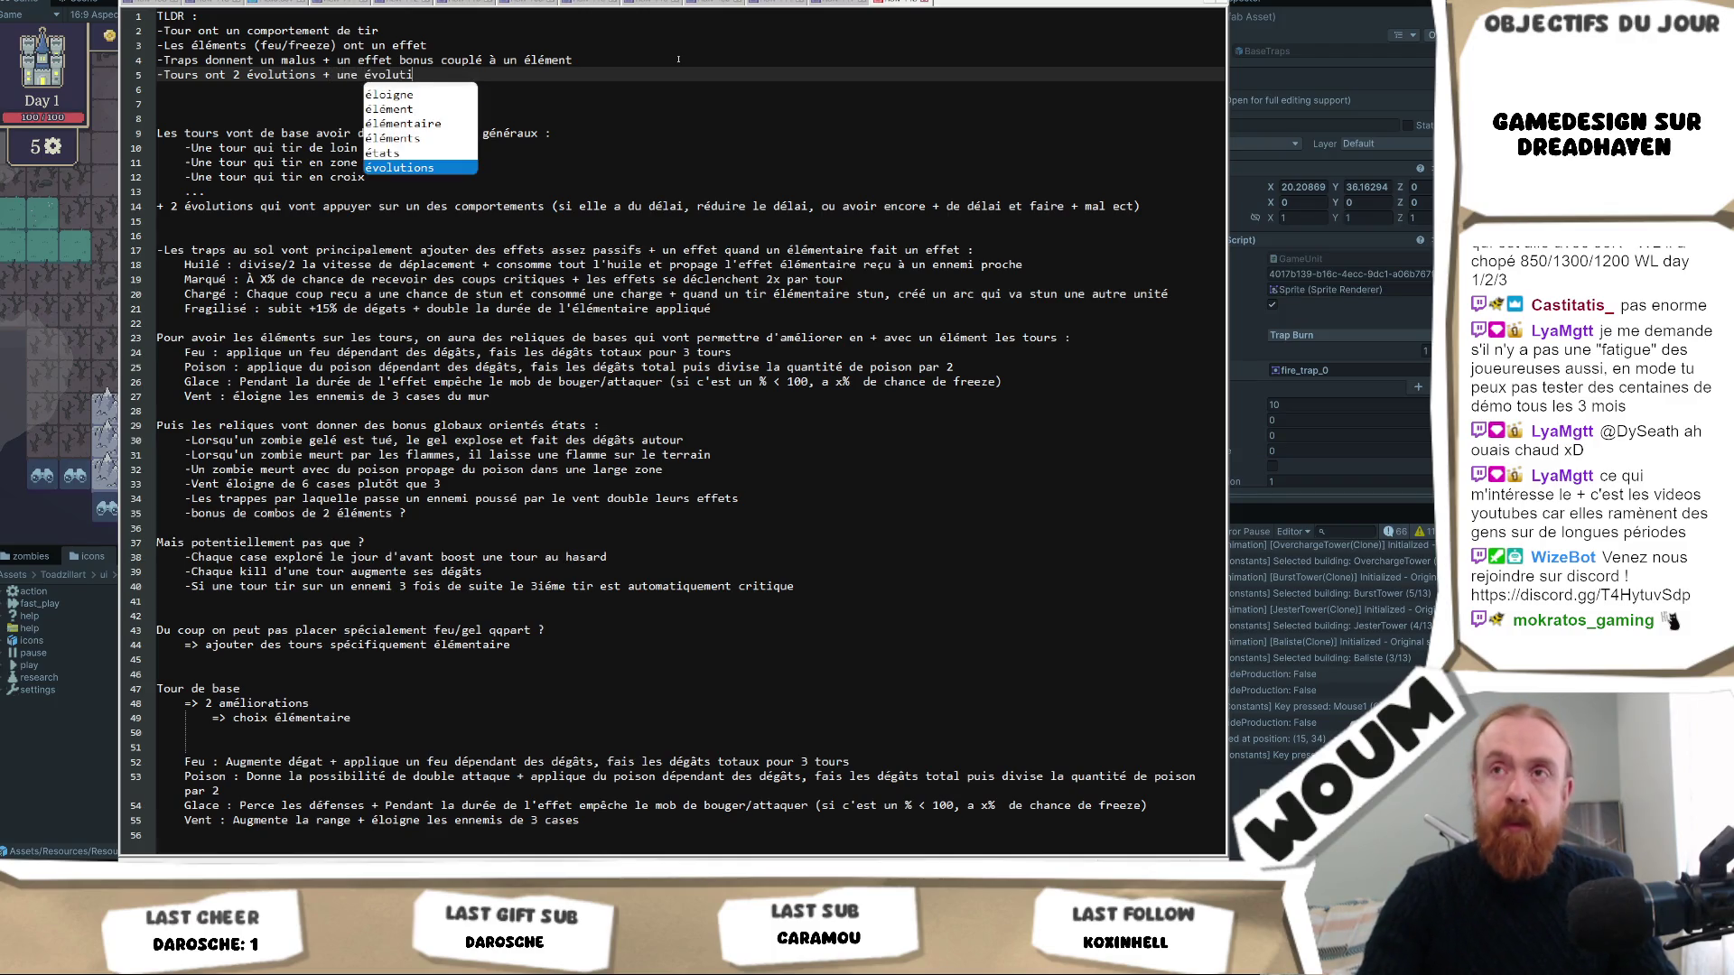
pyautogui.write('ons supplément')
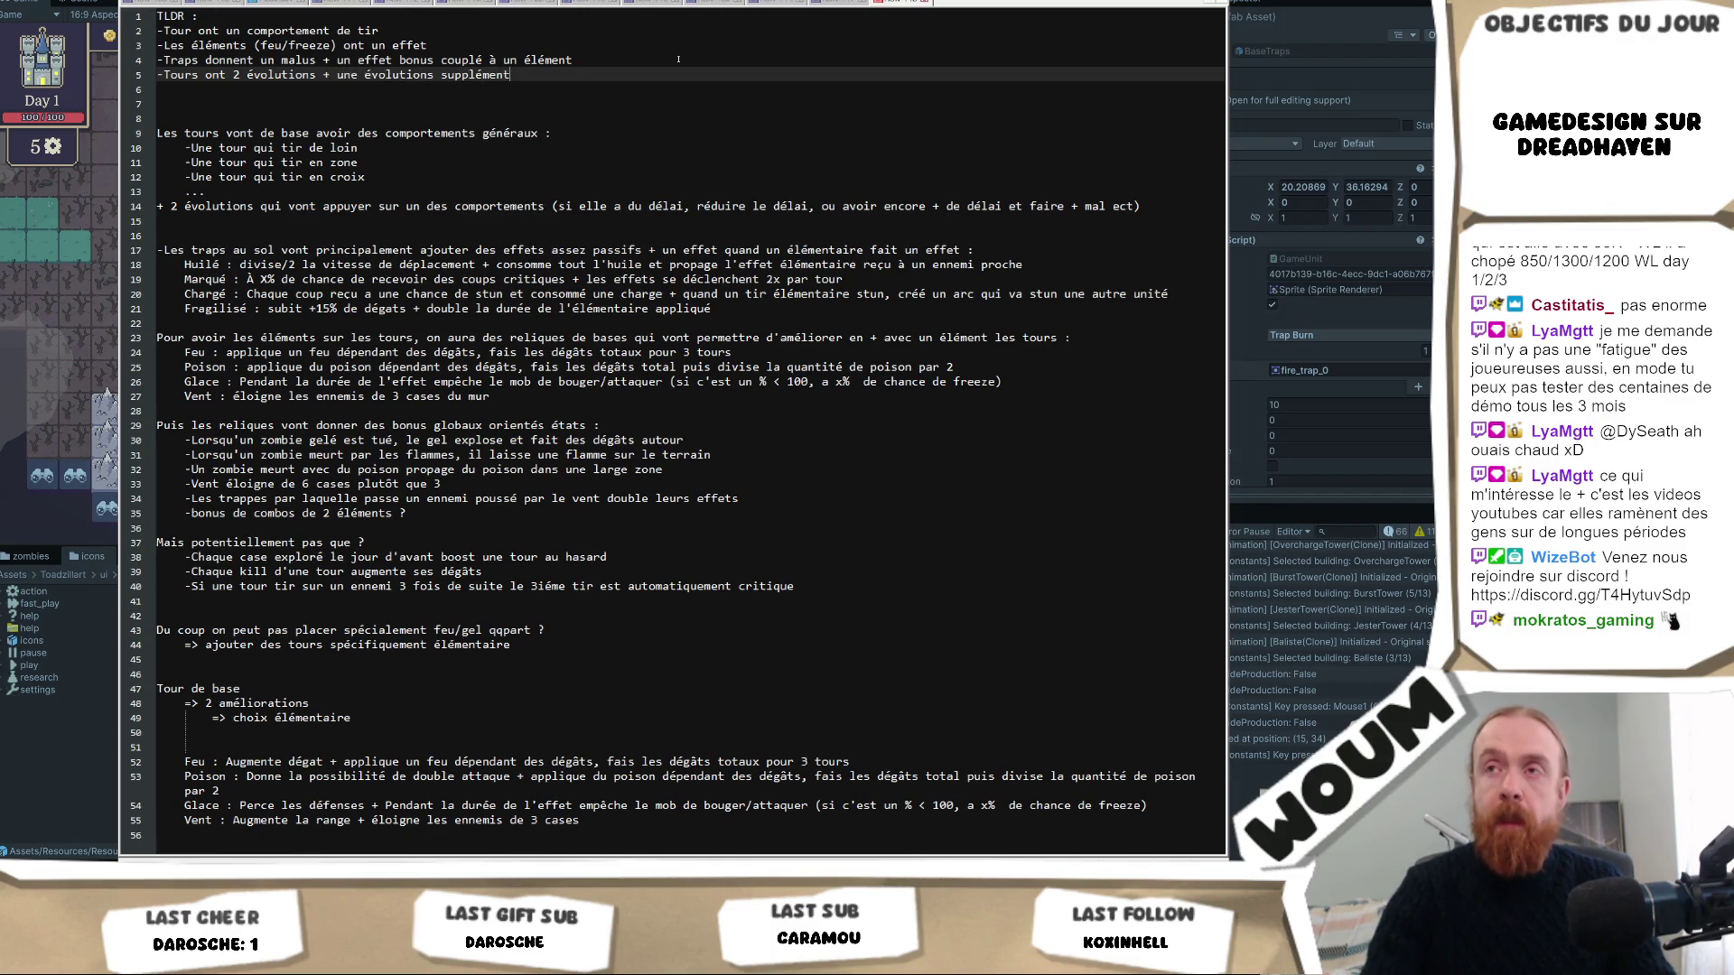
pyautogui.write('aire pour lui as')
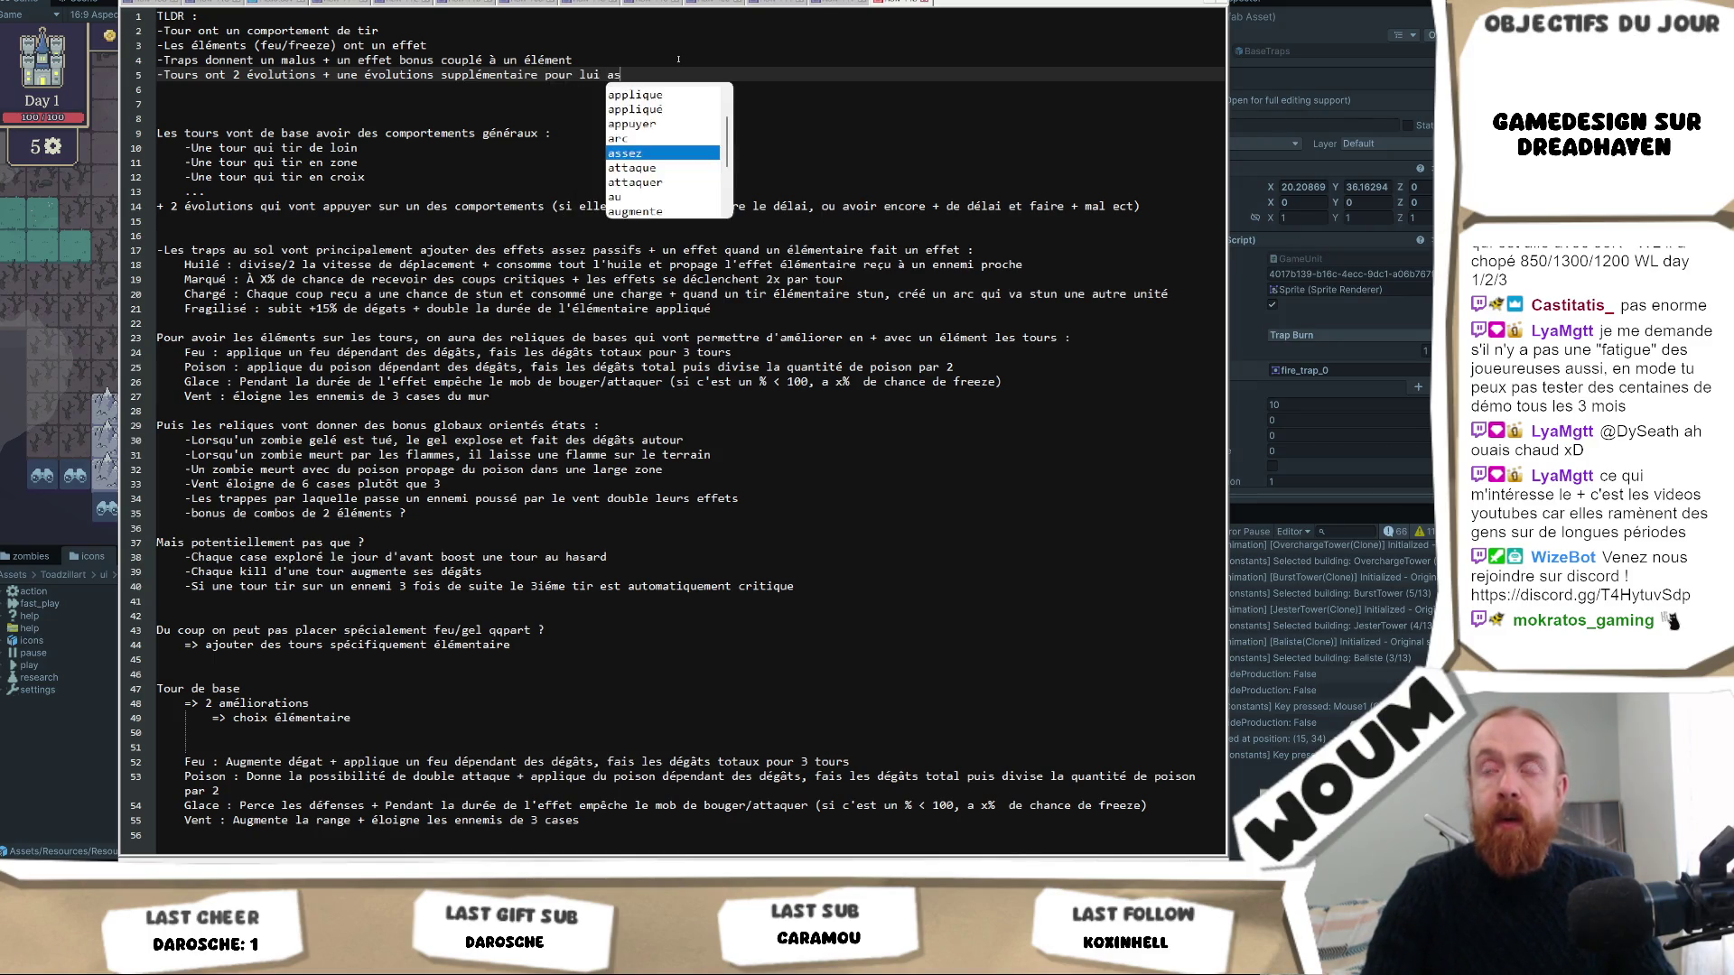
pyautogui.write('socier un élément')
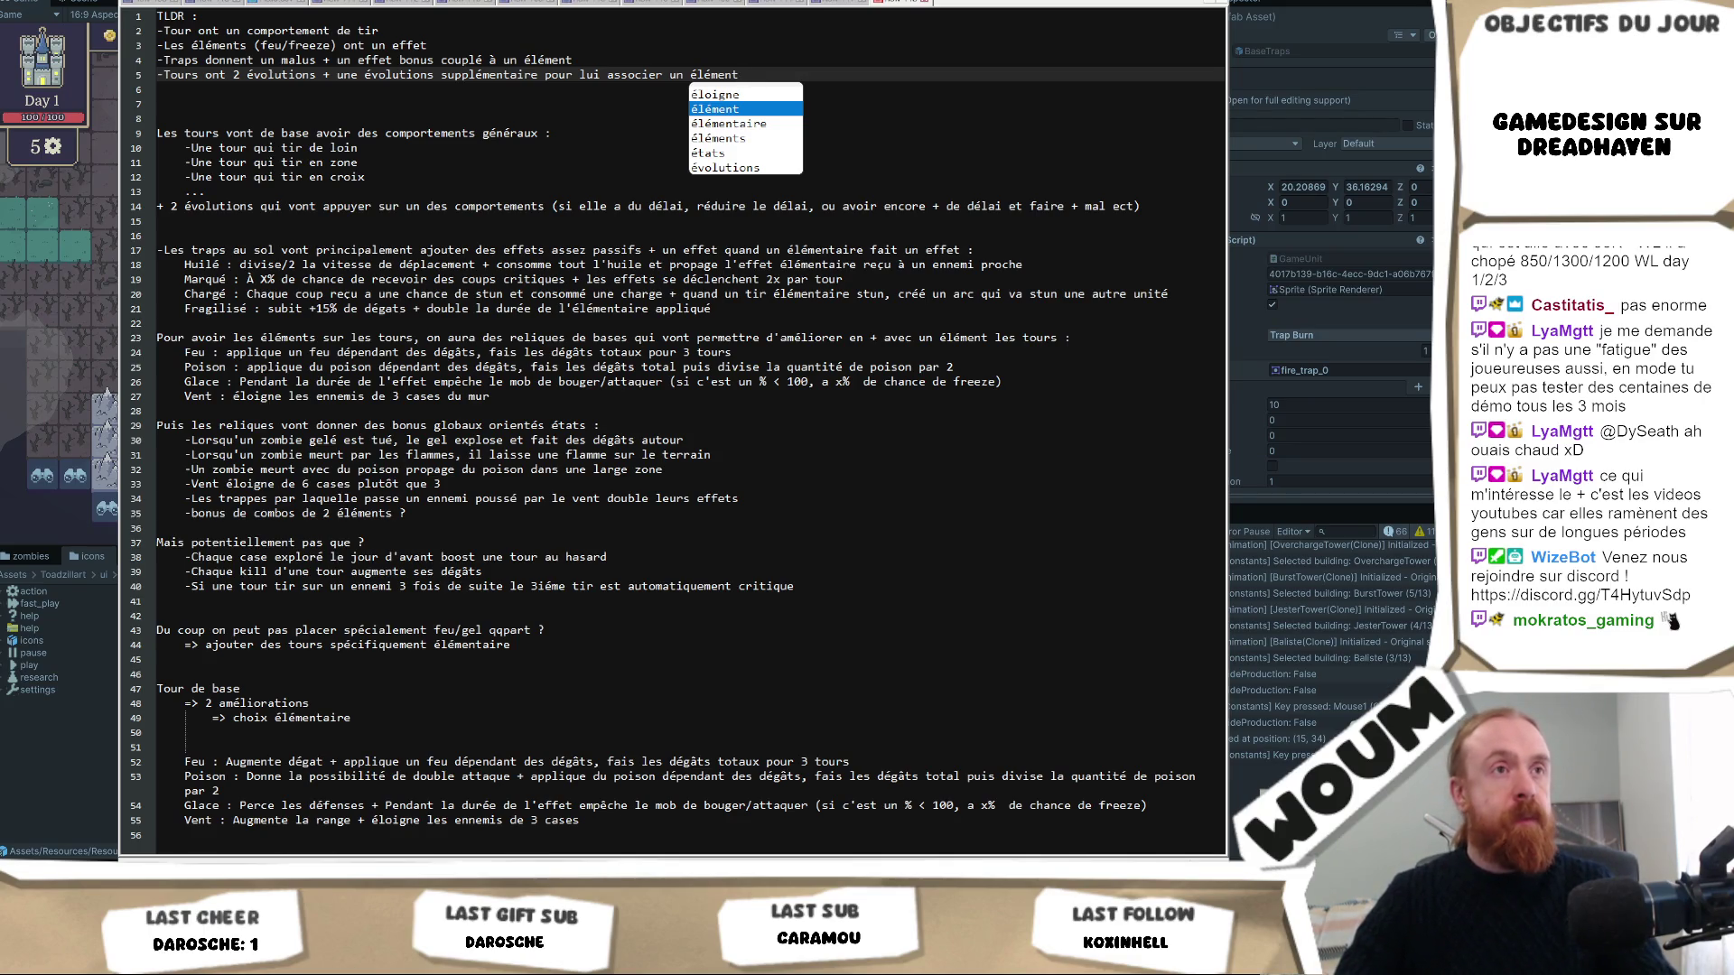
pyautogui.press('Escape')
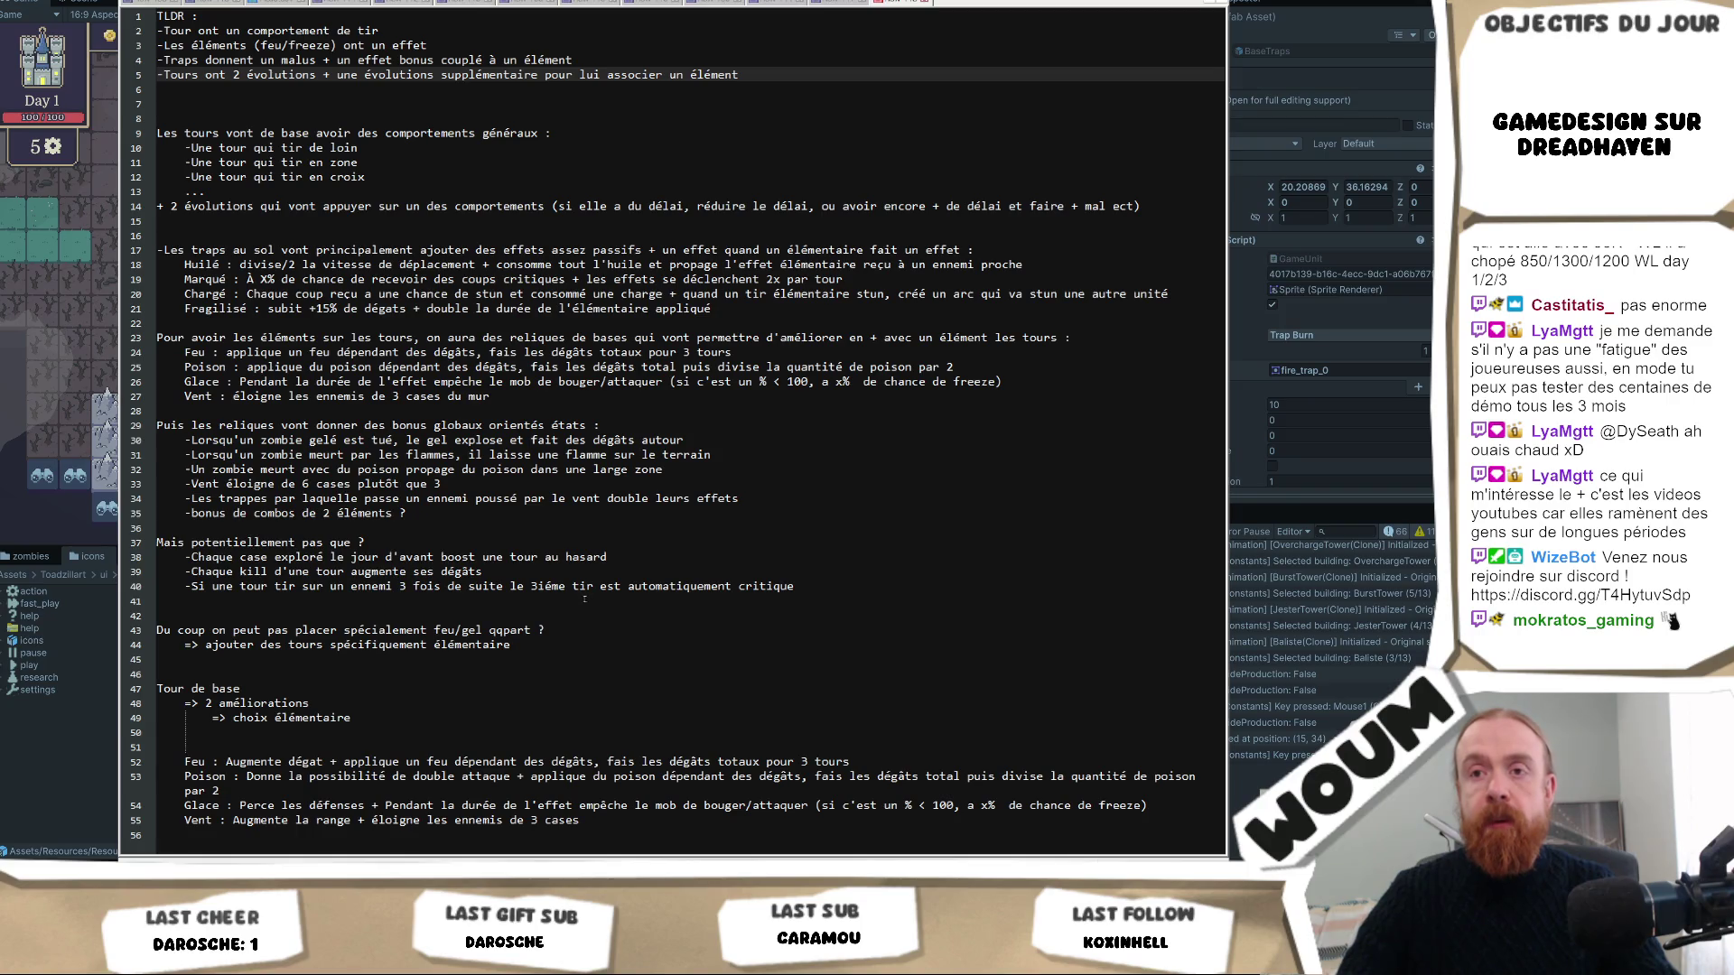
pyautogui.moveTo(844, 581)
pyautogui.mouseDown()
pyautogui.moveTo(452, 74)
pyautogui.moveTo(452, 250)
pyautogui.moveTo(271, 15)
pyautogui.moveTo(157, 15)
pyautogui.mouseUp()
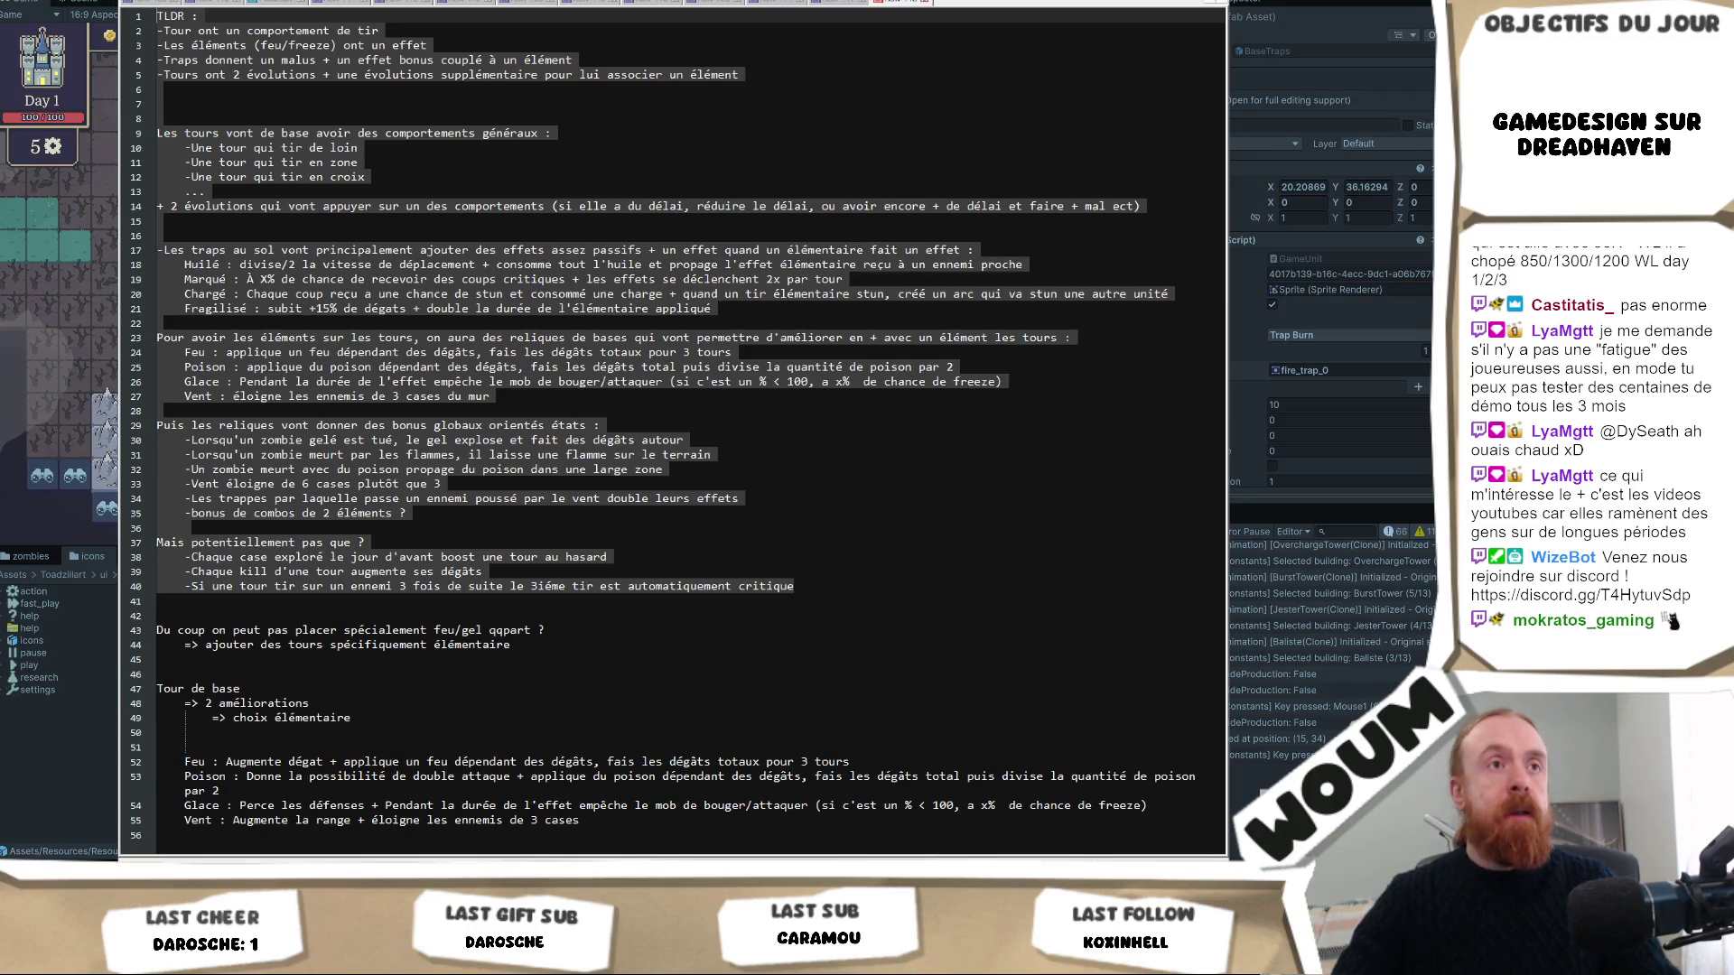
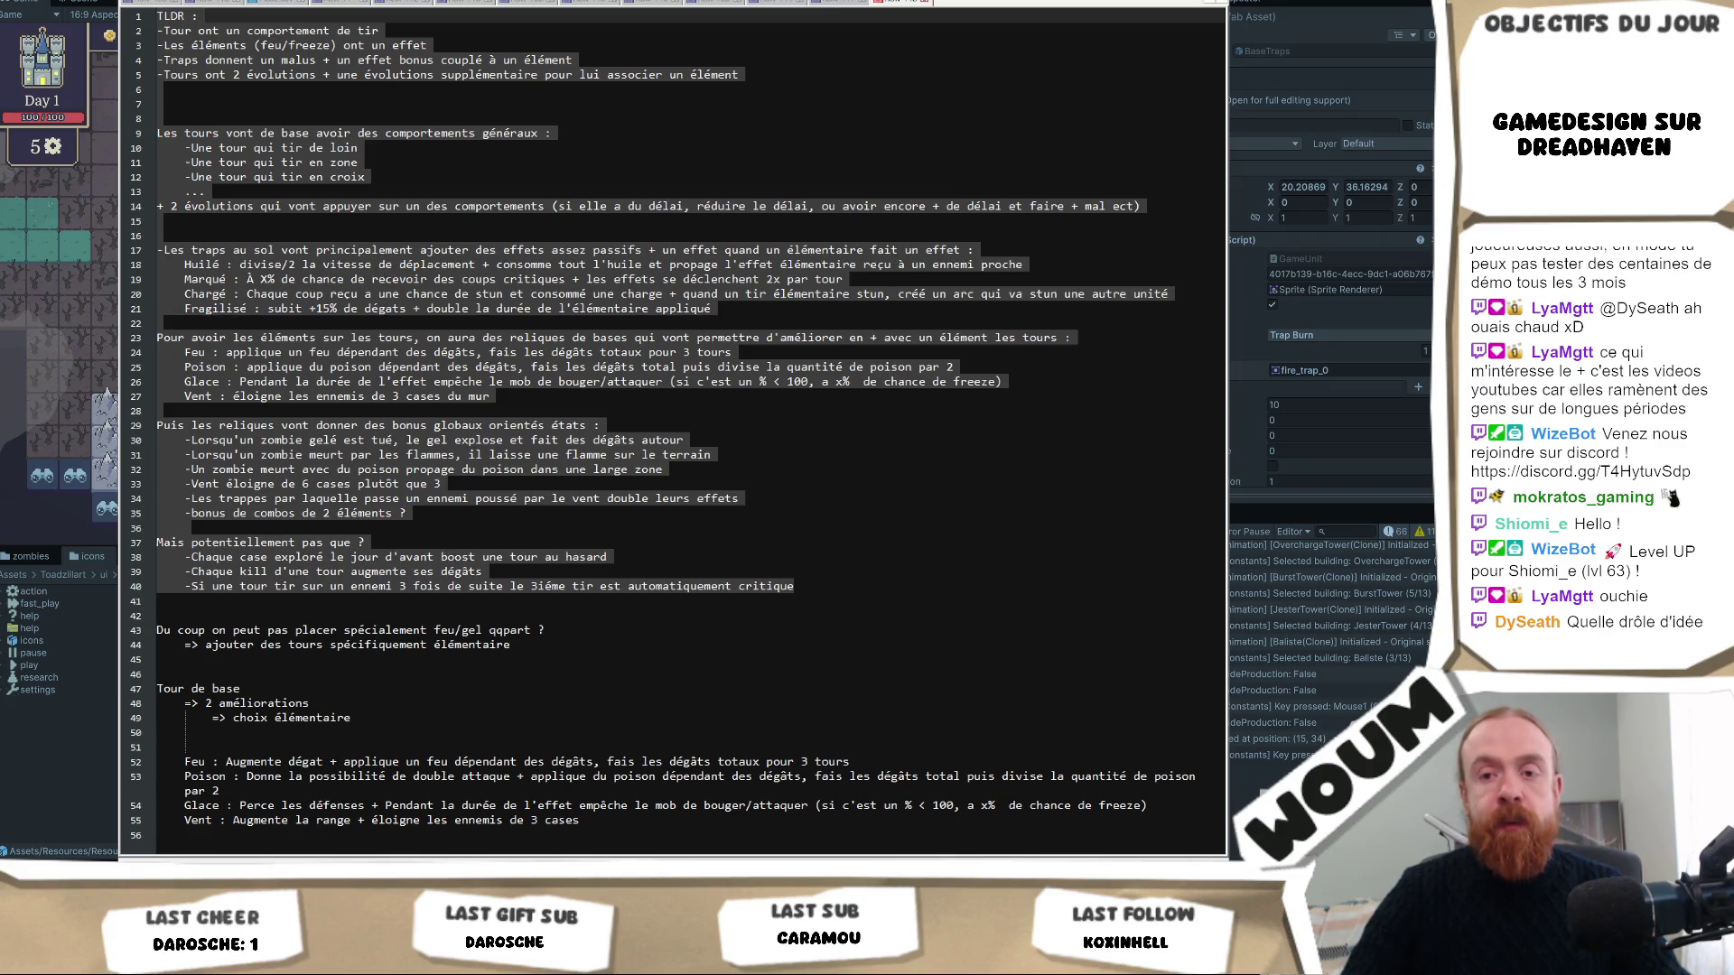
# Switch to the r/gamedesign thread on balancing a tower defense game and read its comments.
pyautogui.moveTo(87, 868)
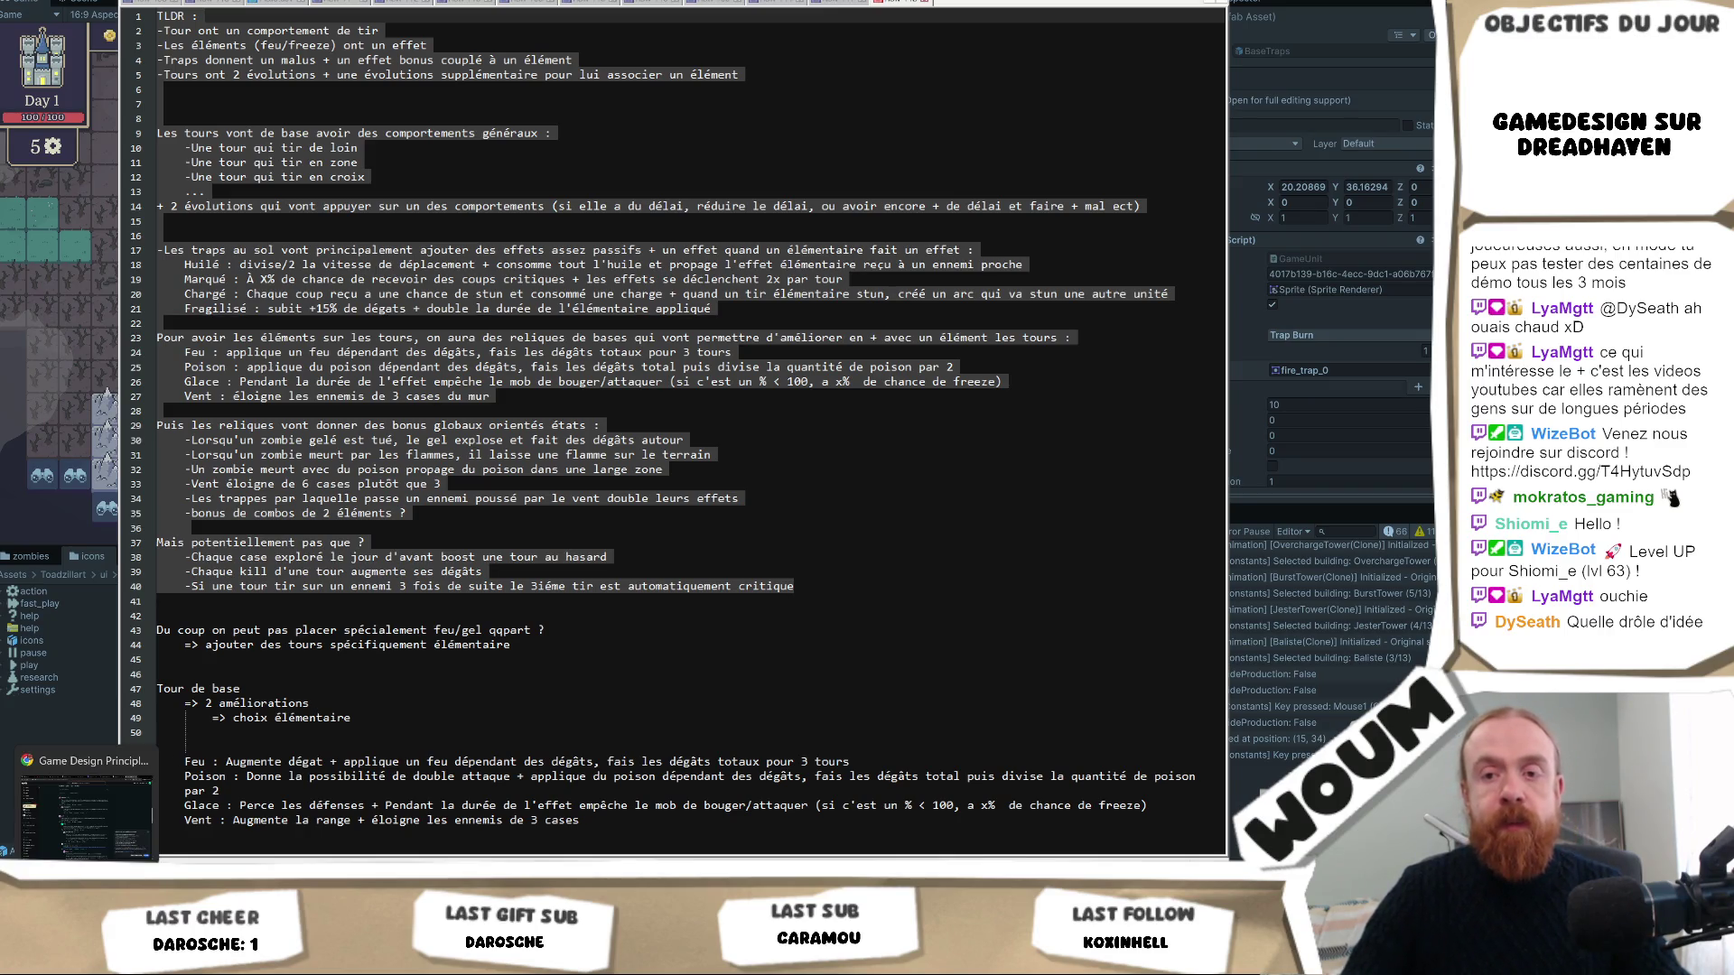
pyautogui.click(254, 840)
pyautogui.click(100, 835)
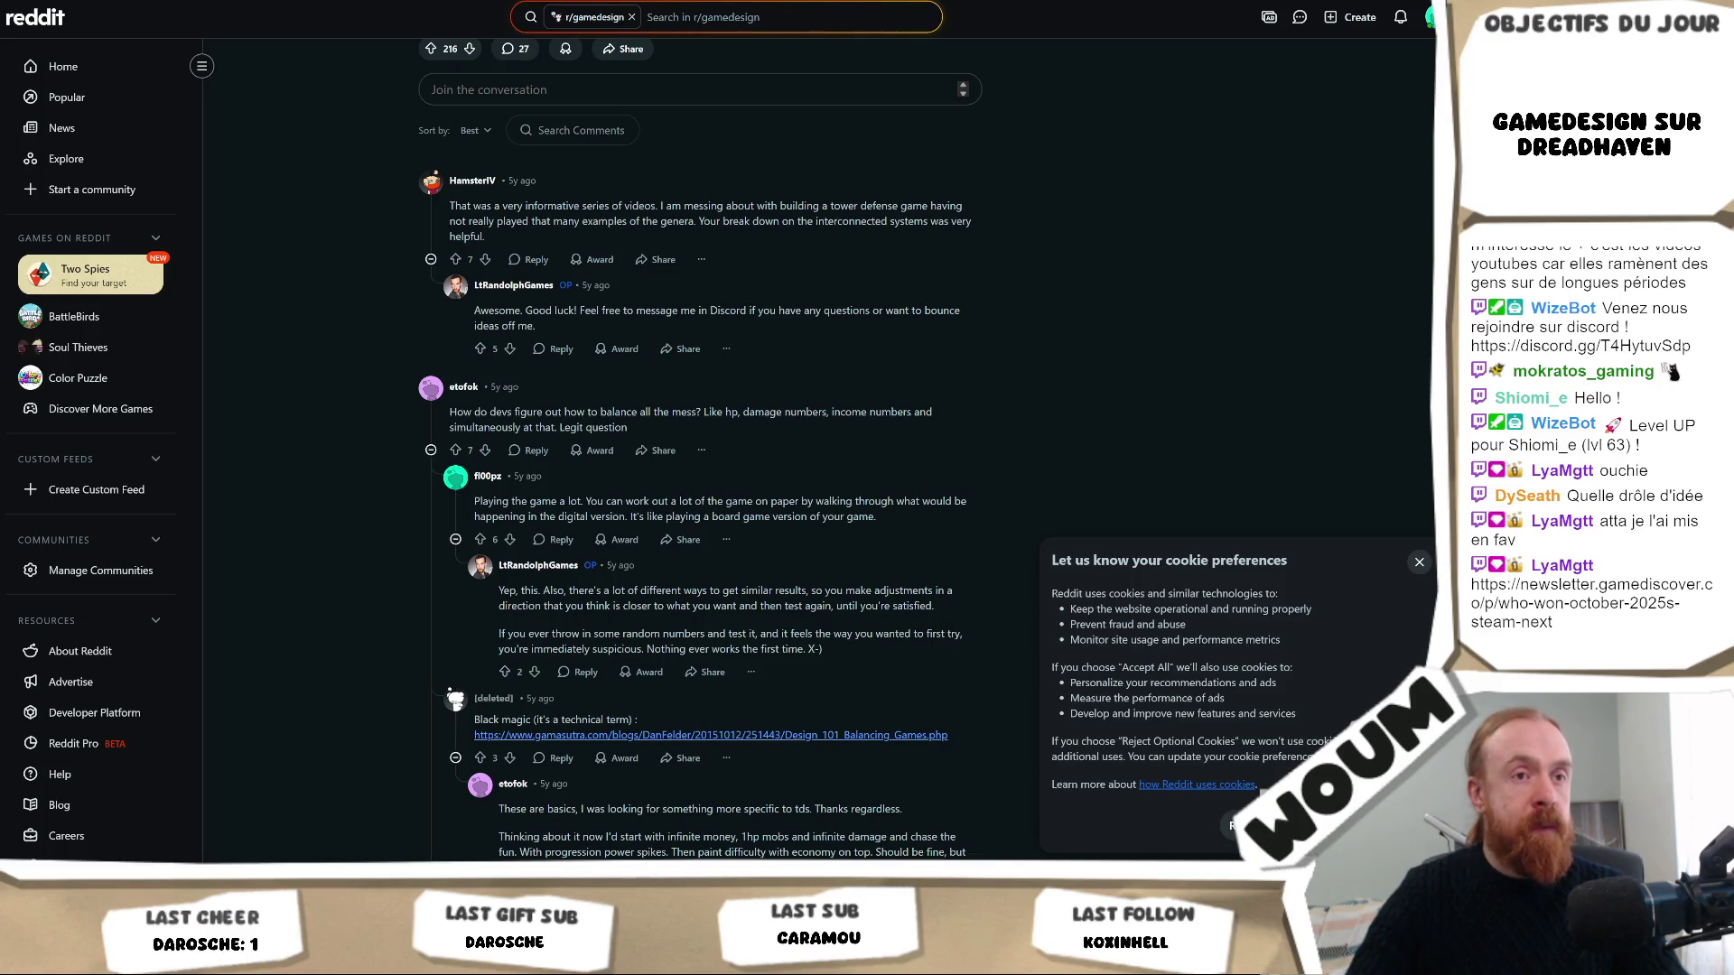
# Open the copied Steam Next Fest chart image in a new tab, then return to DreadHavenV2 in Unity.
pyautogui.hotkey('ctrl', 't')
pyautogui.hotkey('ctrl', 'v')
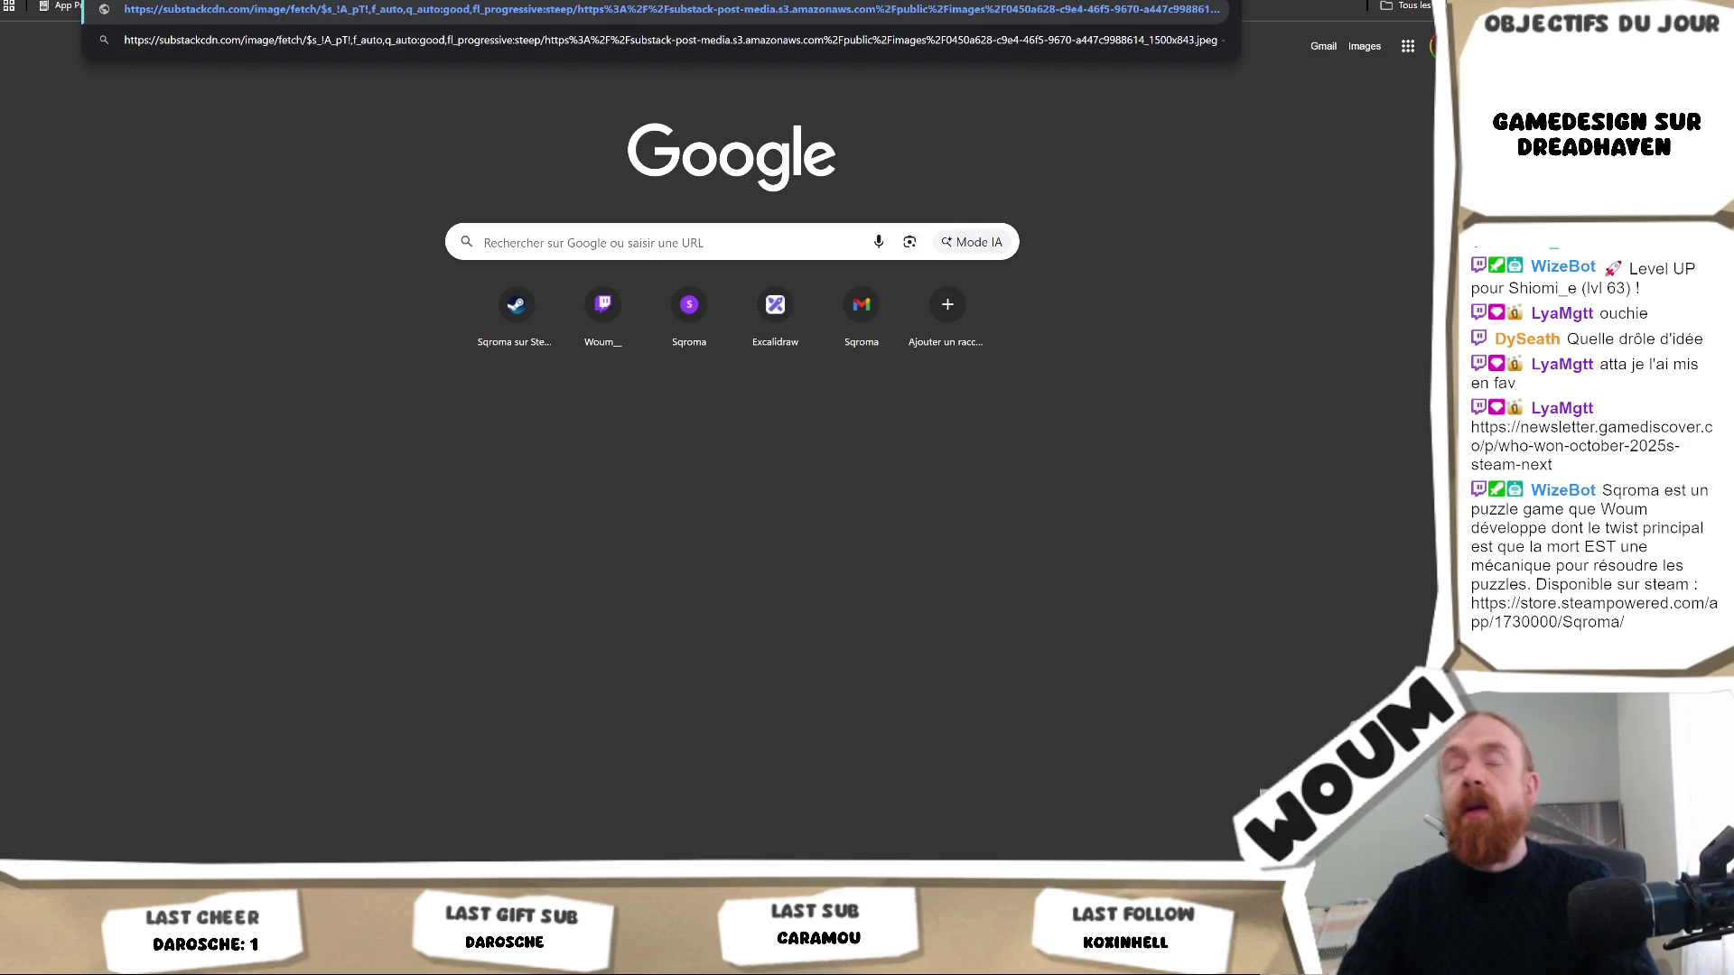
pyautogui.press('Return')
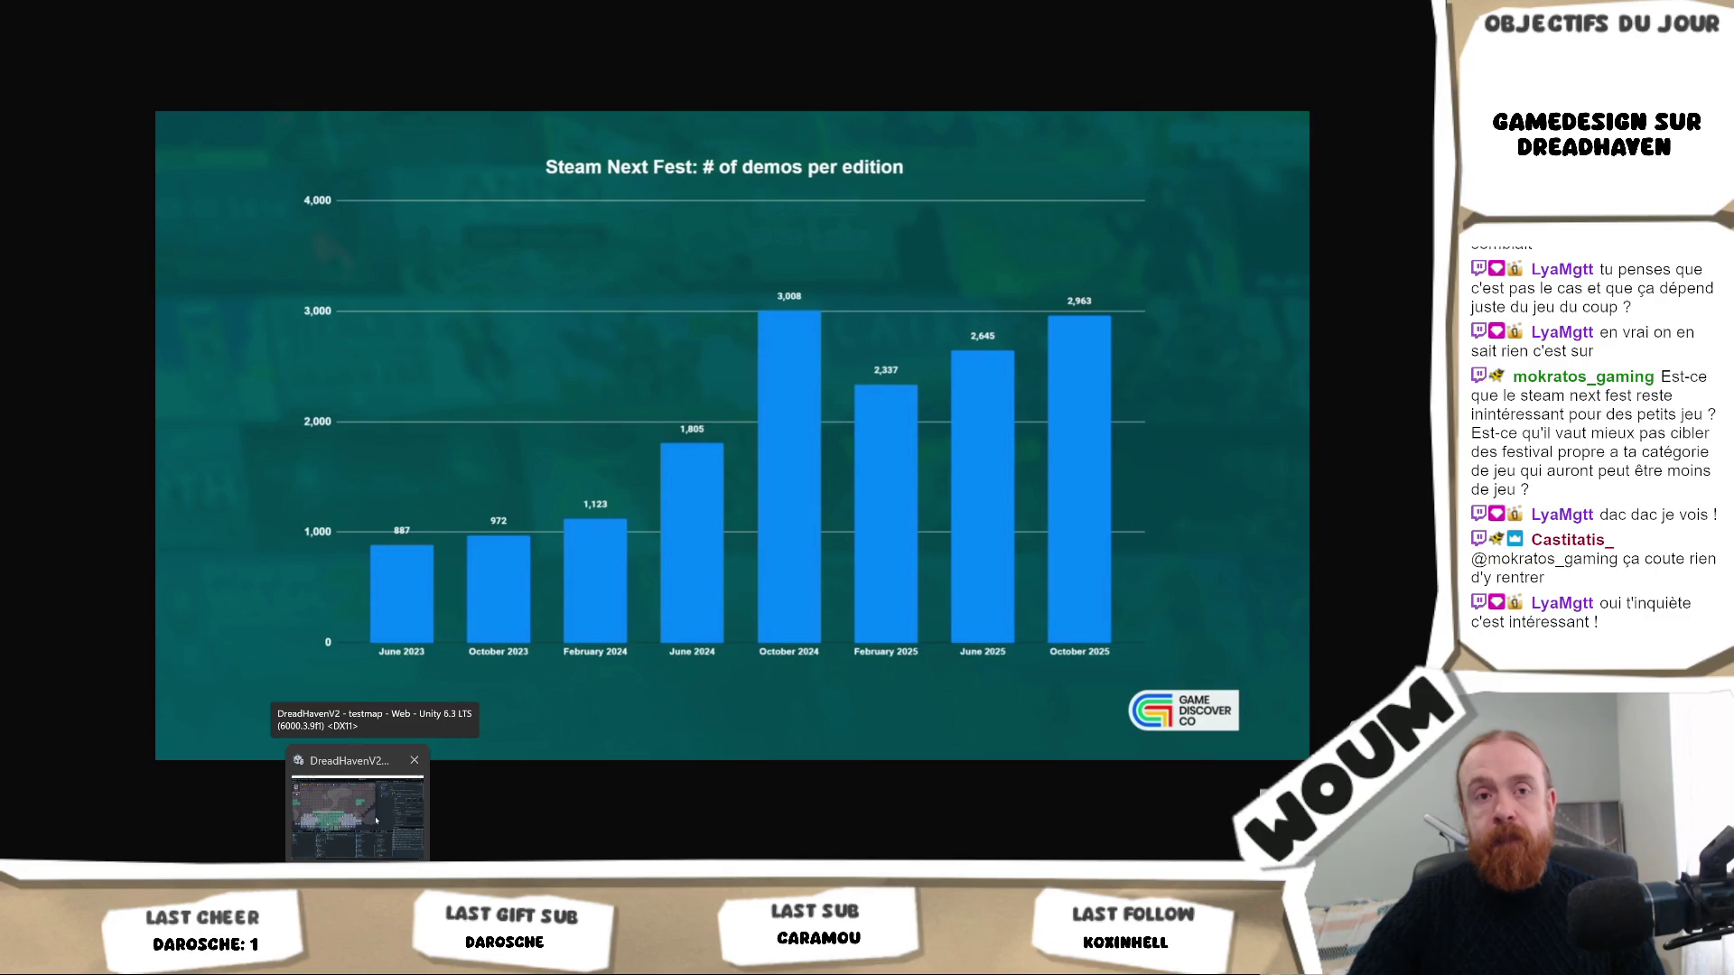
pyautogui.click(376, 820)
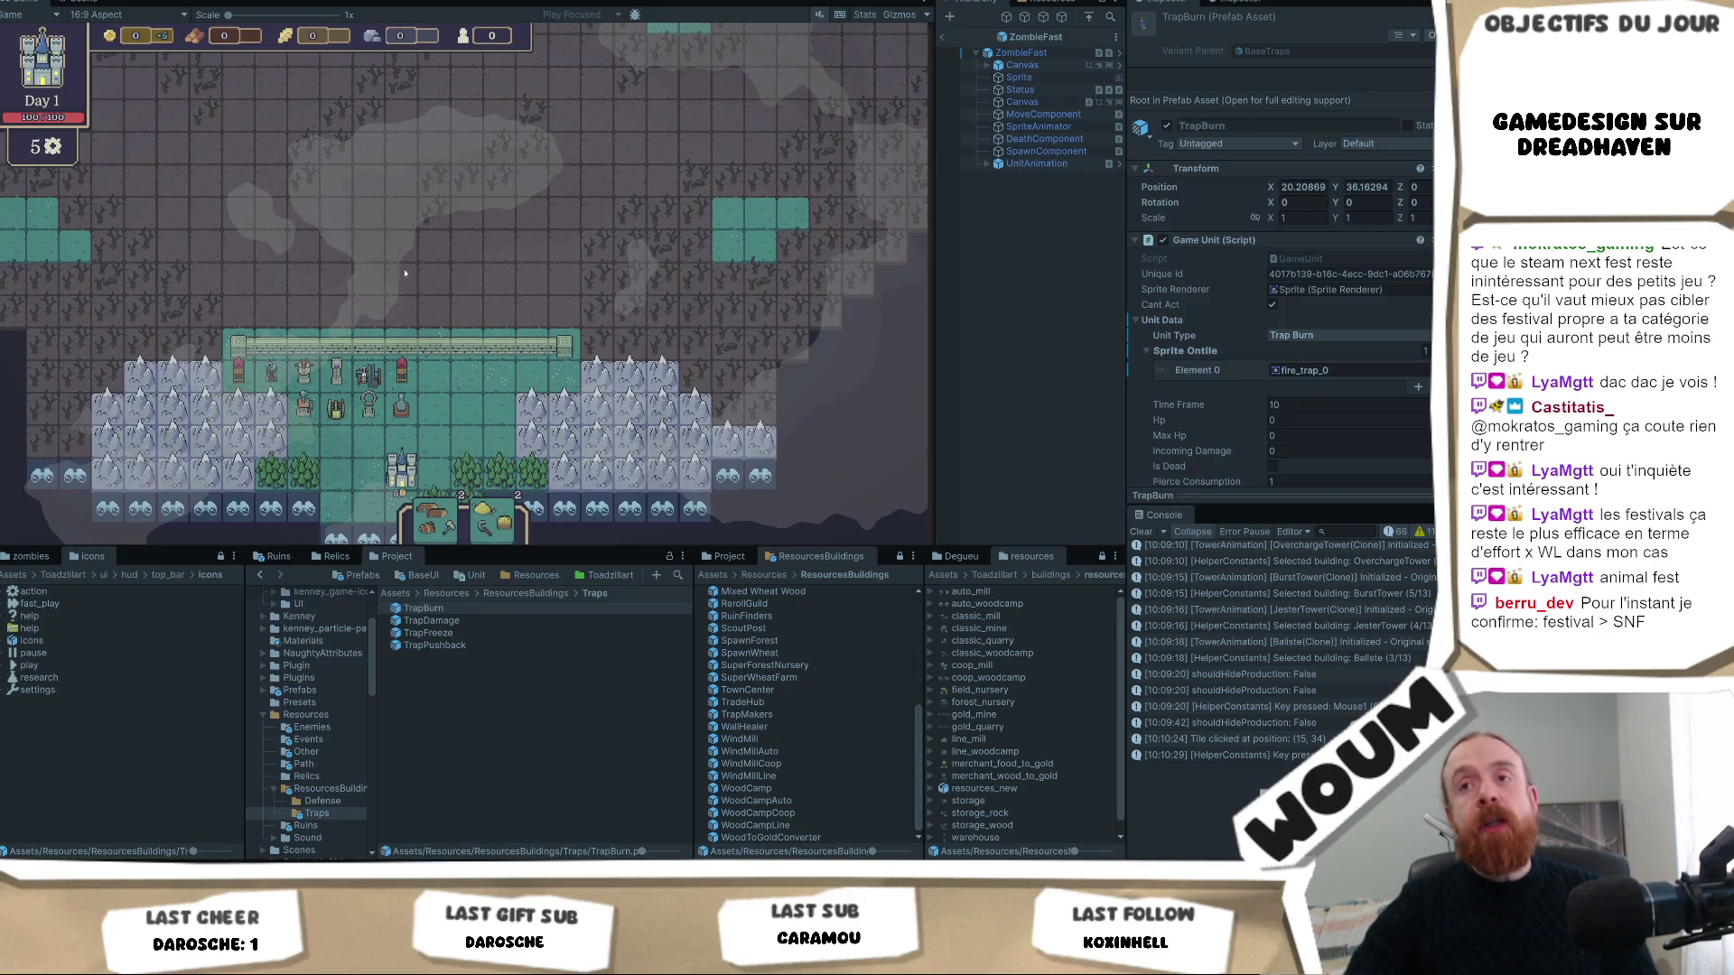
# Reveal two Discoverable Tiles near the village to uncover more forest, then stop play mode.
pyautogui.click(432, 277)
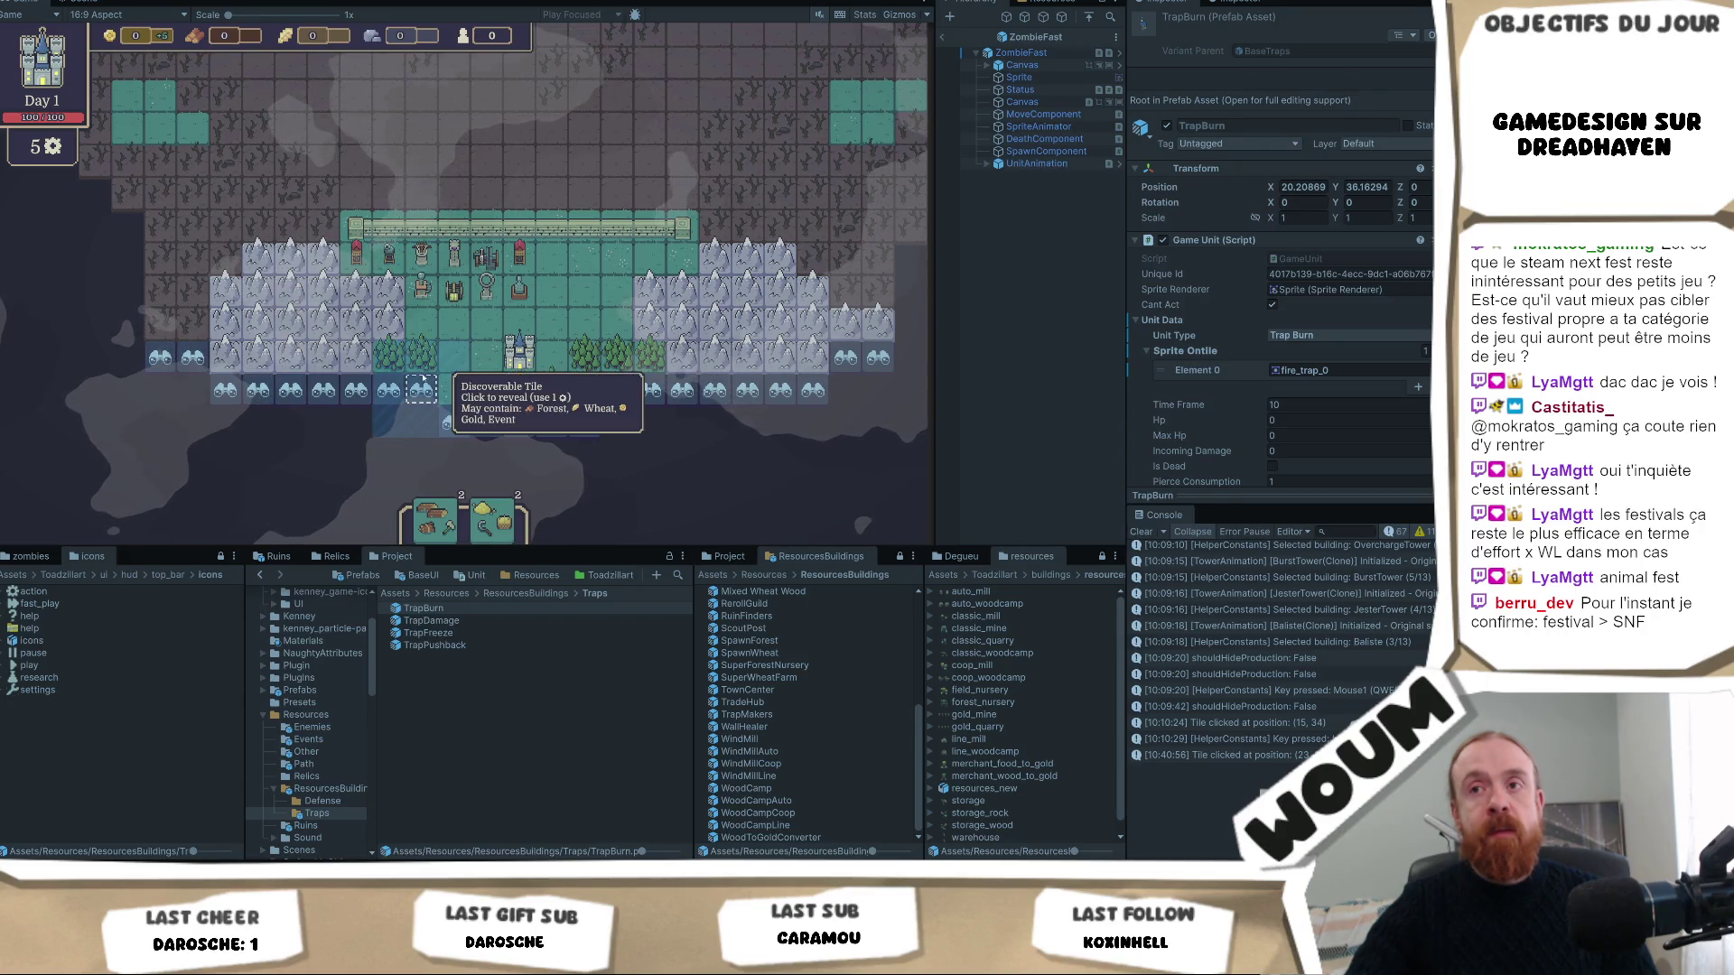
pyautogui.press('d')
pyautogui.press('w')
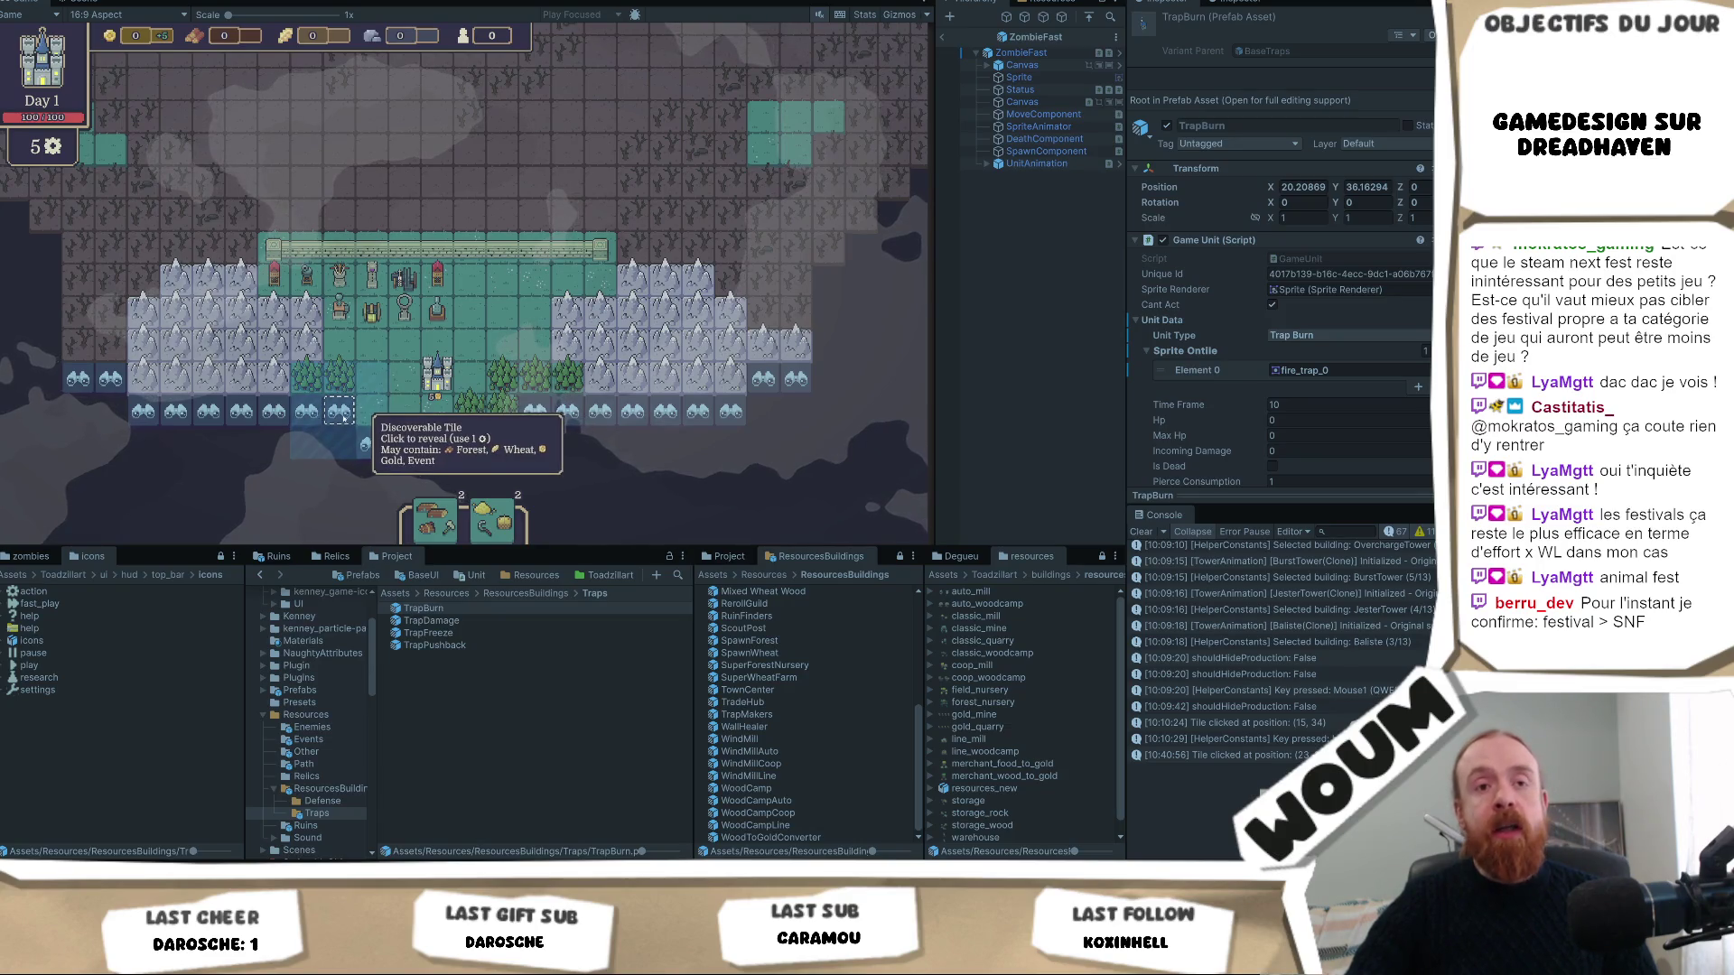
pyautogui.click(310, 413)
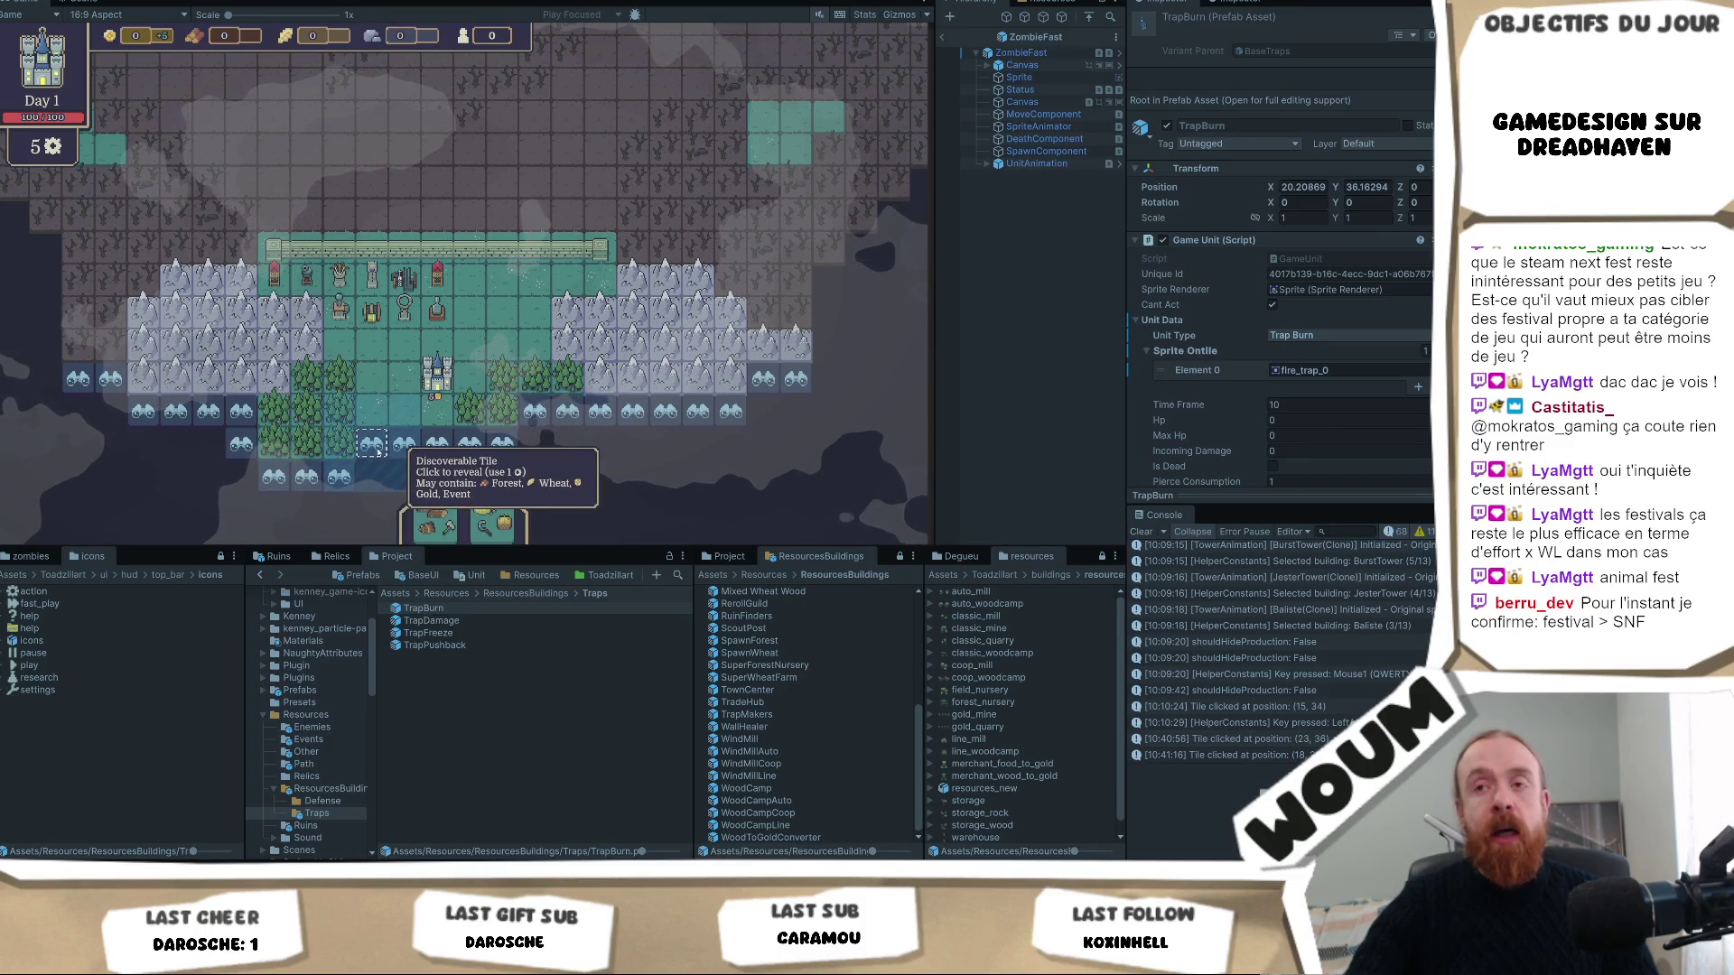
pyautogui.click(503, 444)
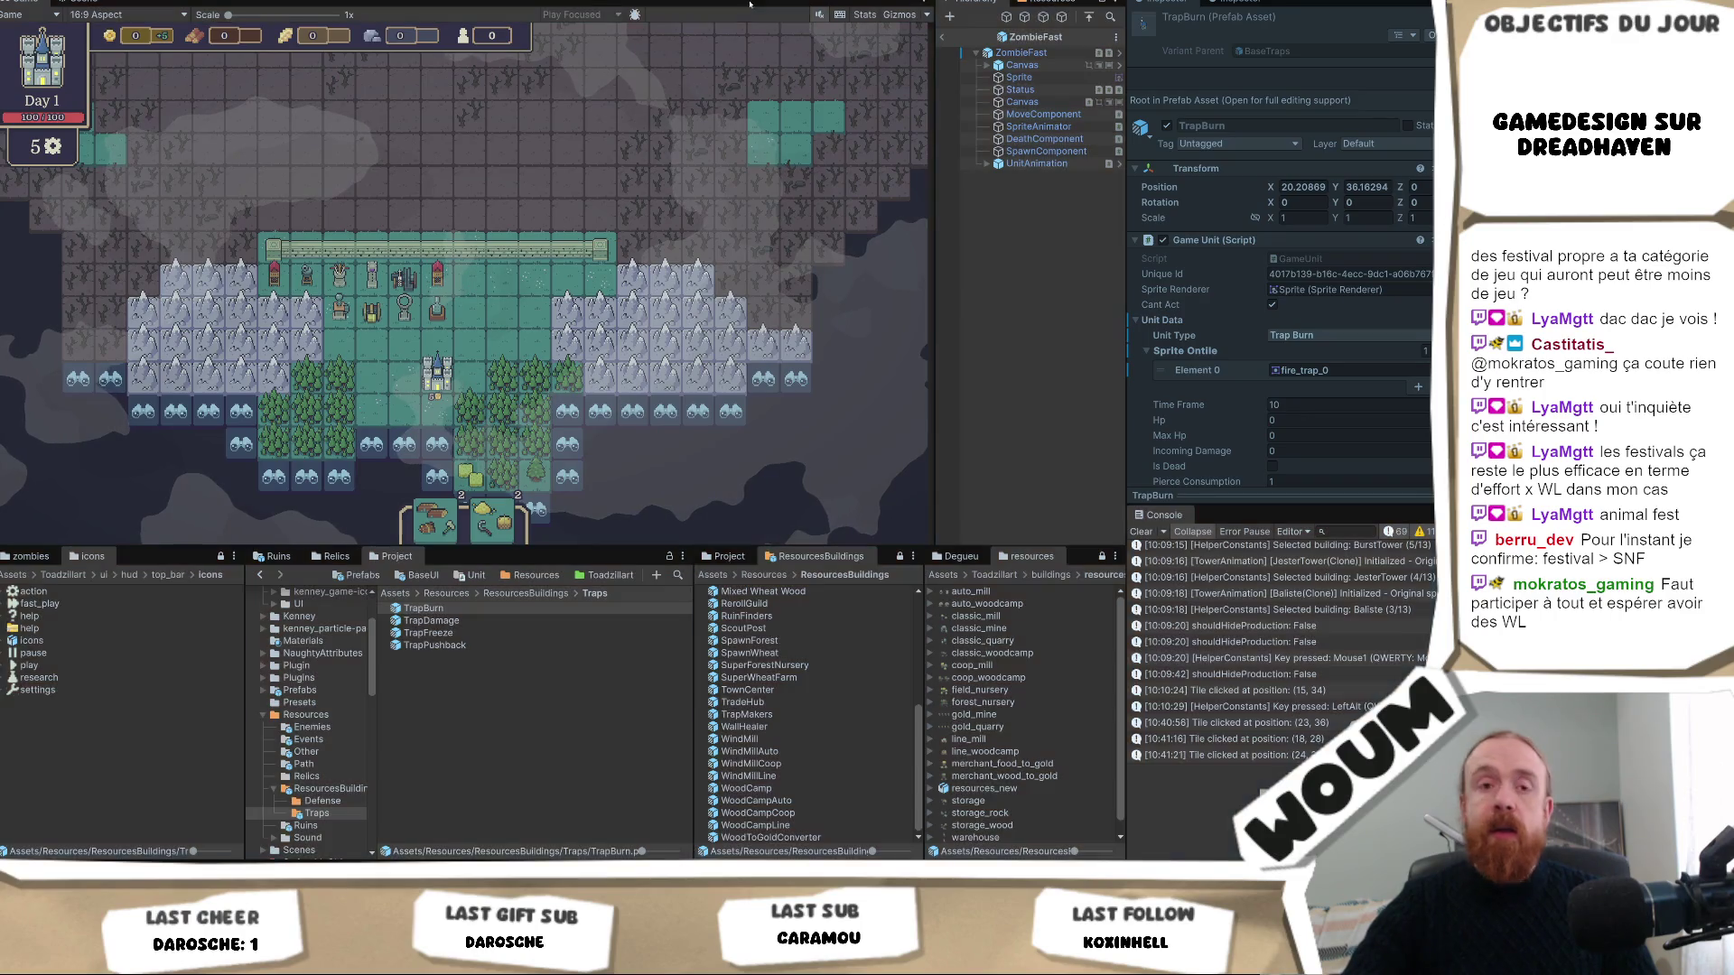
pyautogui.click(749, 5)
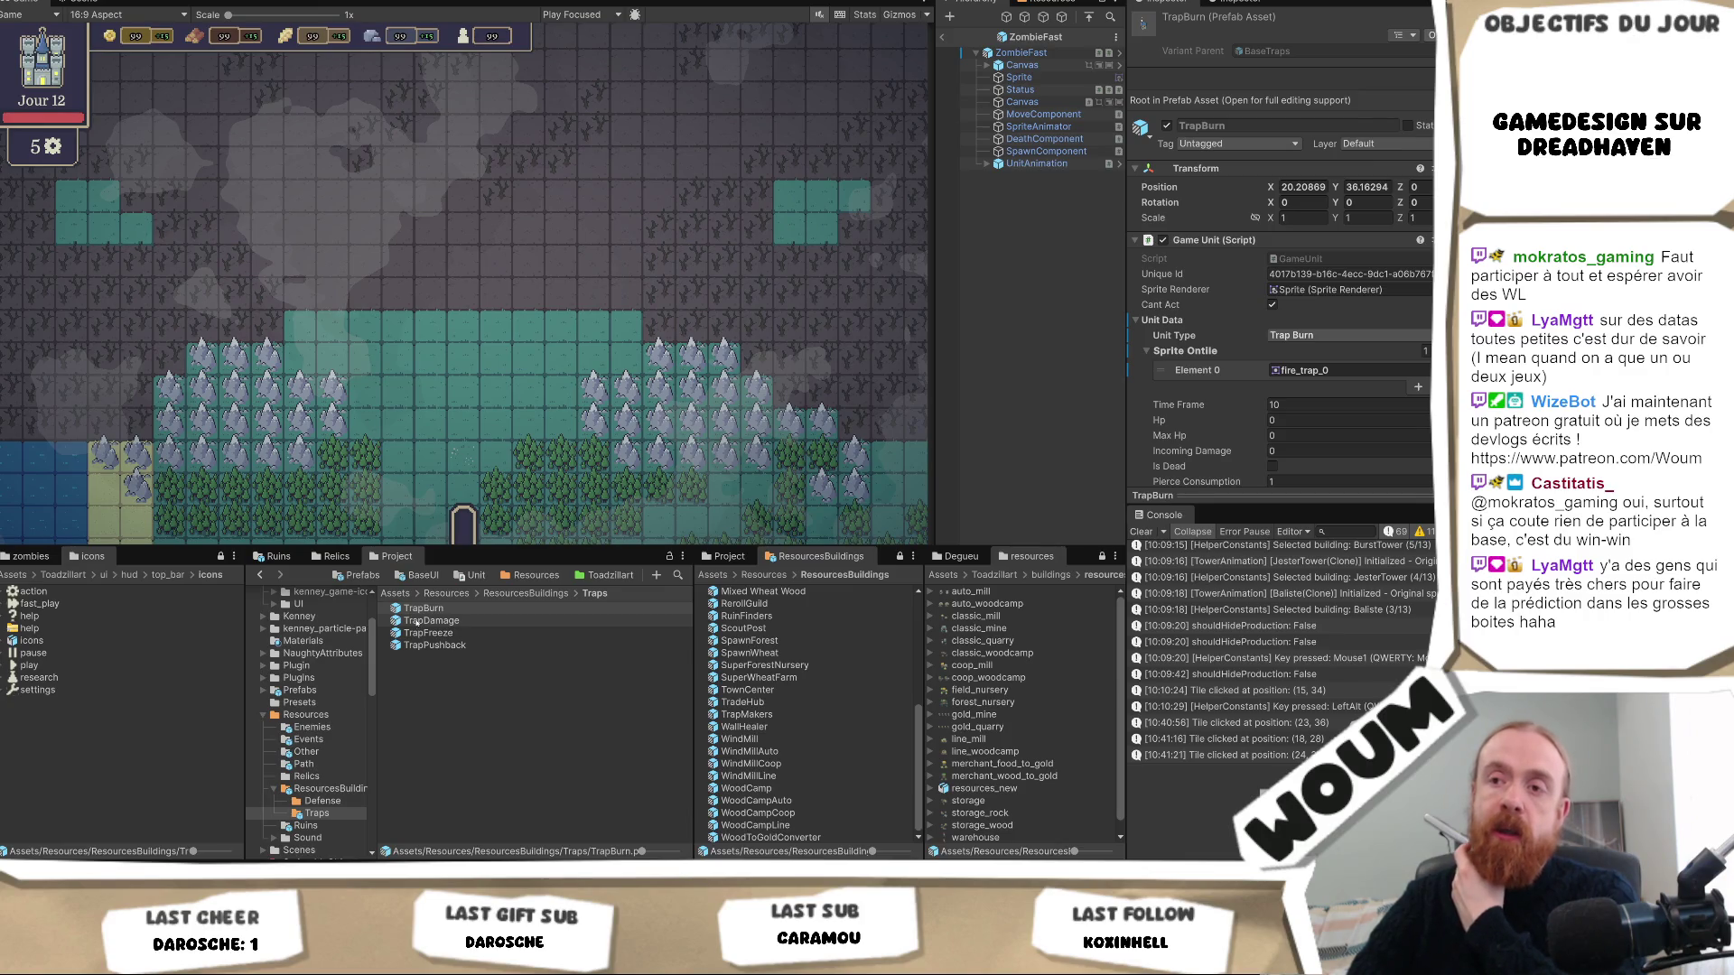
# Return to the root Assets folder and browse Resources, Scenes, Scripts and the other folders.
pyautogui.click(397, 594)
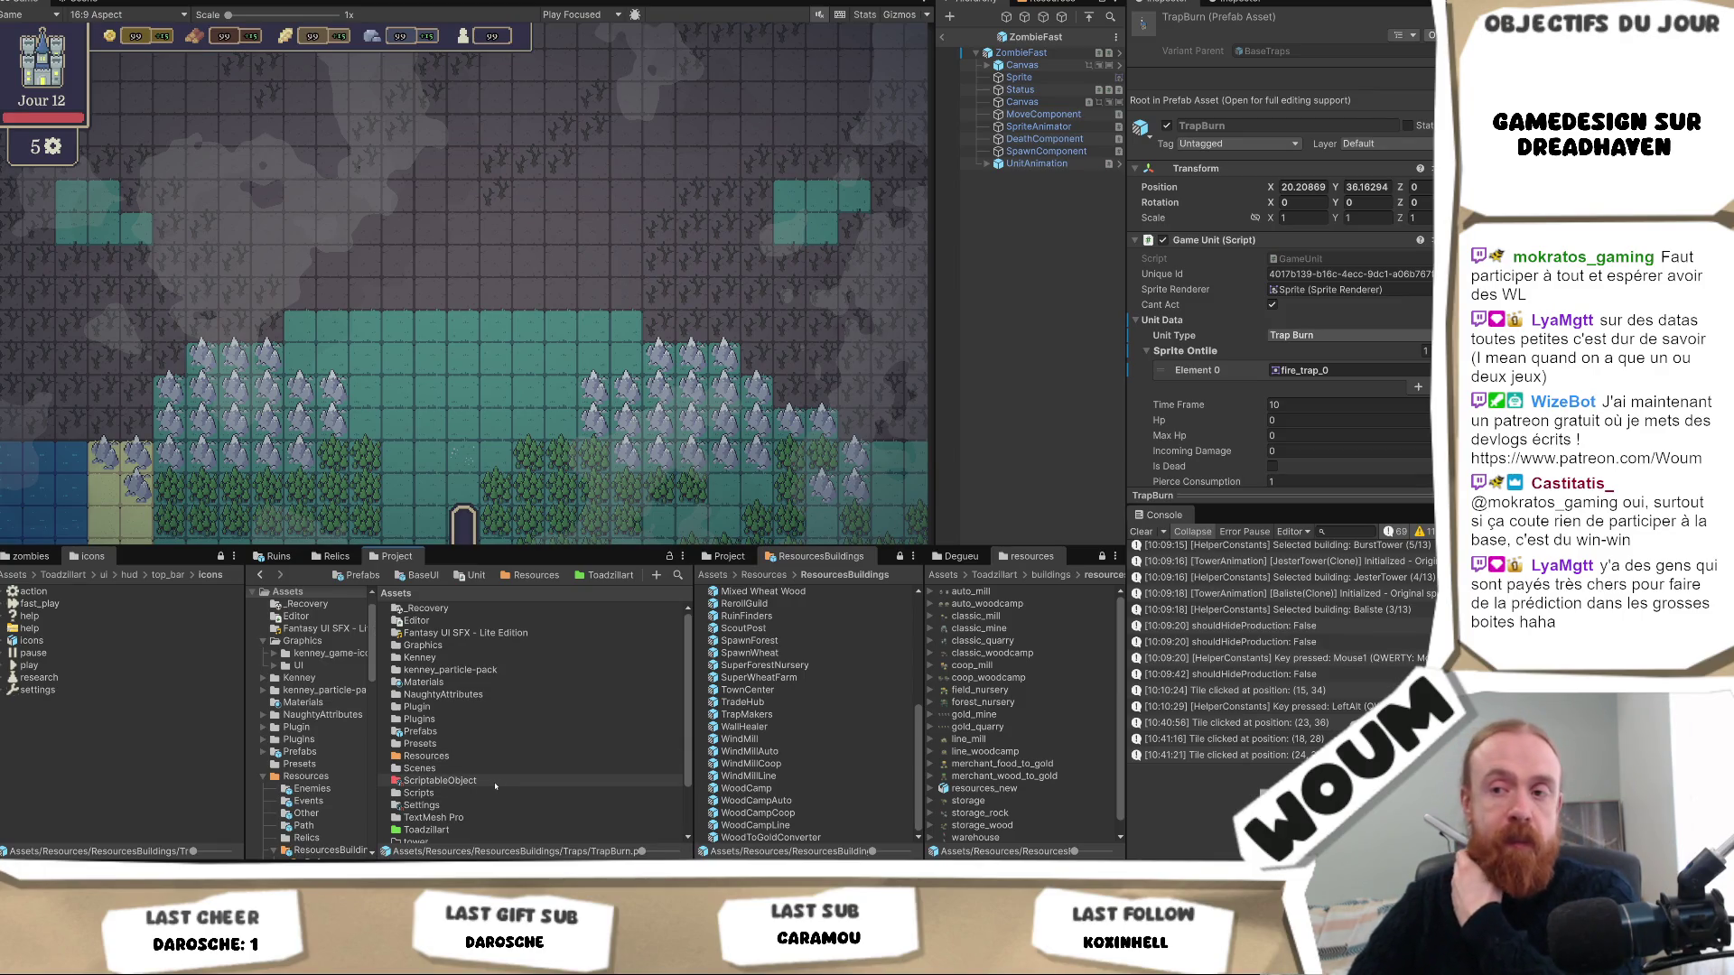
pyautogui.scroll(-2, 496, 784)
pyautogui.scroll(-3, 501, 775)
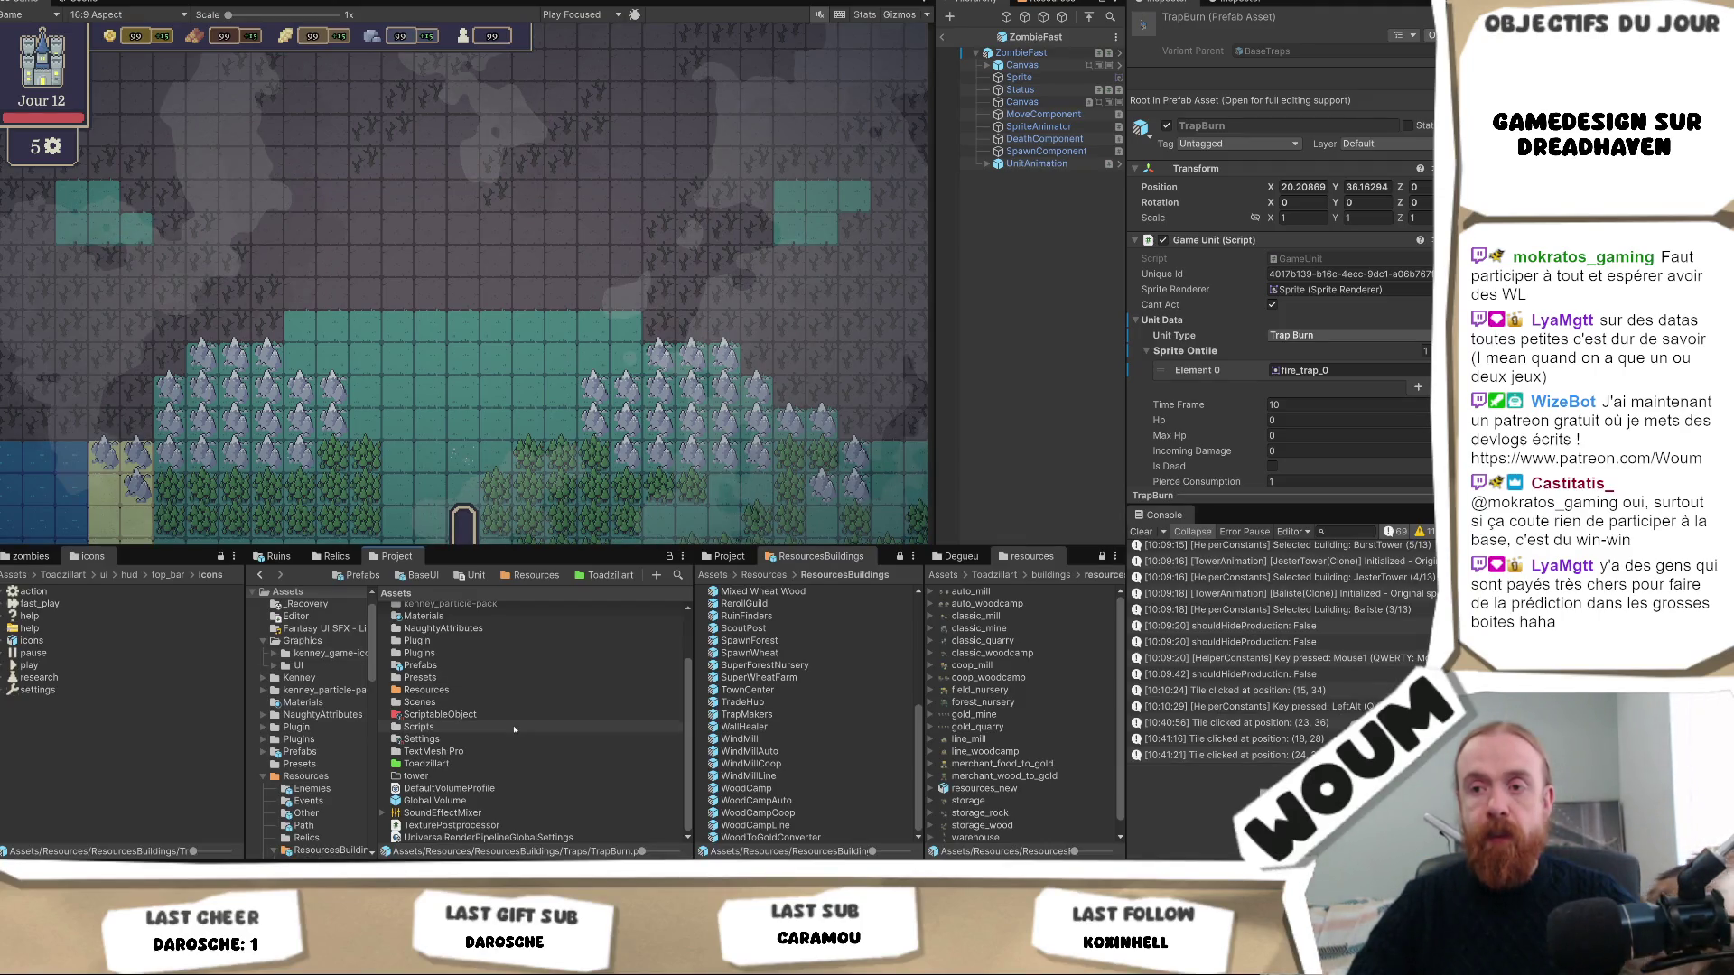
pyautogui.scroll(3, 500, 686)
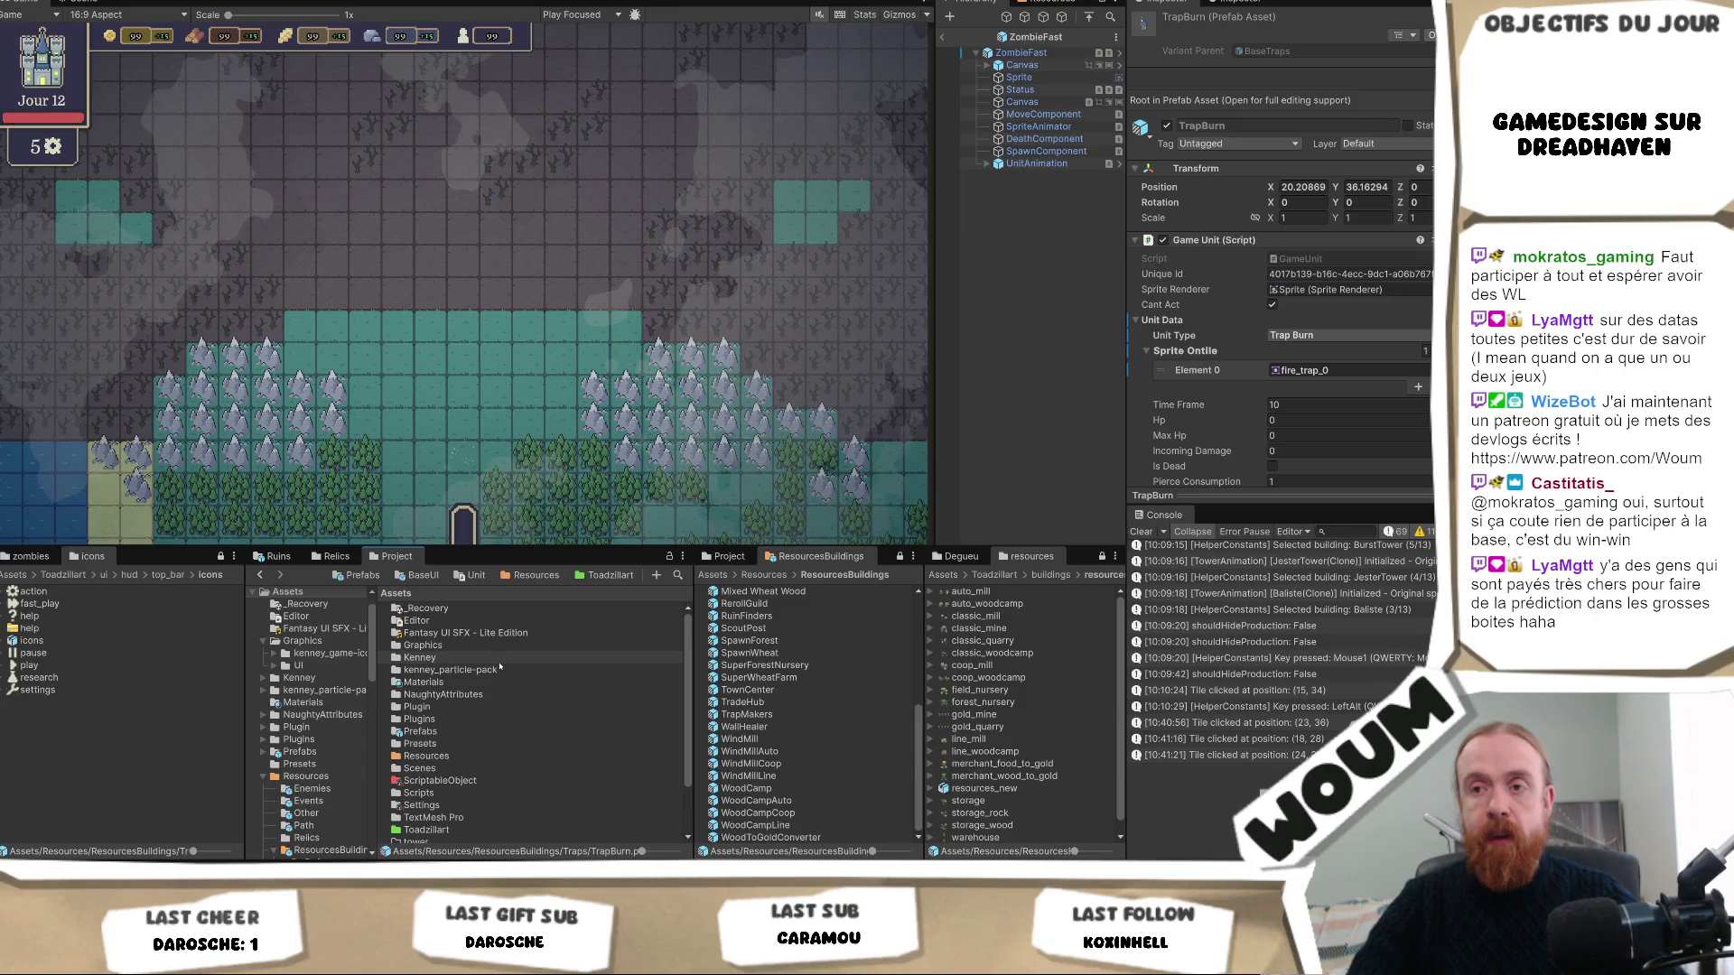
pyautogui.scroll(-2, 499, 667)
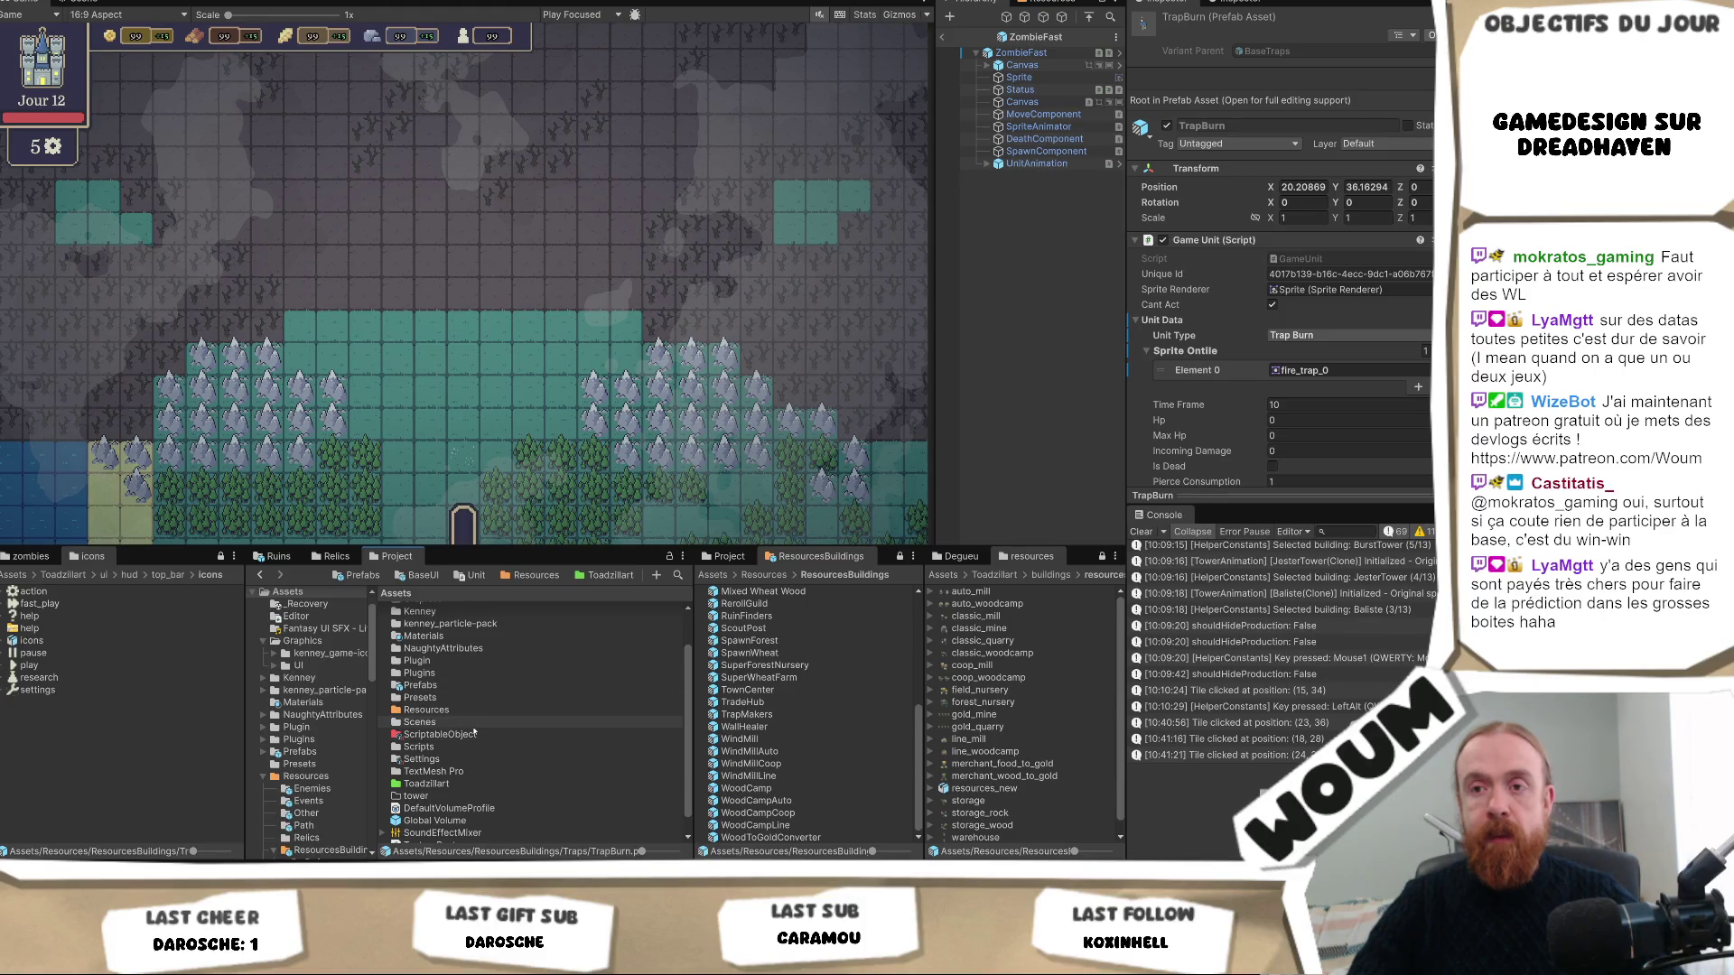
pyautogui.scroll(1, 300, 623)
# Create a new folder named Music under Assets and open it.
pyautogui.rightClick(301, 616)
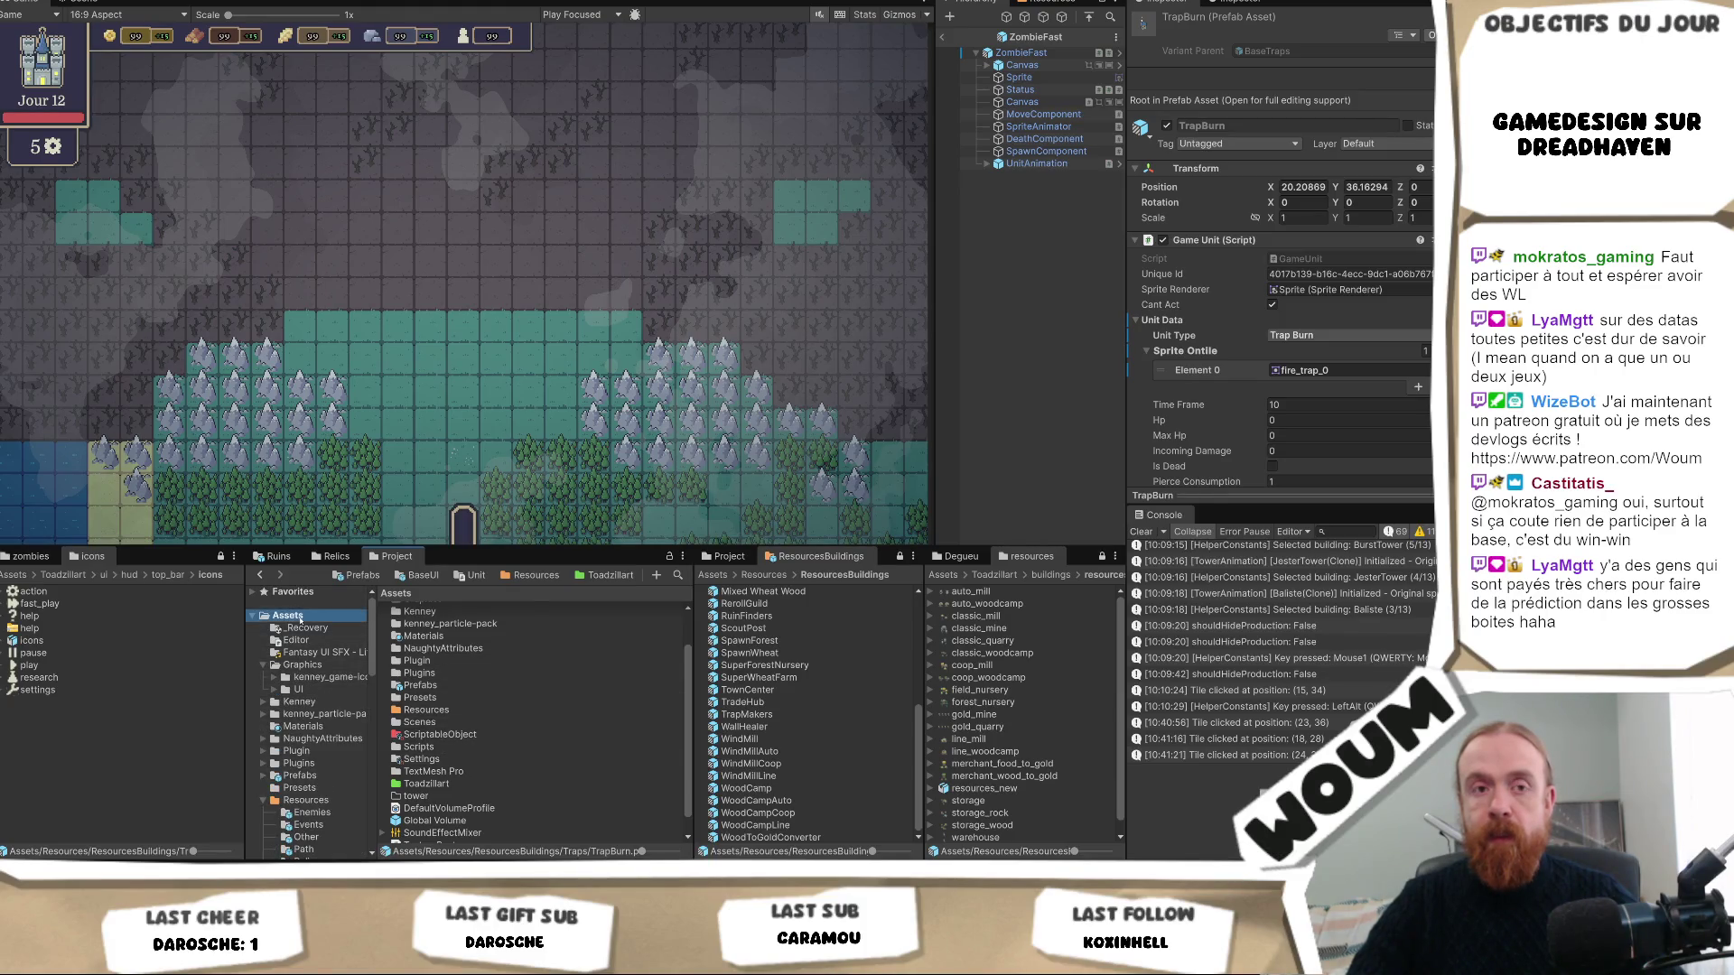
pyautogui.moveTo(424, 195)
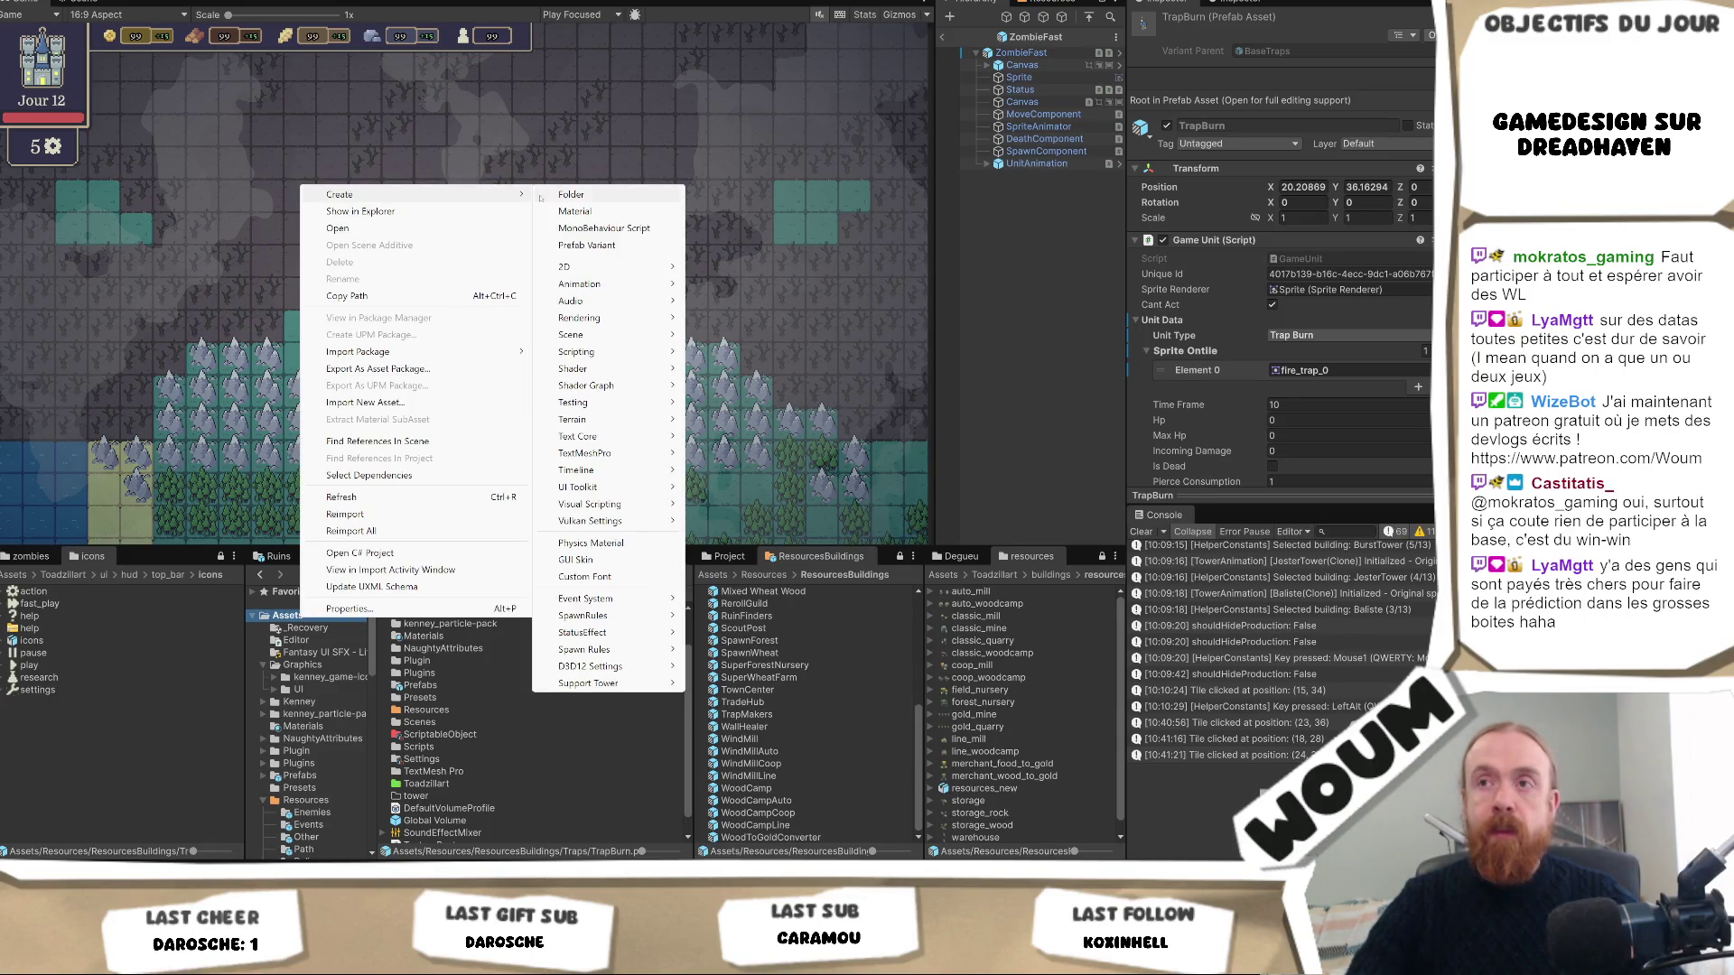
pyautogui.click(570, 194)
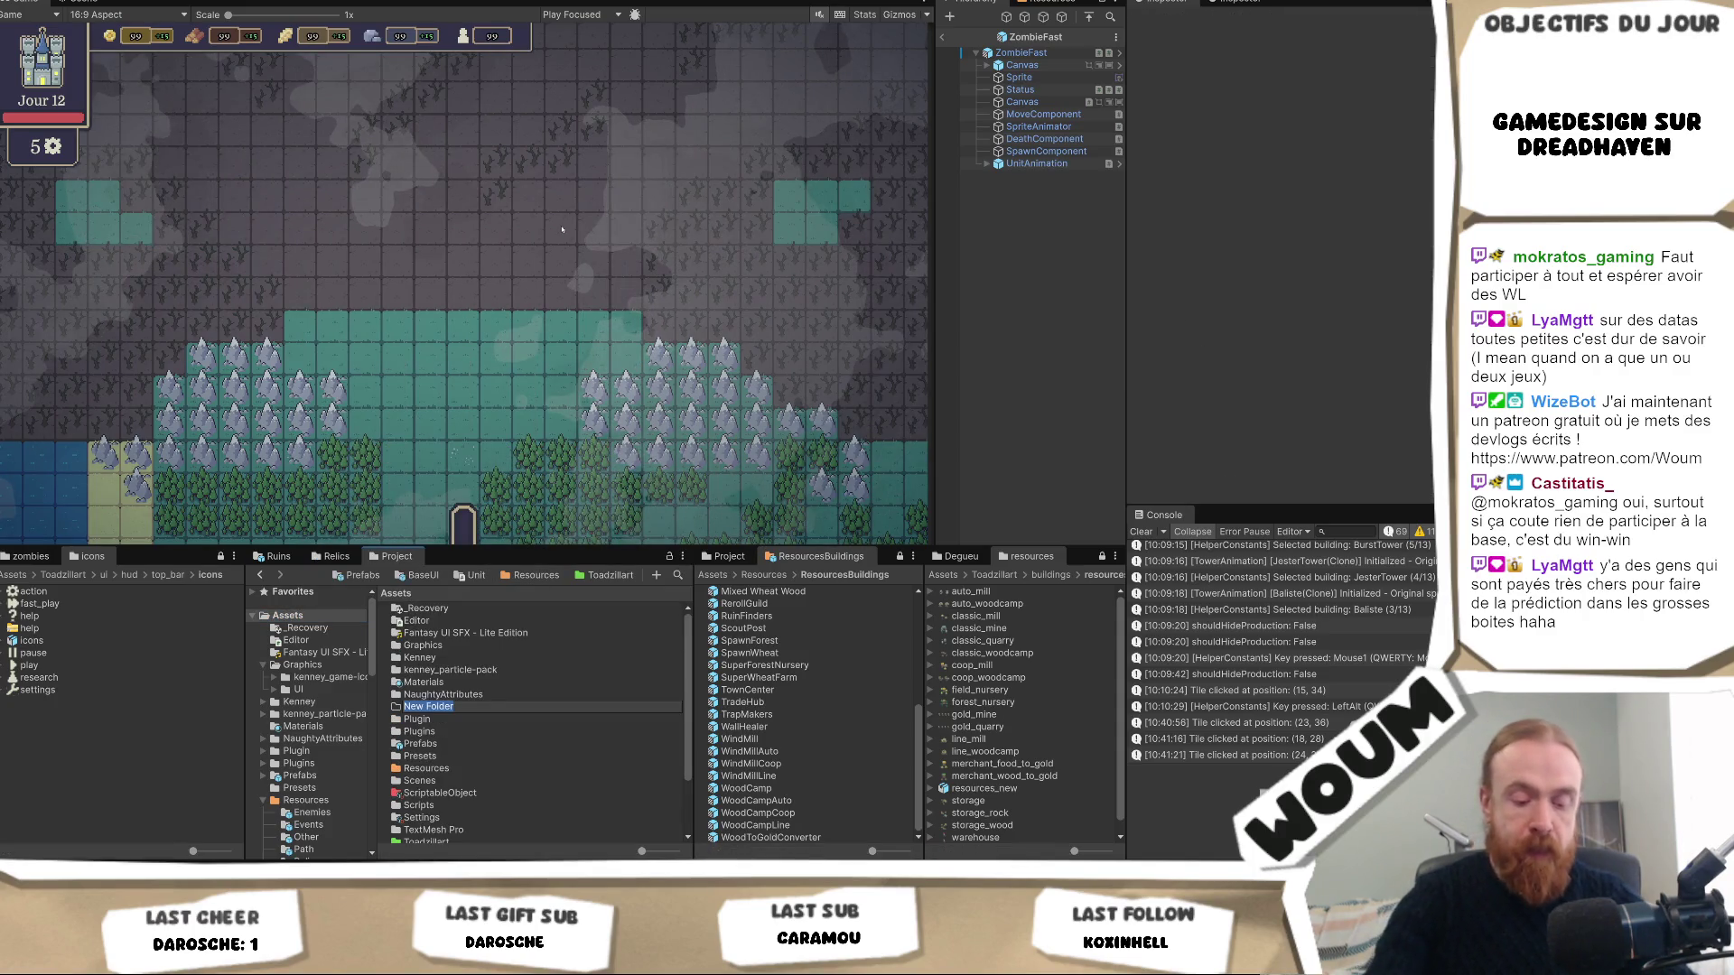
pyautogui.write('Music')
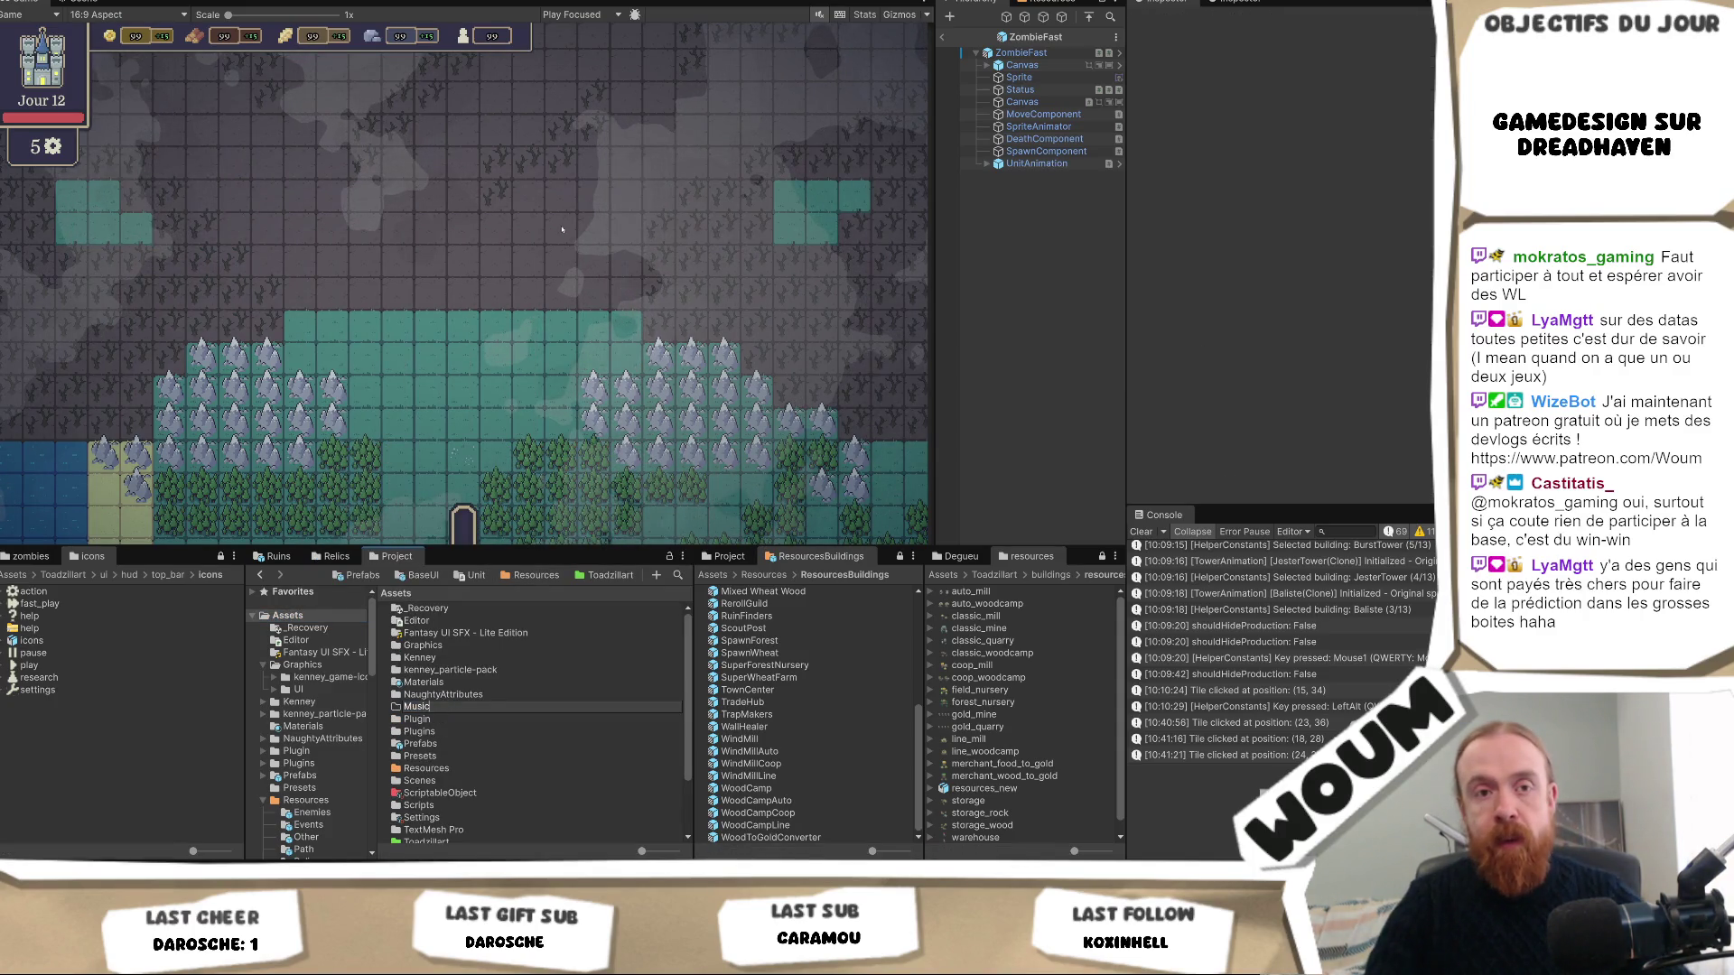
pyautogui.press('Return')
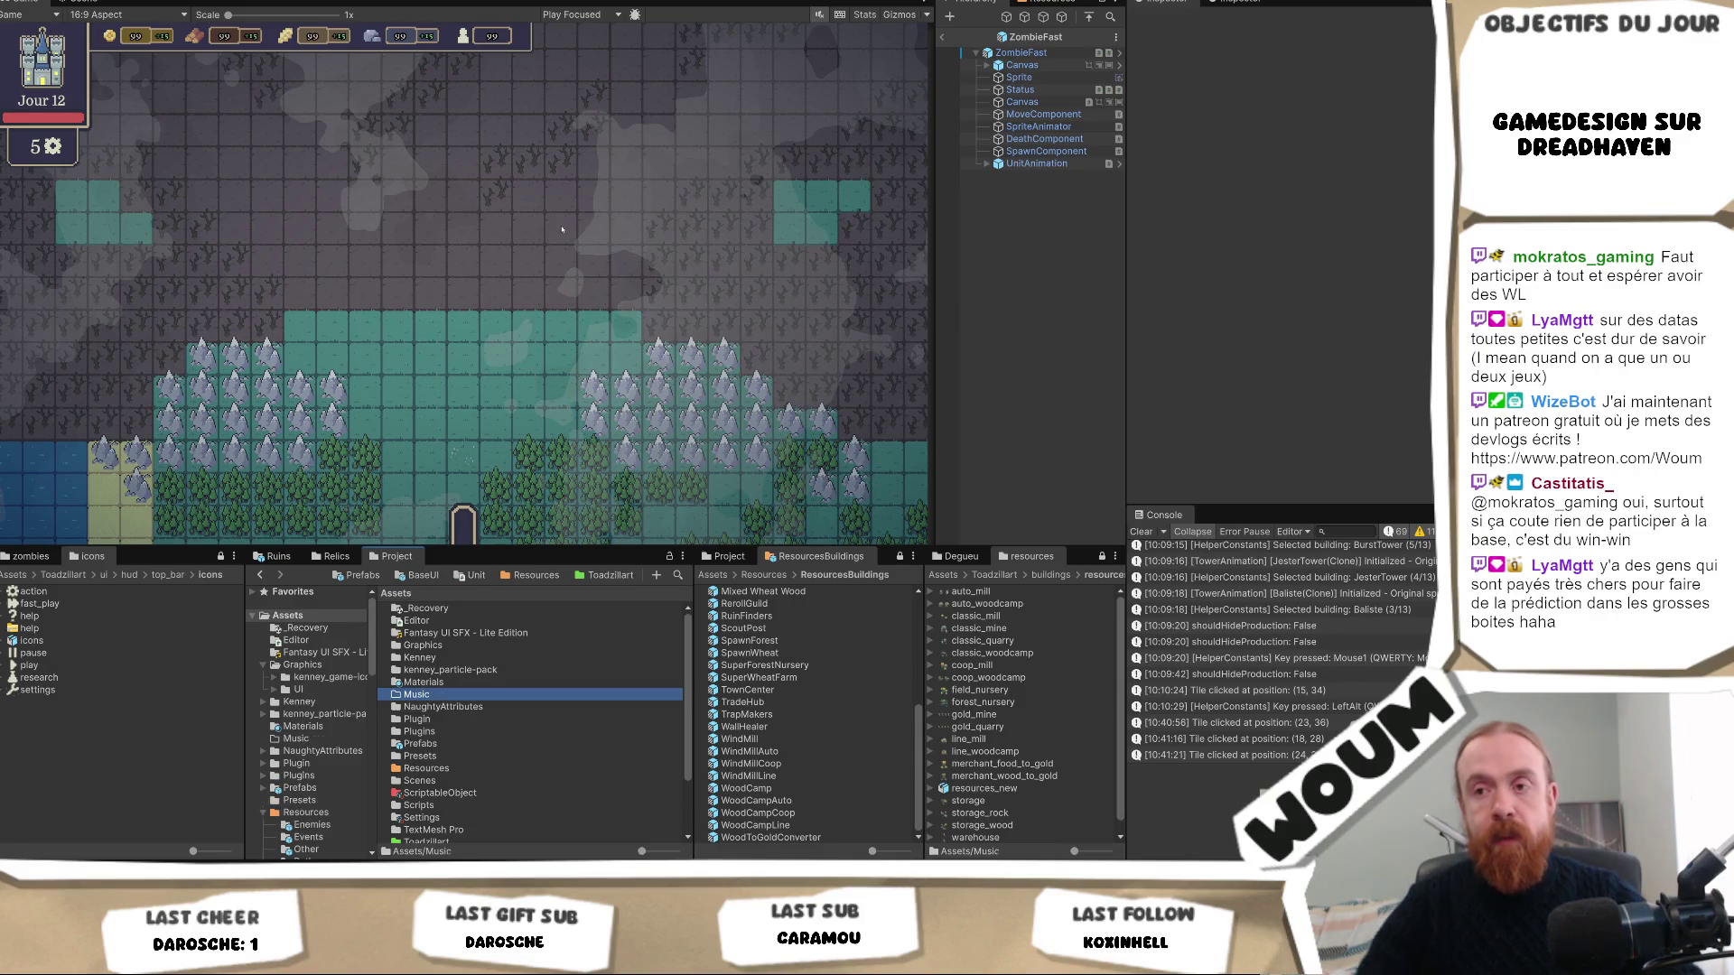
pyautogui.press('Return')
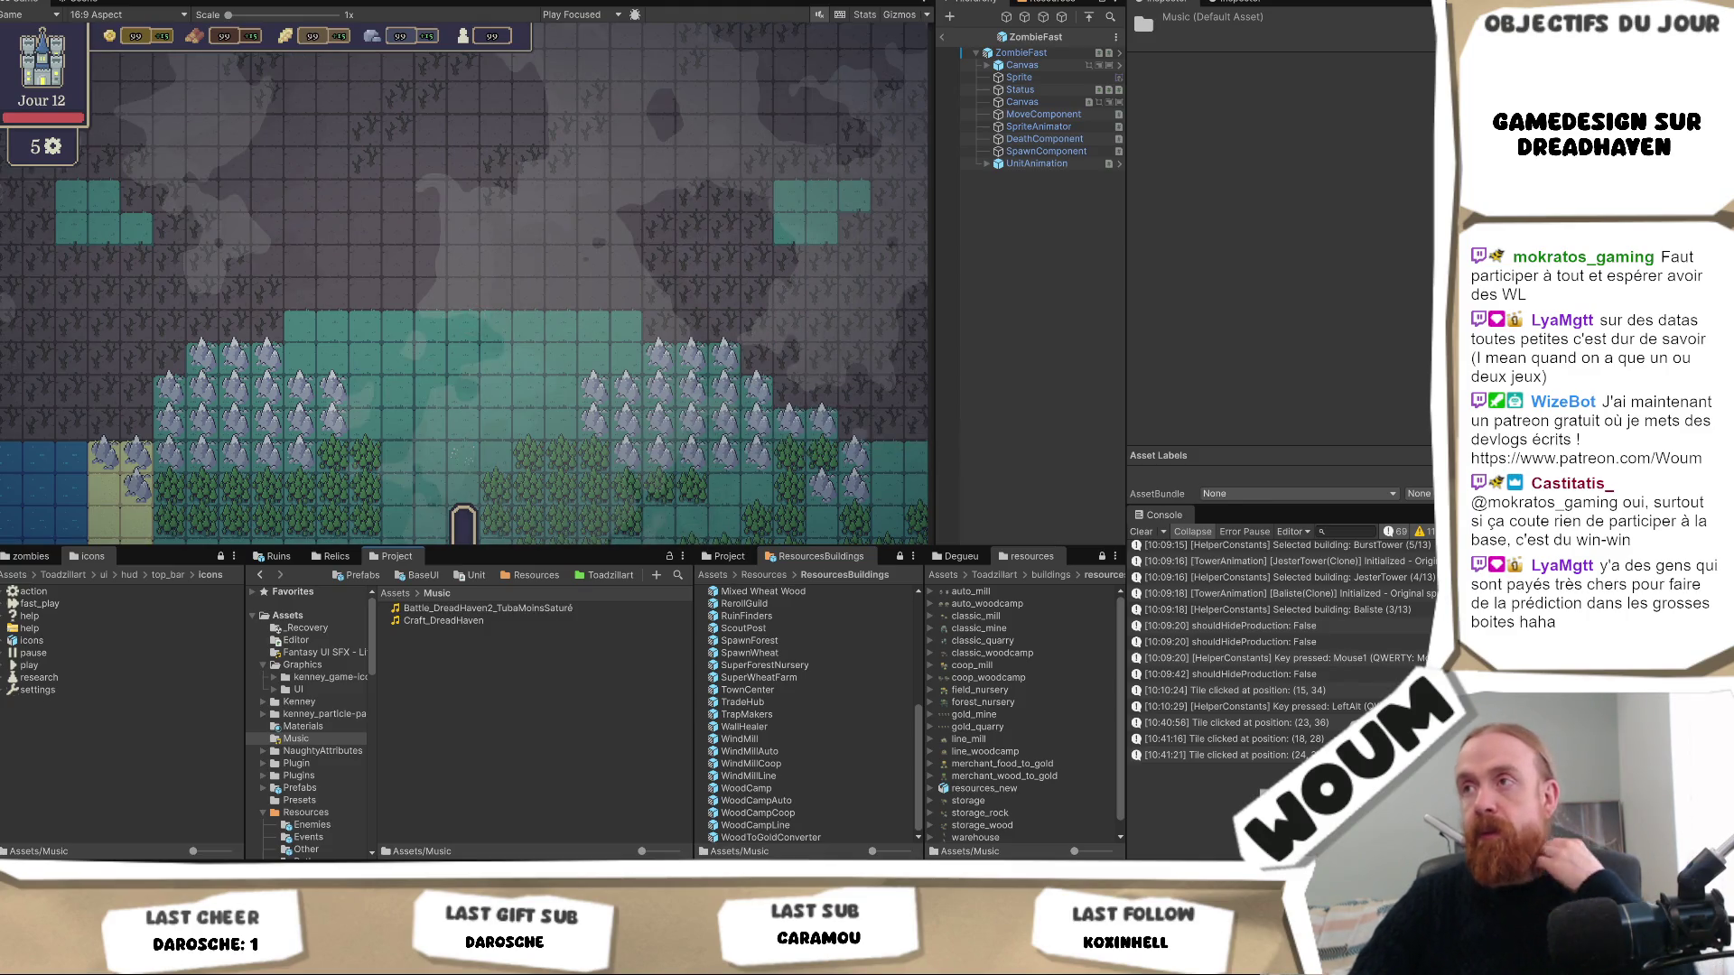
# Rename the two music clips to Battle and Craft.
pyautogui.click(469, 608)
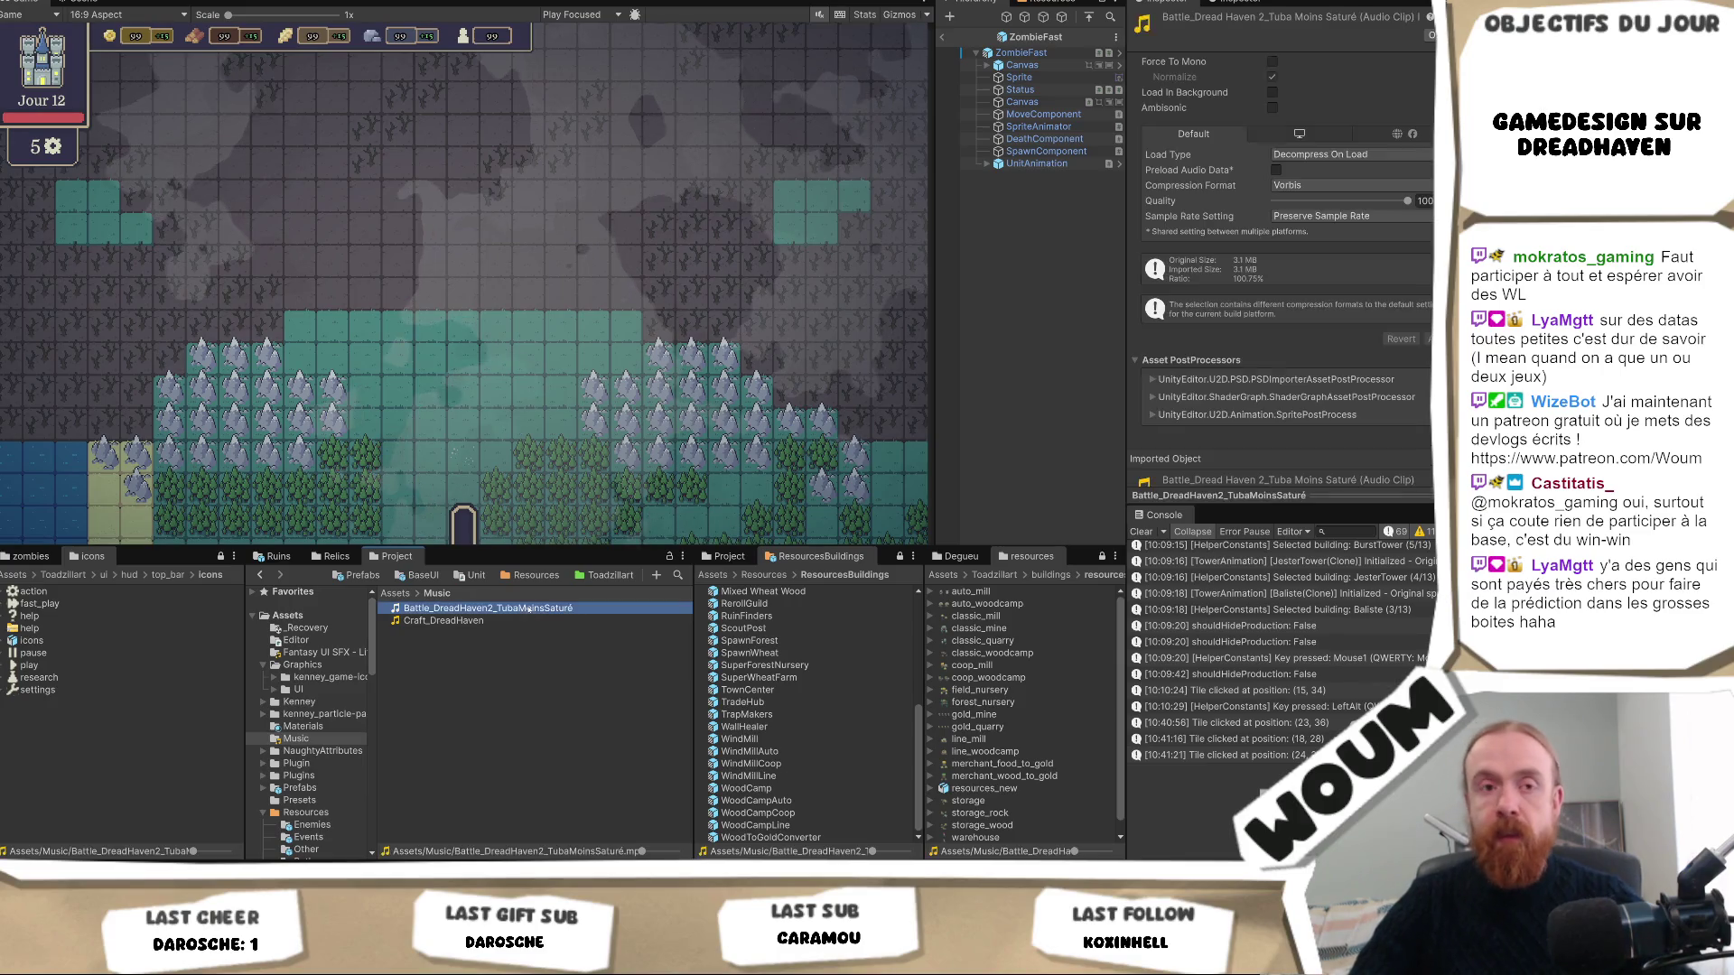
pyautogui.doubleClick(432, 610)
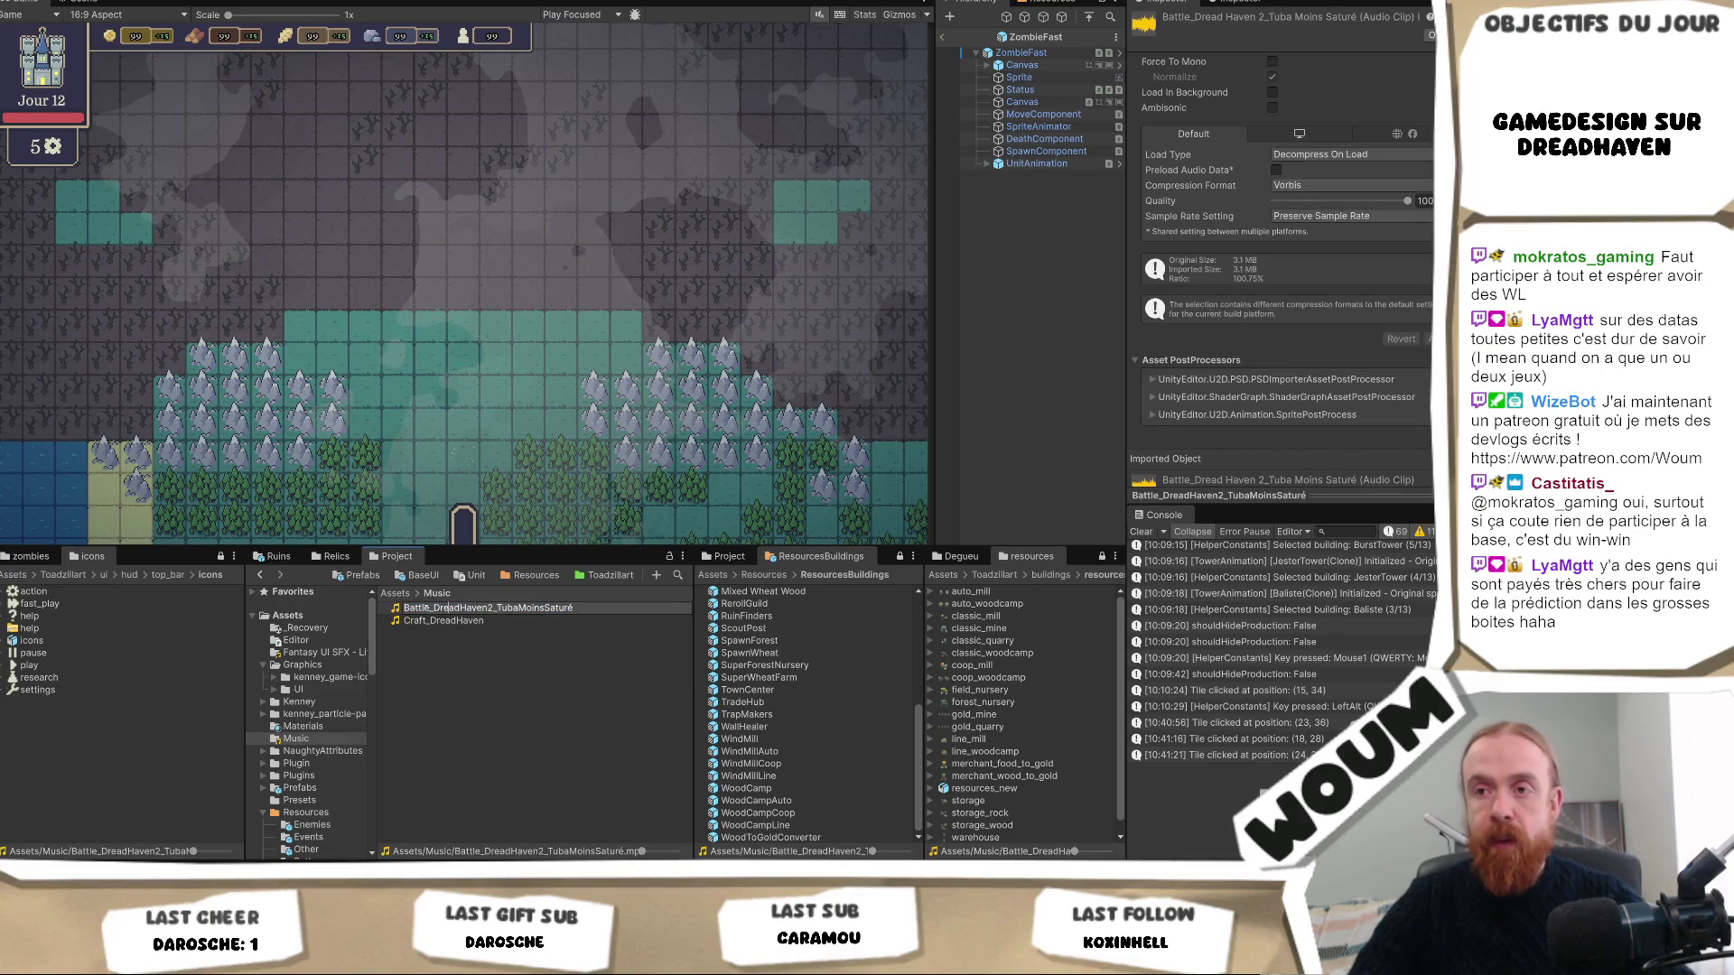
pyautogui.click(432, 610)
pyautogui.write('Battle')
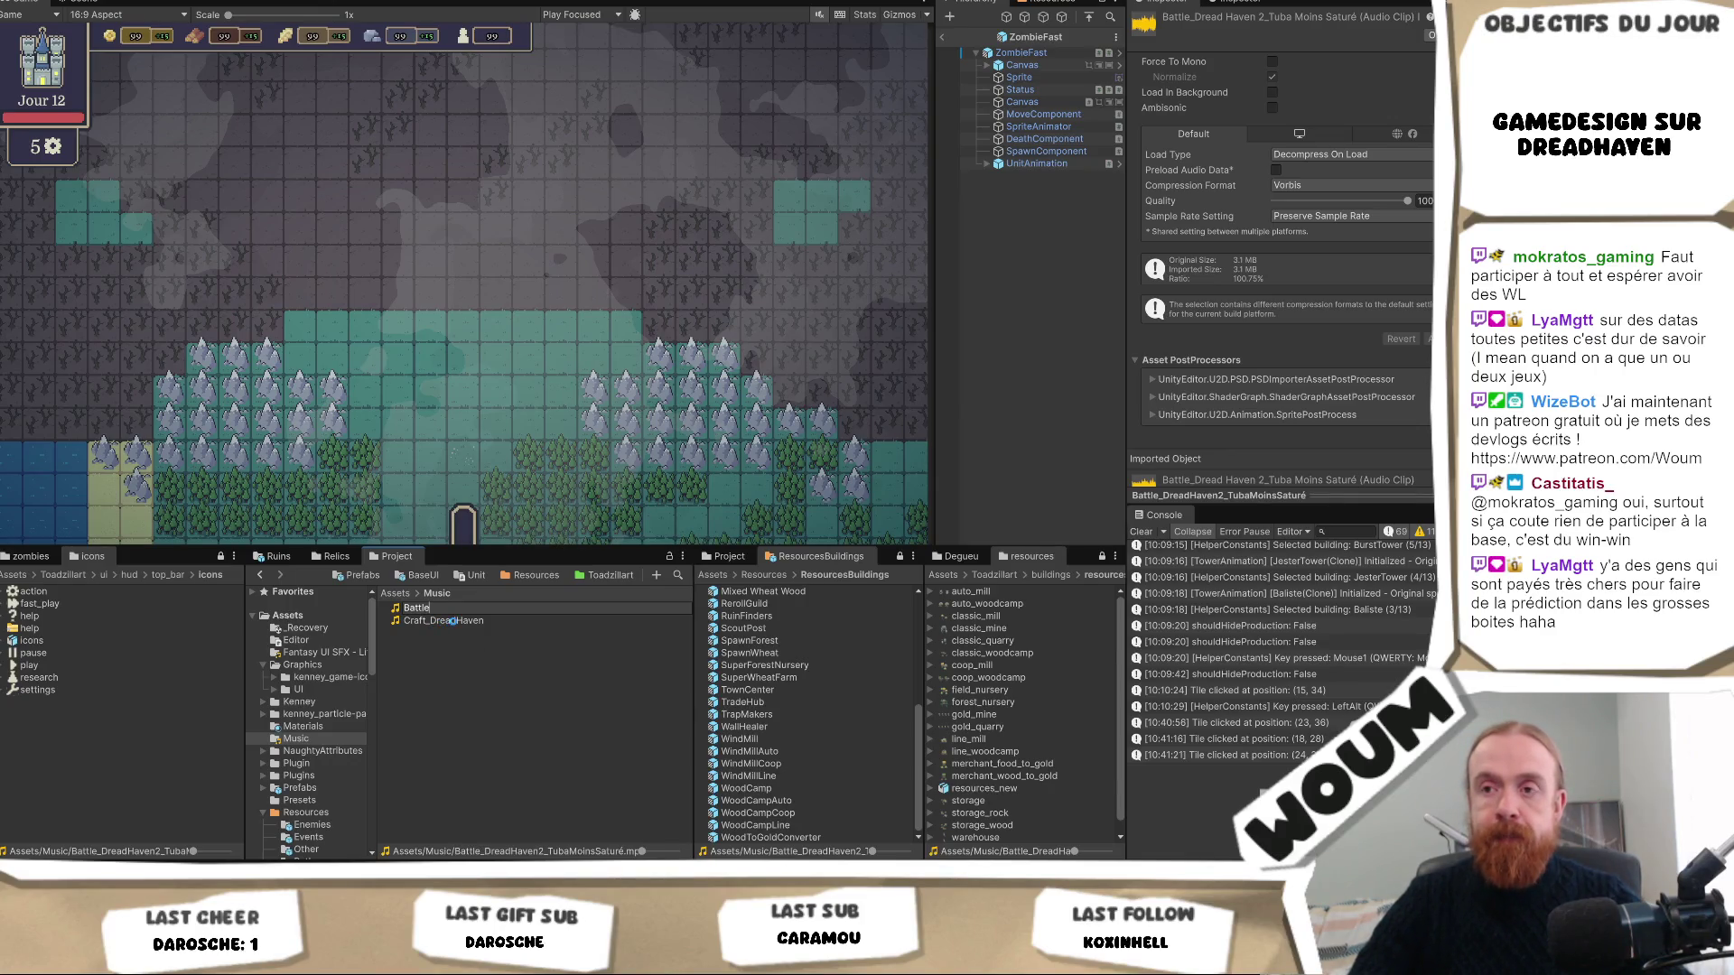
pyautogui.click(453, 620)
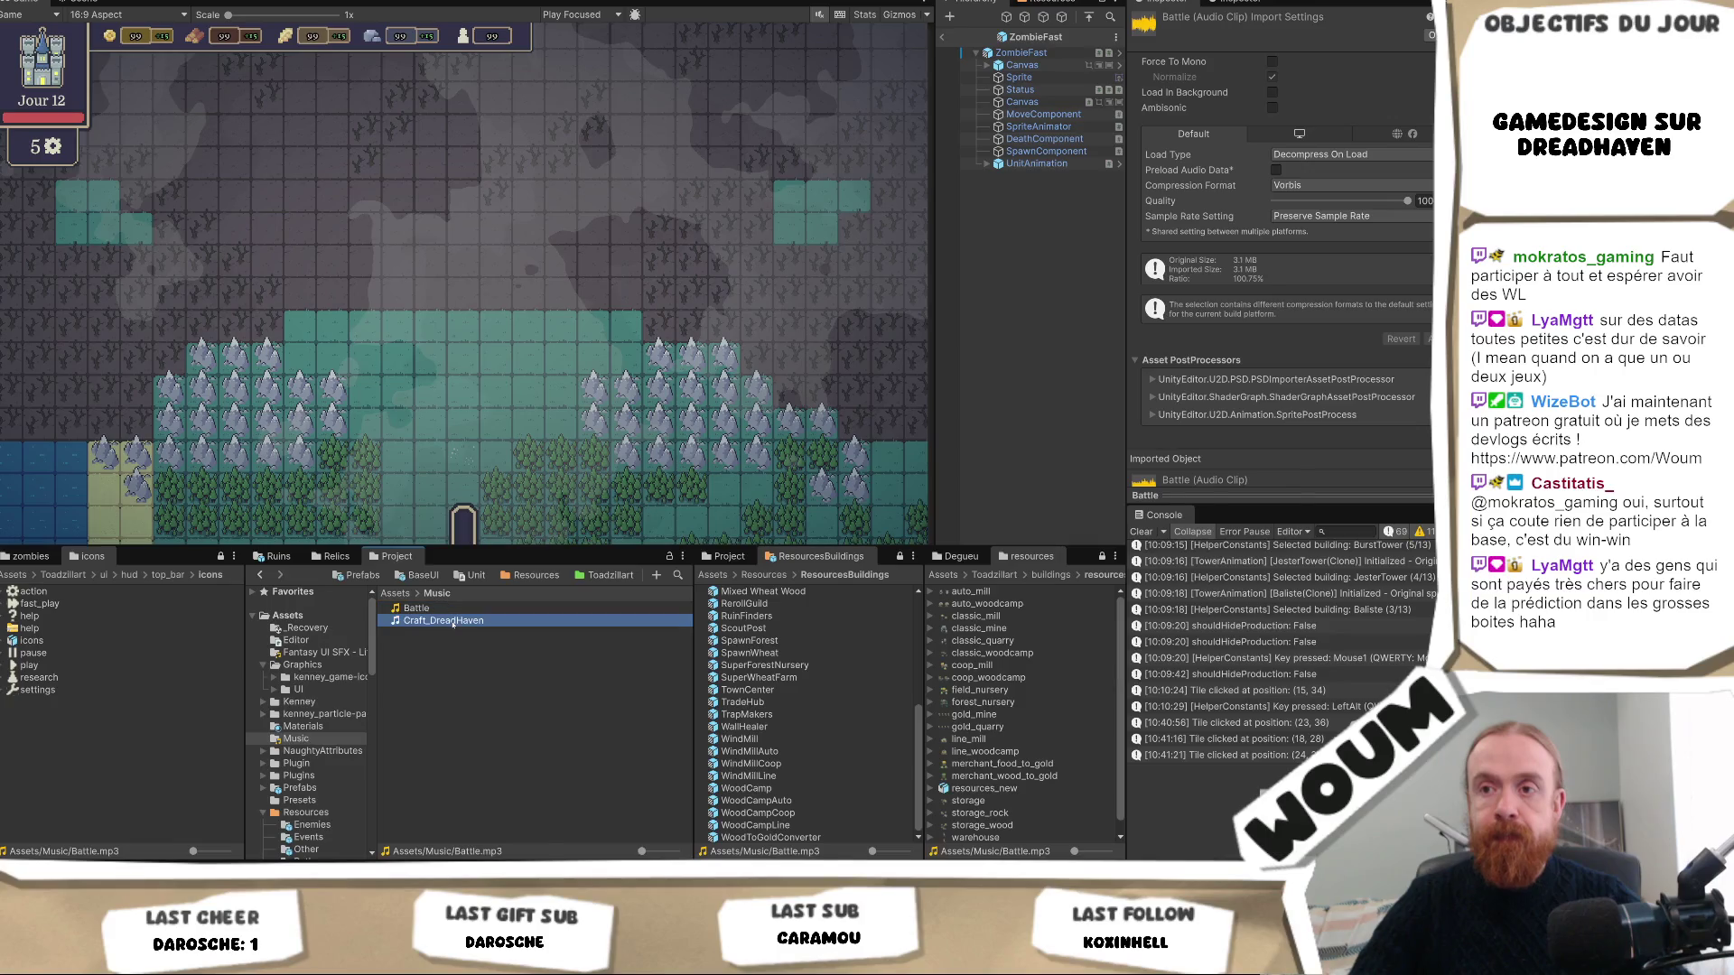
pyautogui.write('Craft')
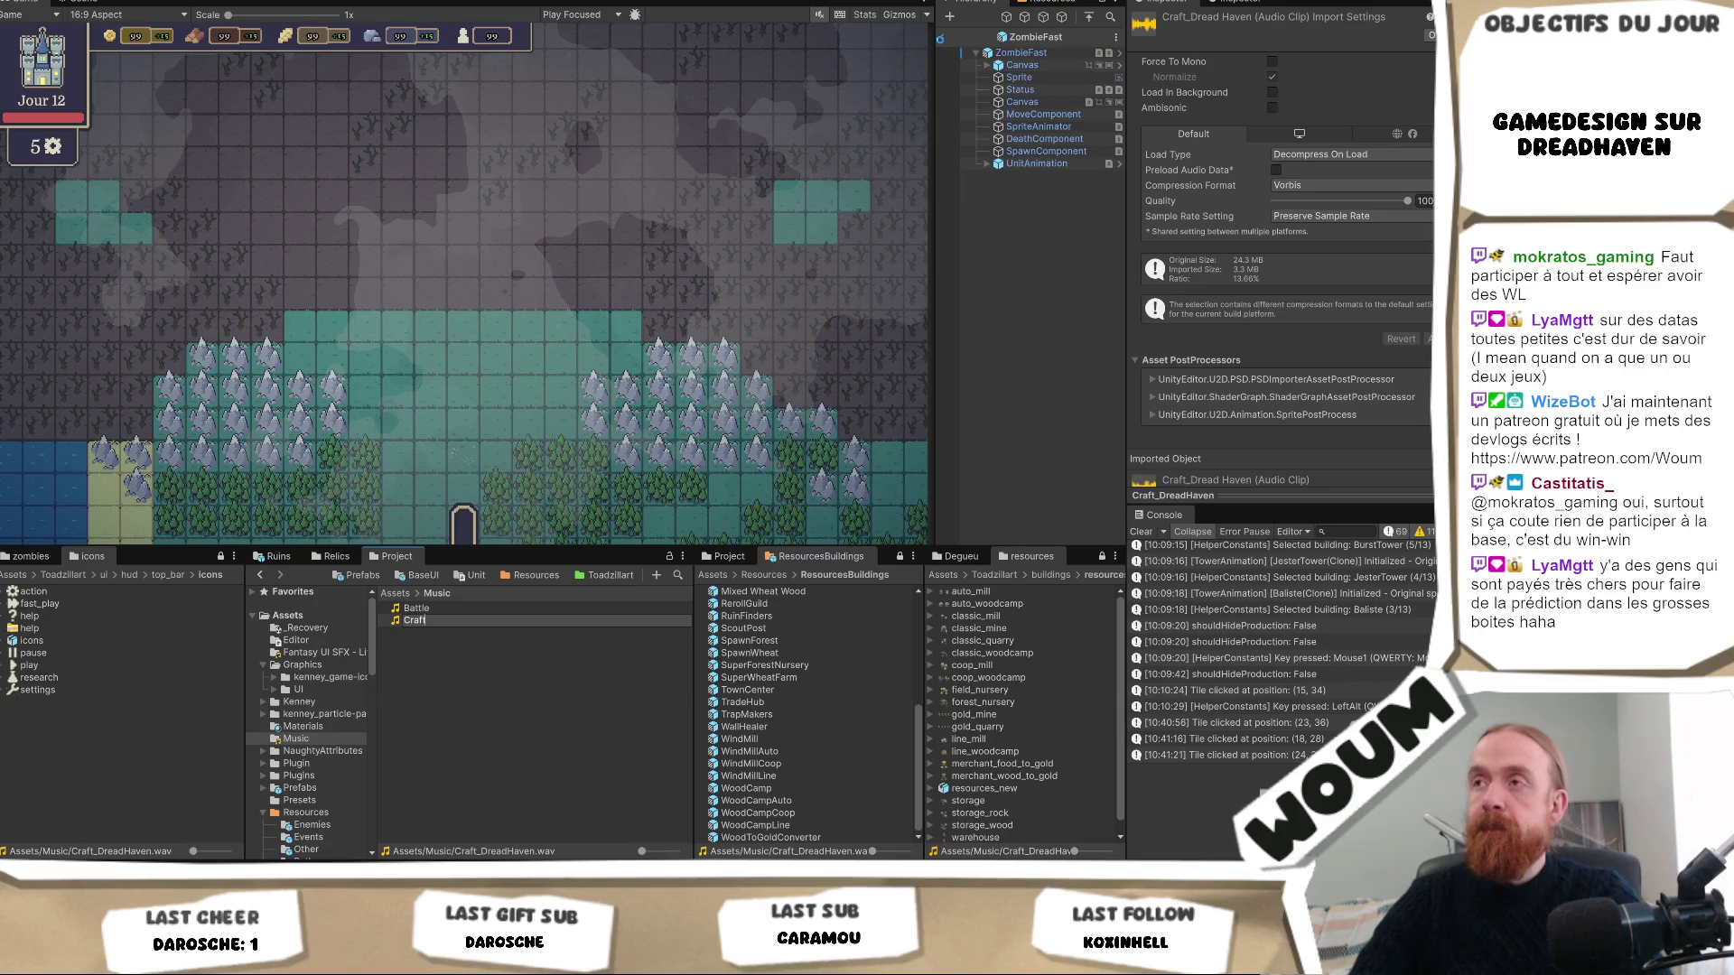
# Return to the testmap scene and expand testmap and MANAGERS in the Hierarchy.
pyautogui.click(942, 39)
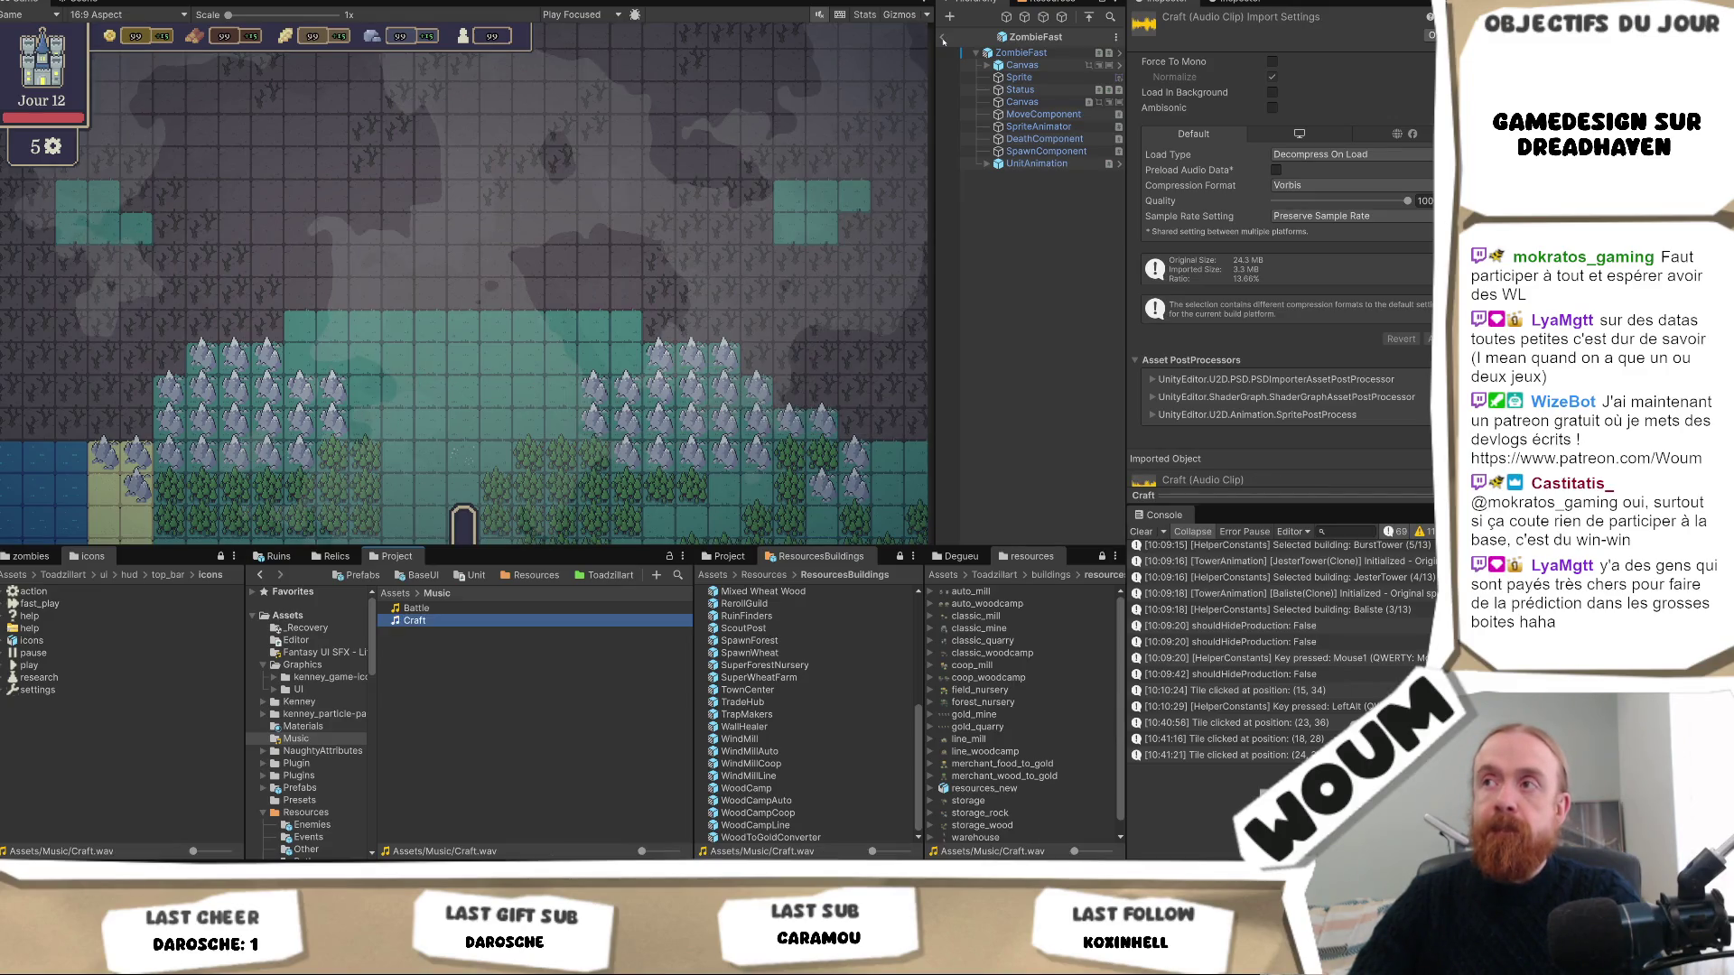
pyautogui.click(964, 35)
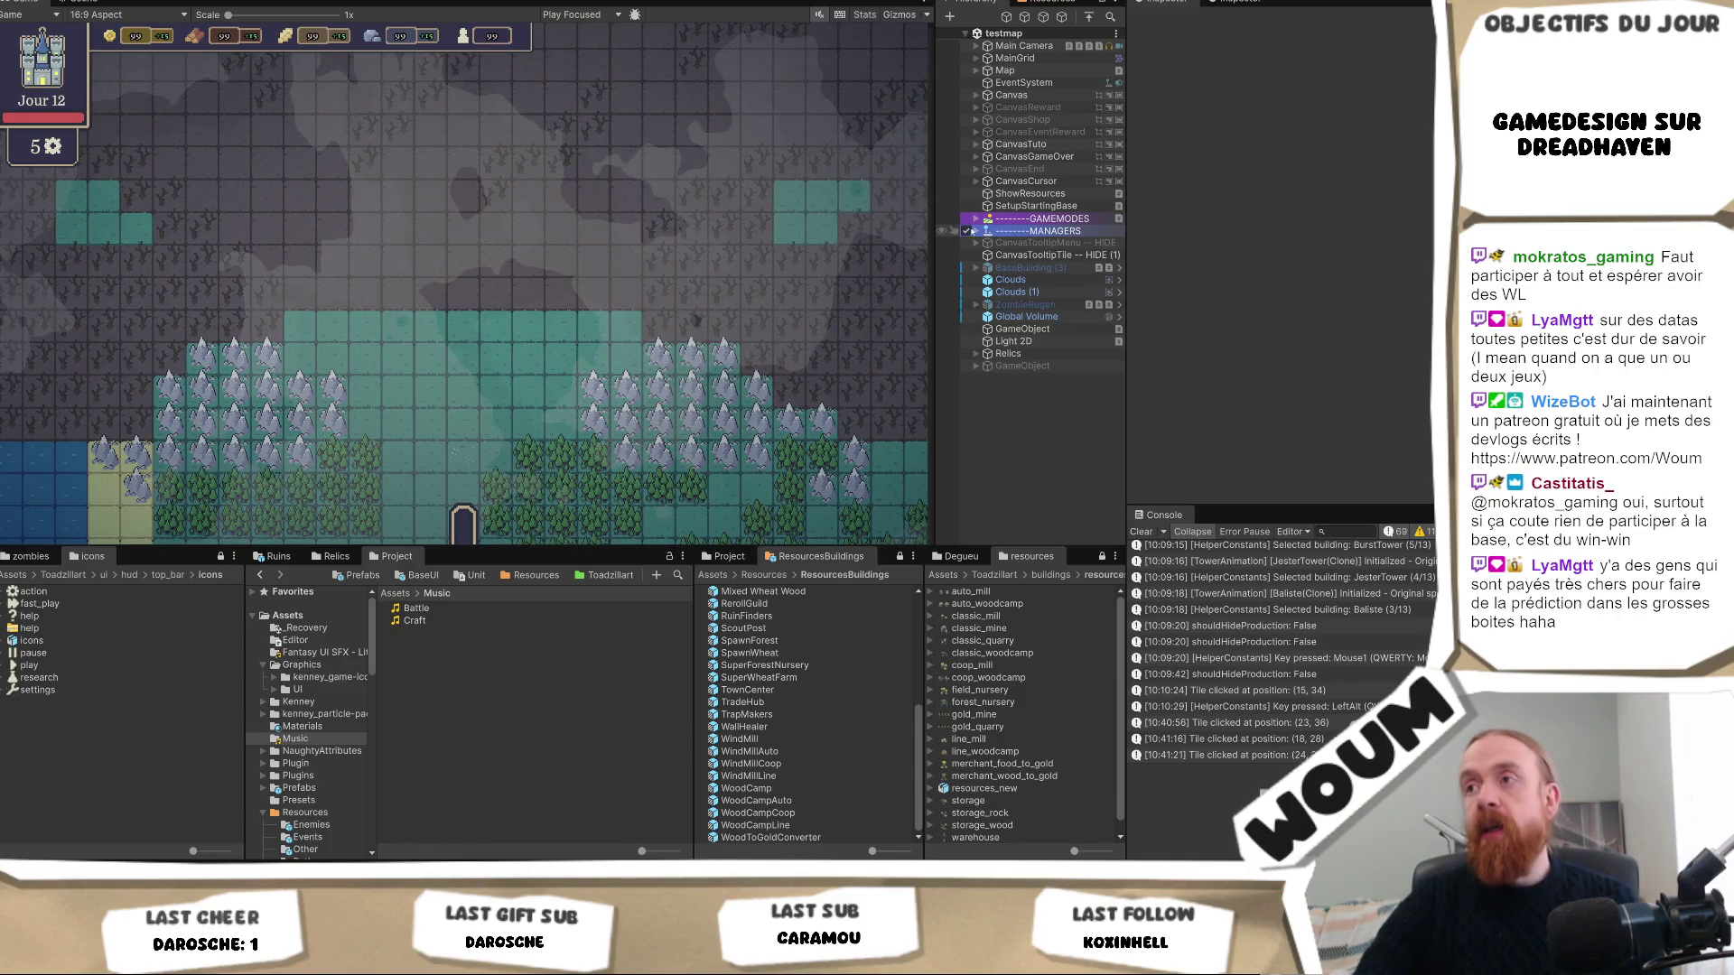
pyautogui.moveTo(936, 233); pyautogui.dragTo(908, 242)
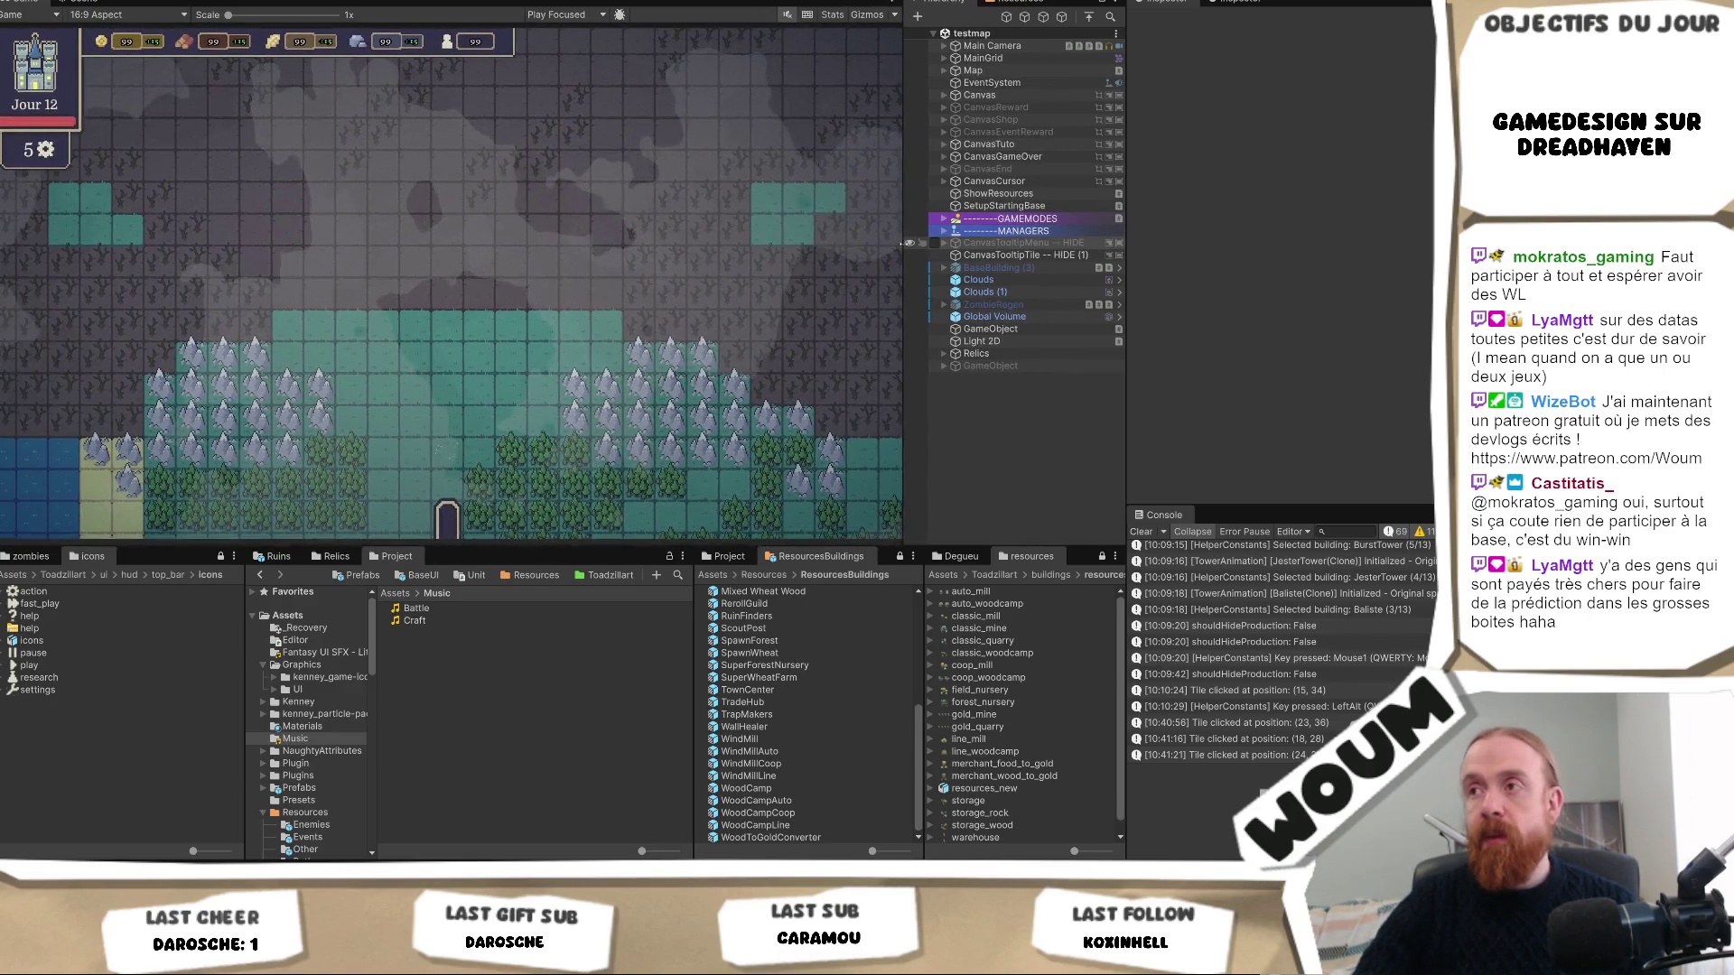
pyautogui.click(944, 231)
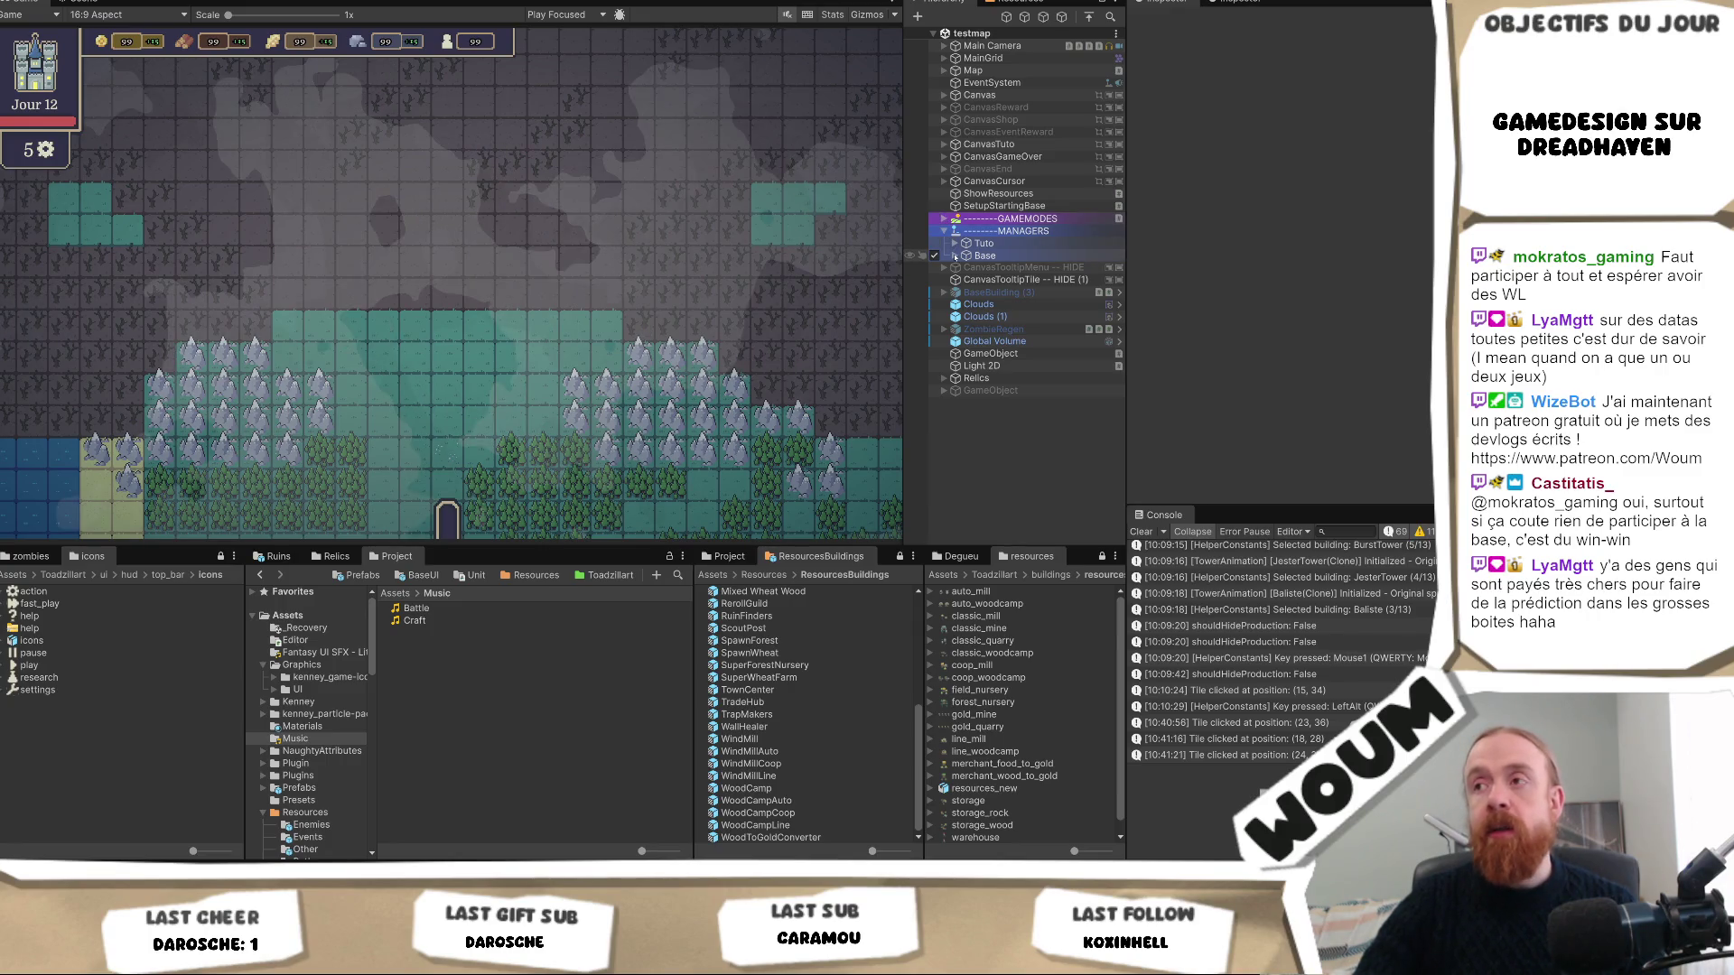
# Expand Base under MANAGERS to list AudioController, BuildManager and the other managers.
pyautogui.click(955, 257)
pyautogui.click(955, 253)
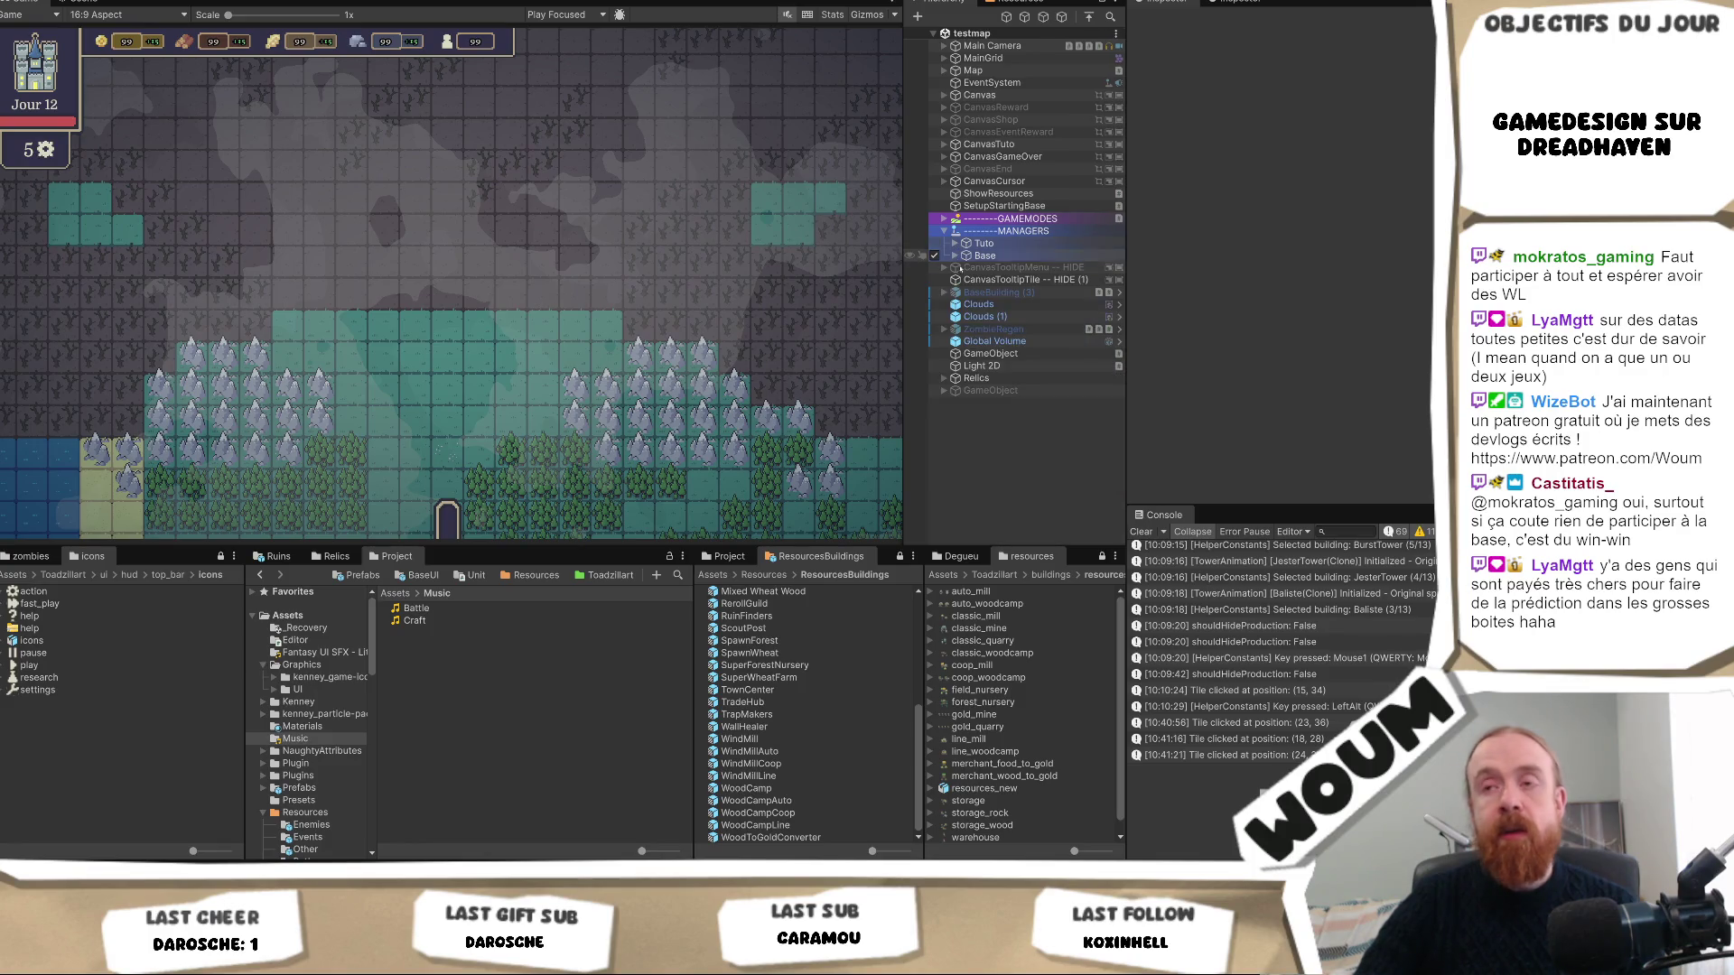
pyautogui.click(984, 256)
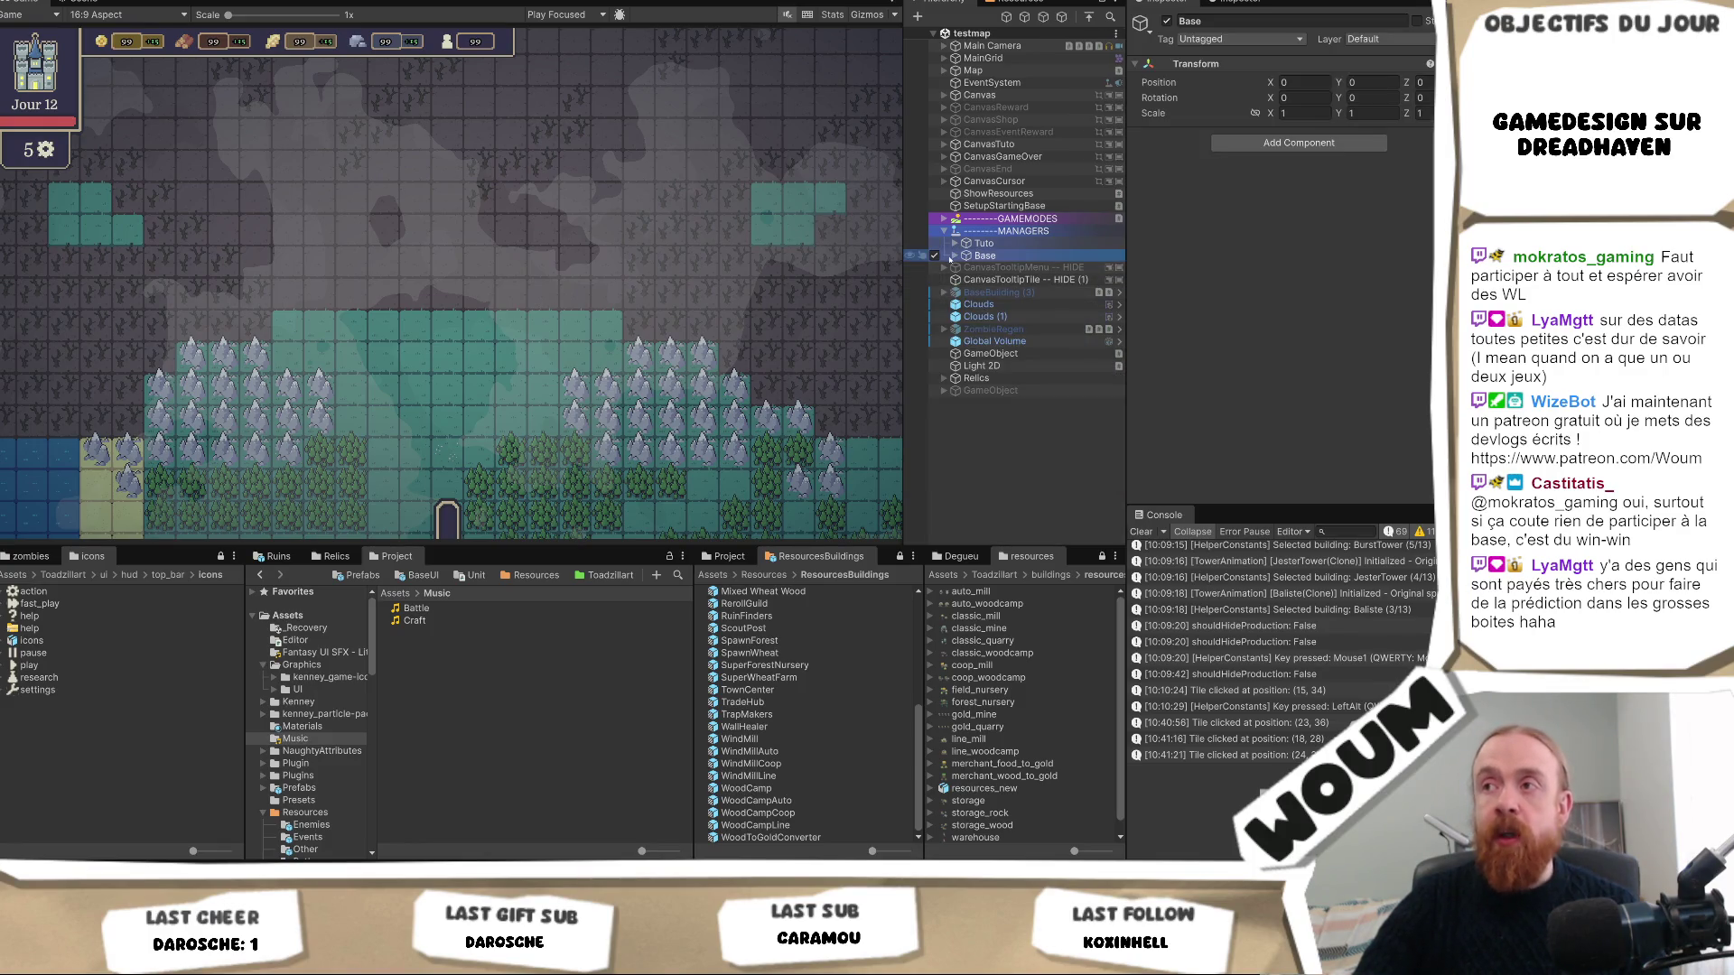
pyautogui.click(955, 257)
pyautogui.scroll(-2, 1017, 325)
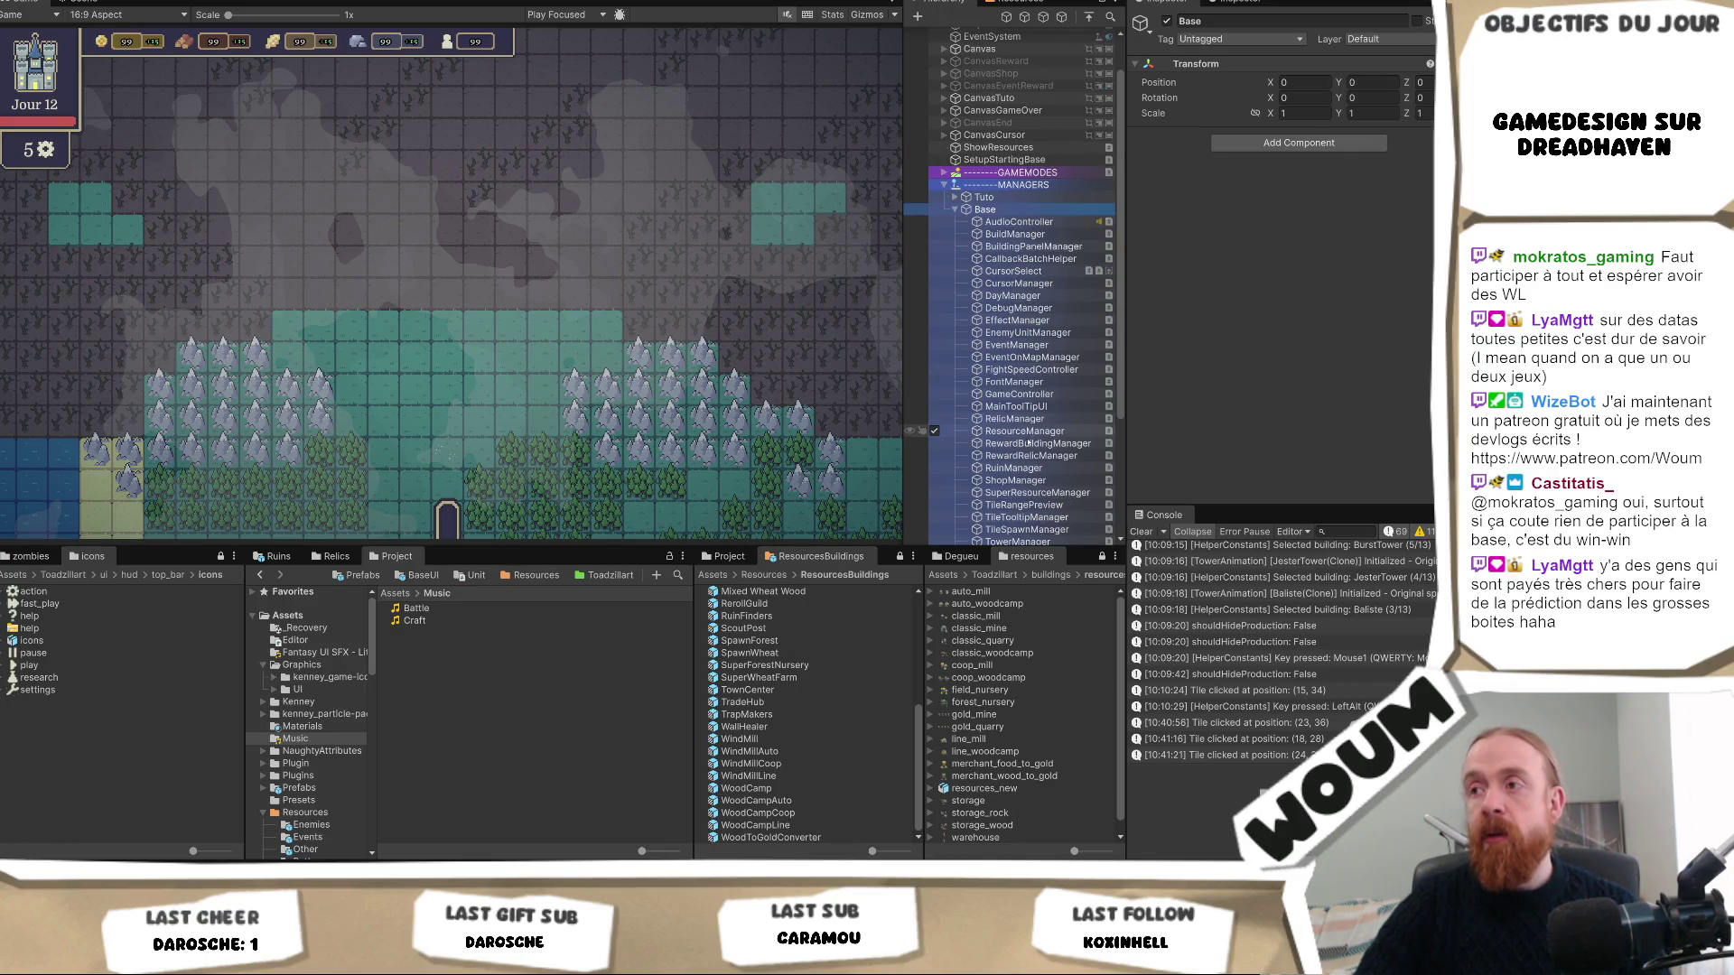
pyautogui.scroll(-2, 1044, 402)
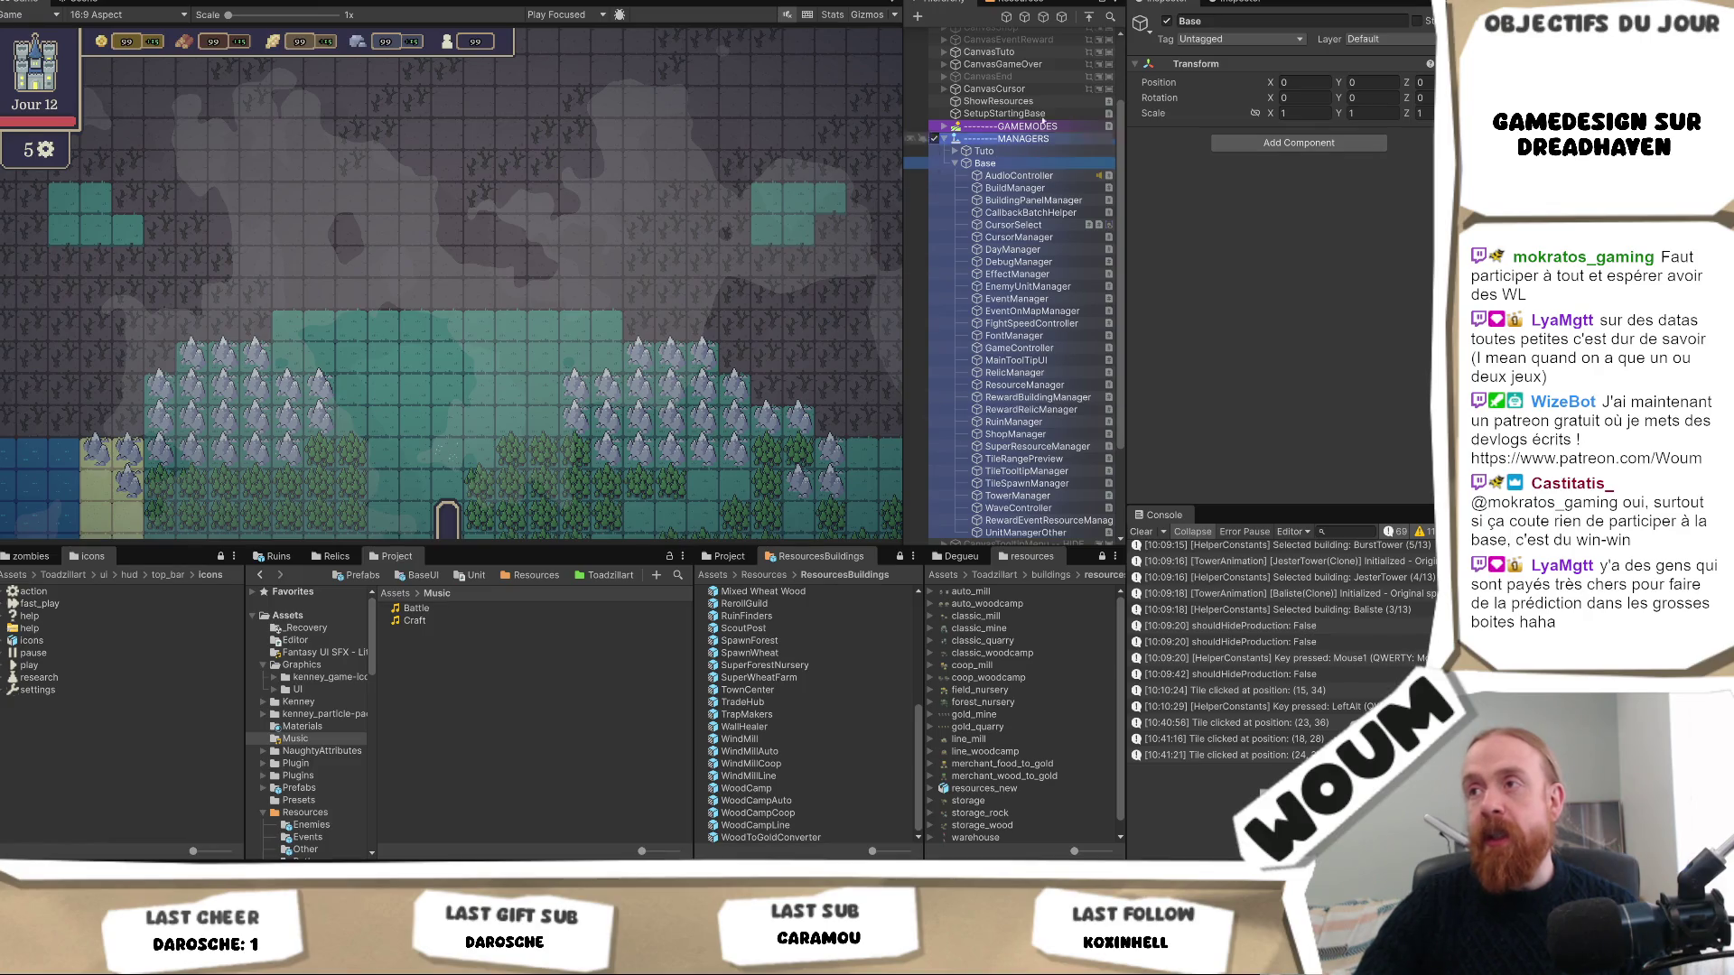
# Review AudioController's audio components routed to SoundEffectMixer, then reselect Base.
pyautogui.click(1020, 175)
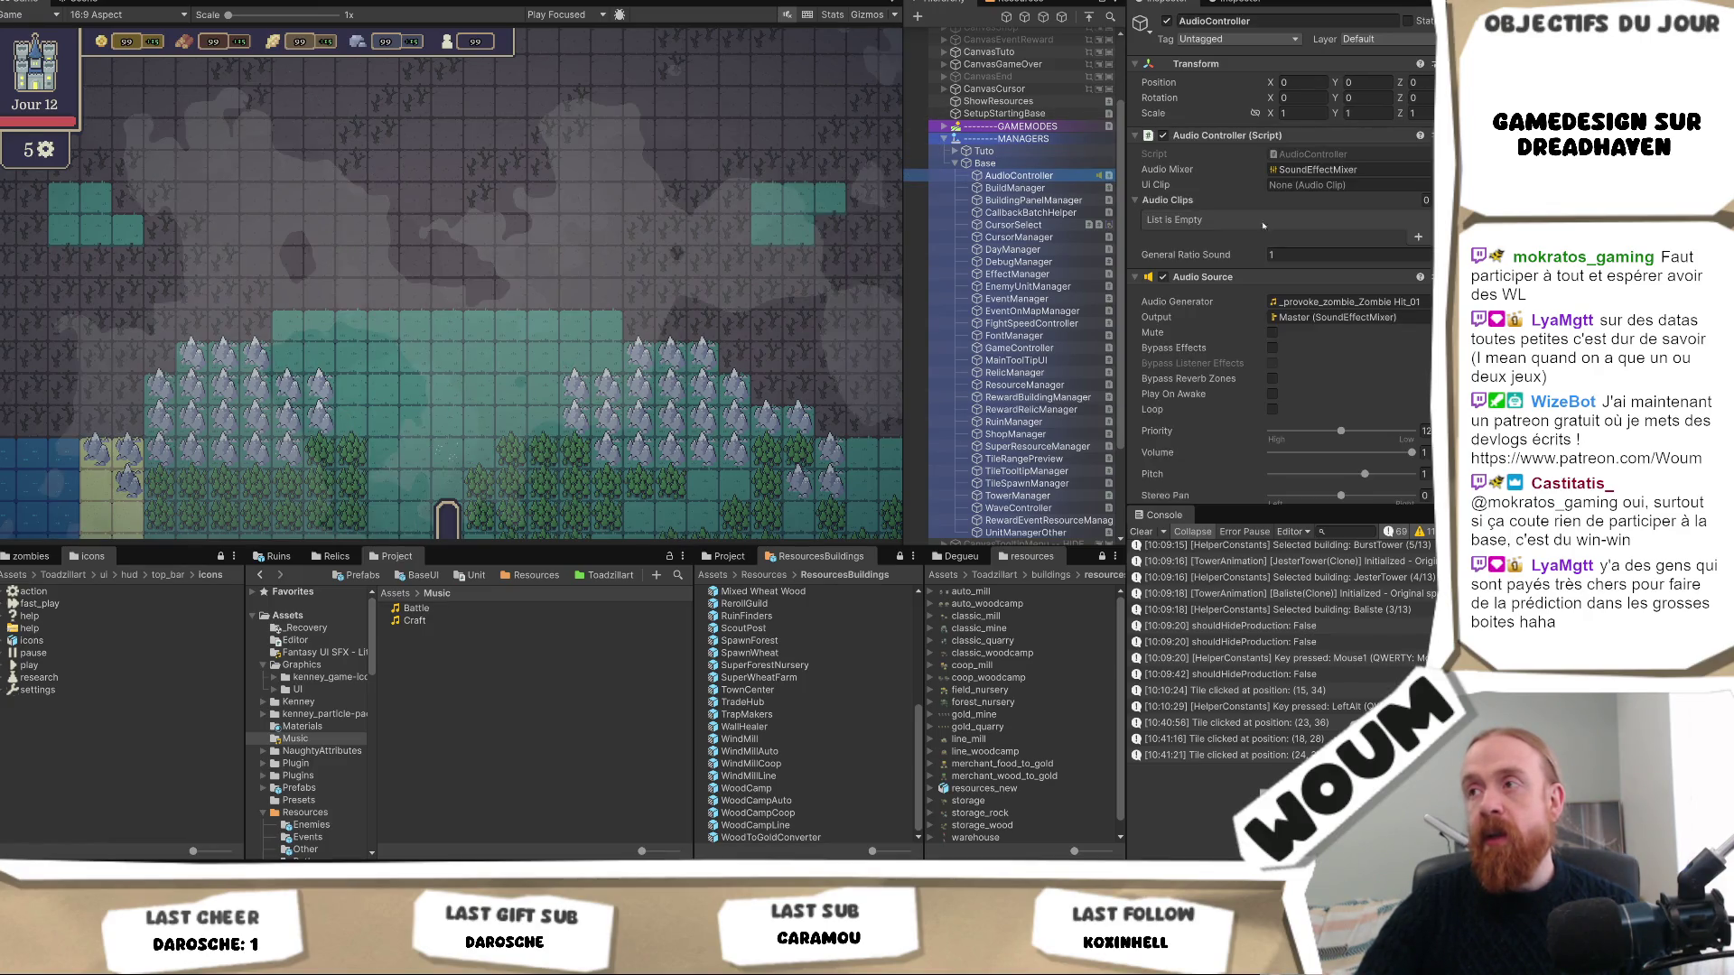
pyautogui.scroll(-1, 1368, 381)
pyautogui.scroll(-1, 1367, 381)
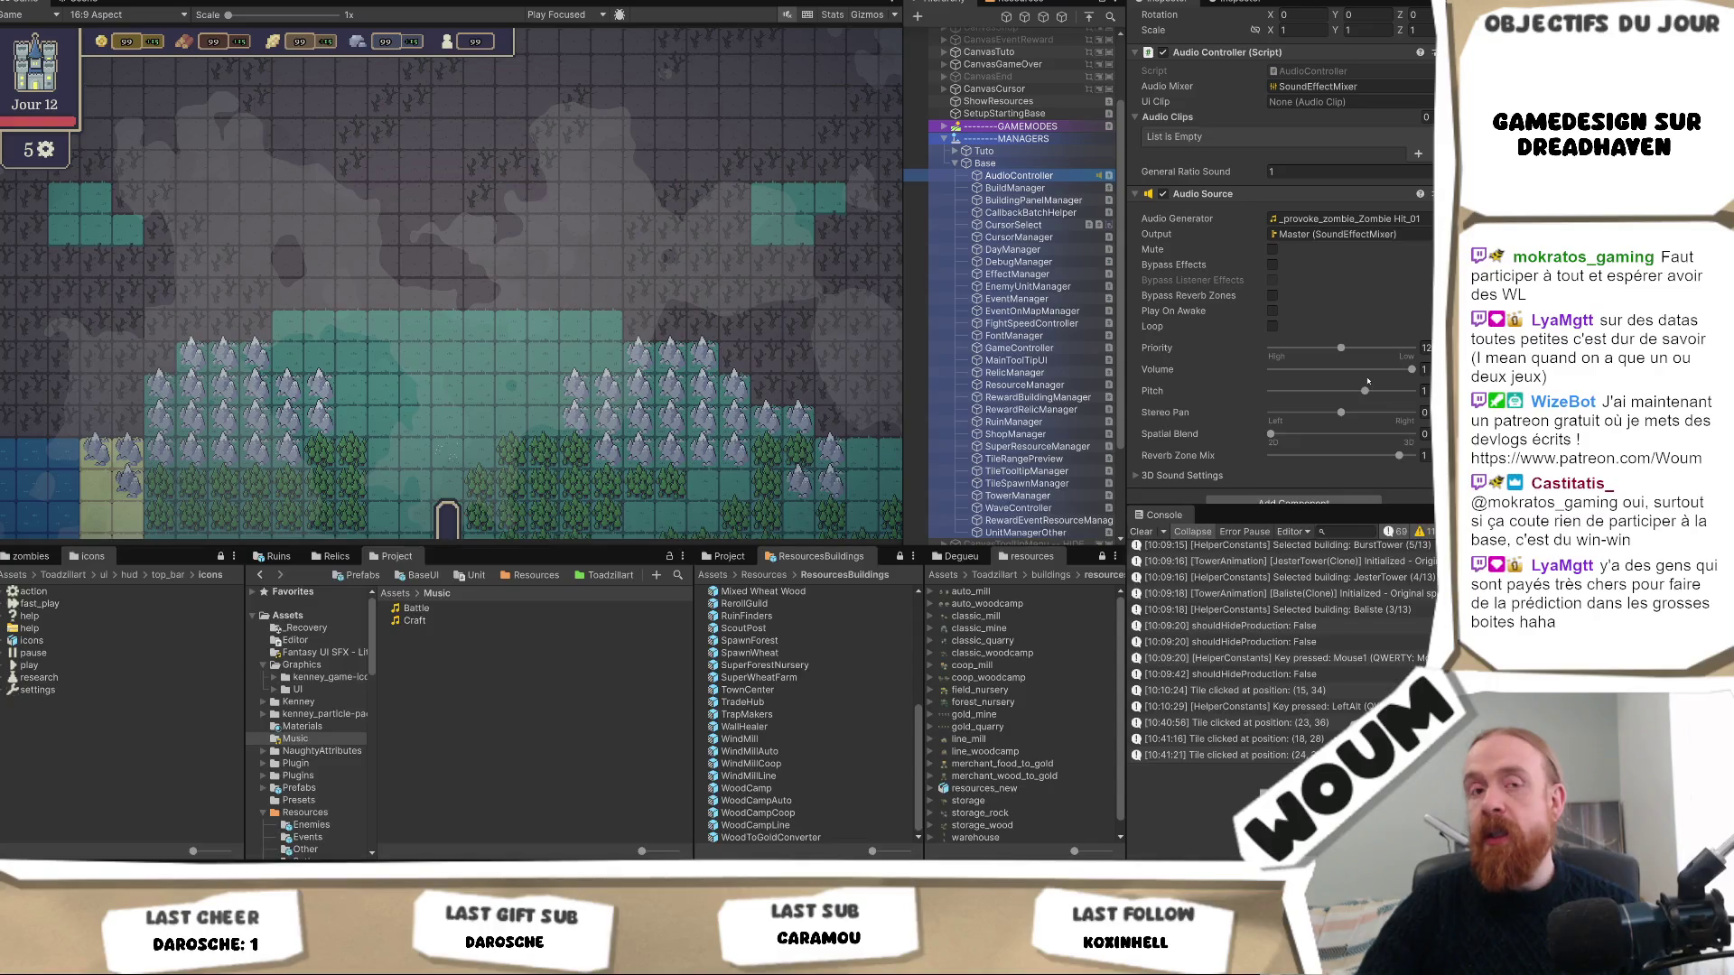
pyautogui.click(997, 166)
# Create an empty child object under Base named MusicController.
pyautogui.rightClick(998, 166)
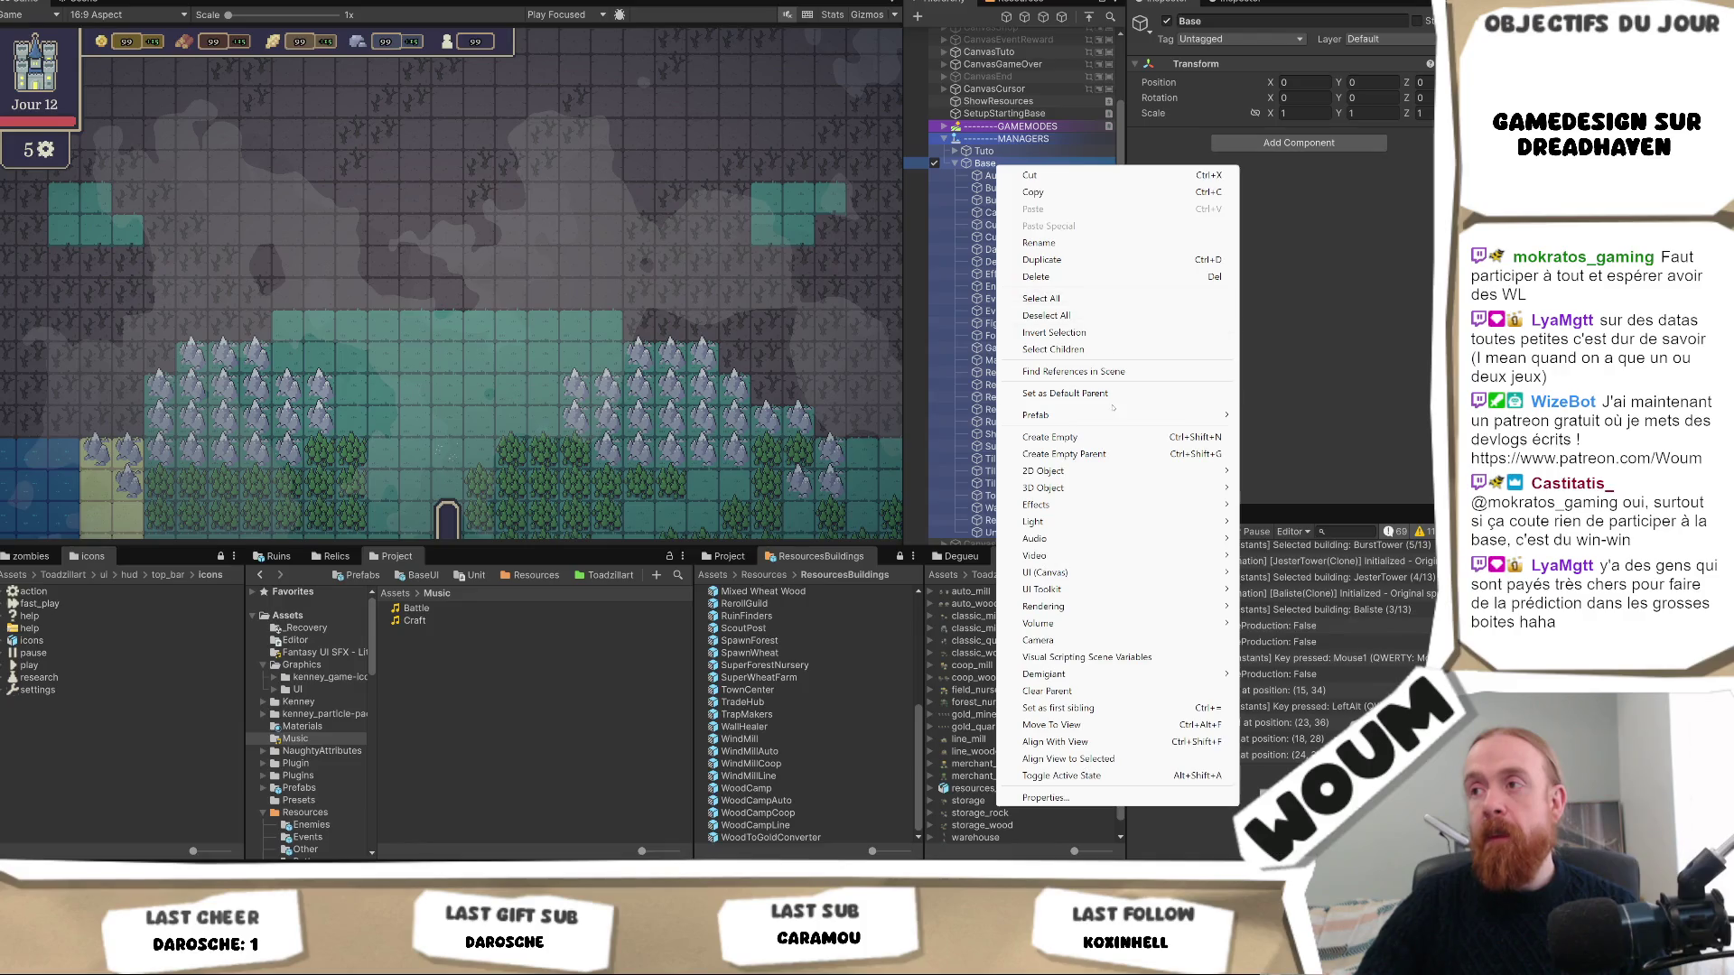
pyautogui.click(1107, 440)
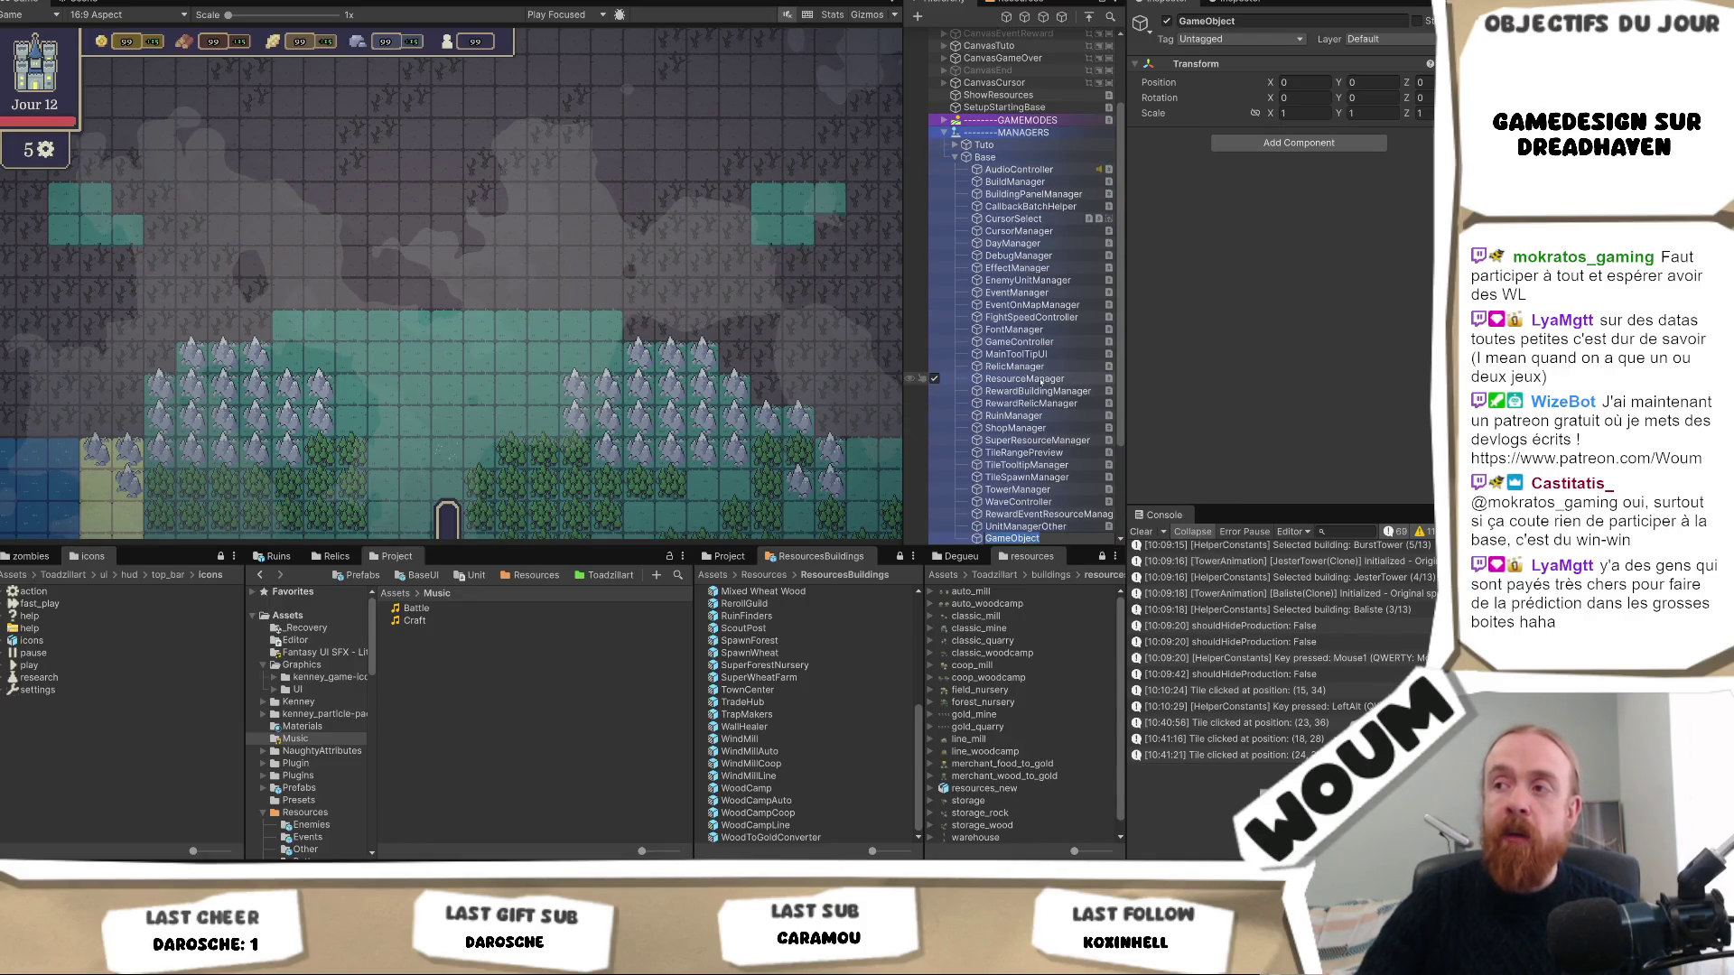
pyautogui.write('Music')
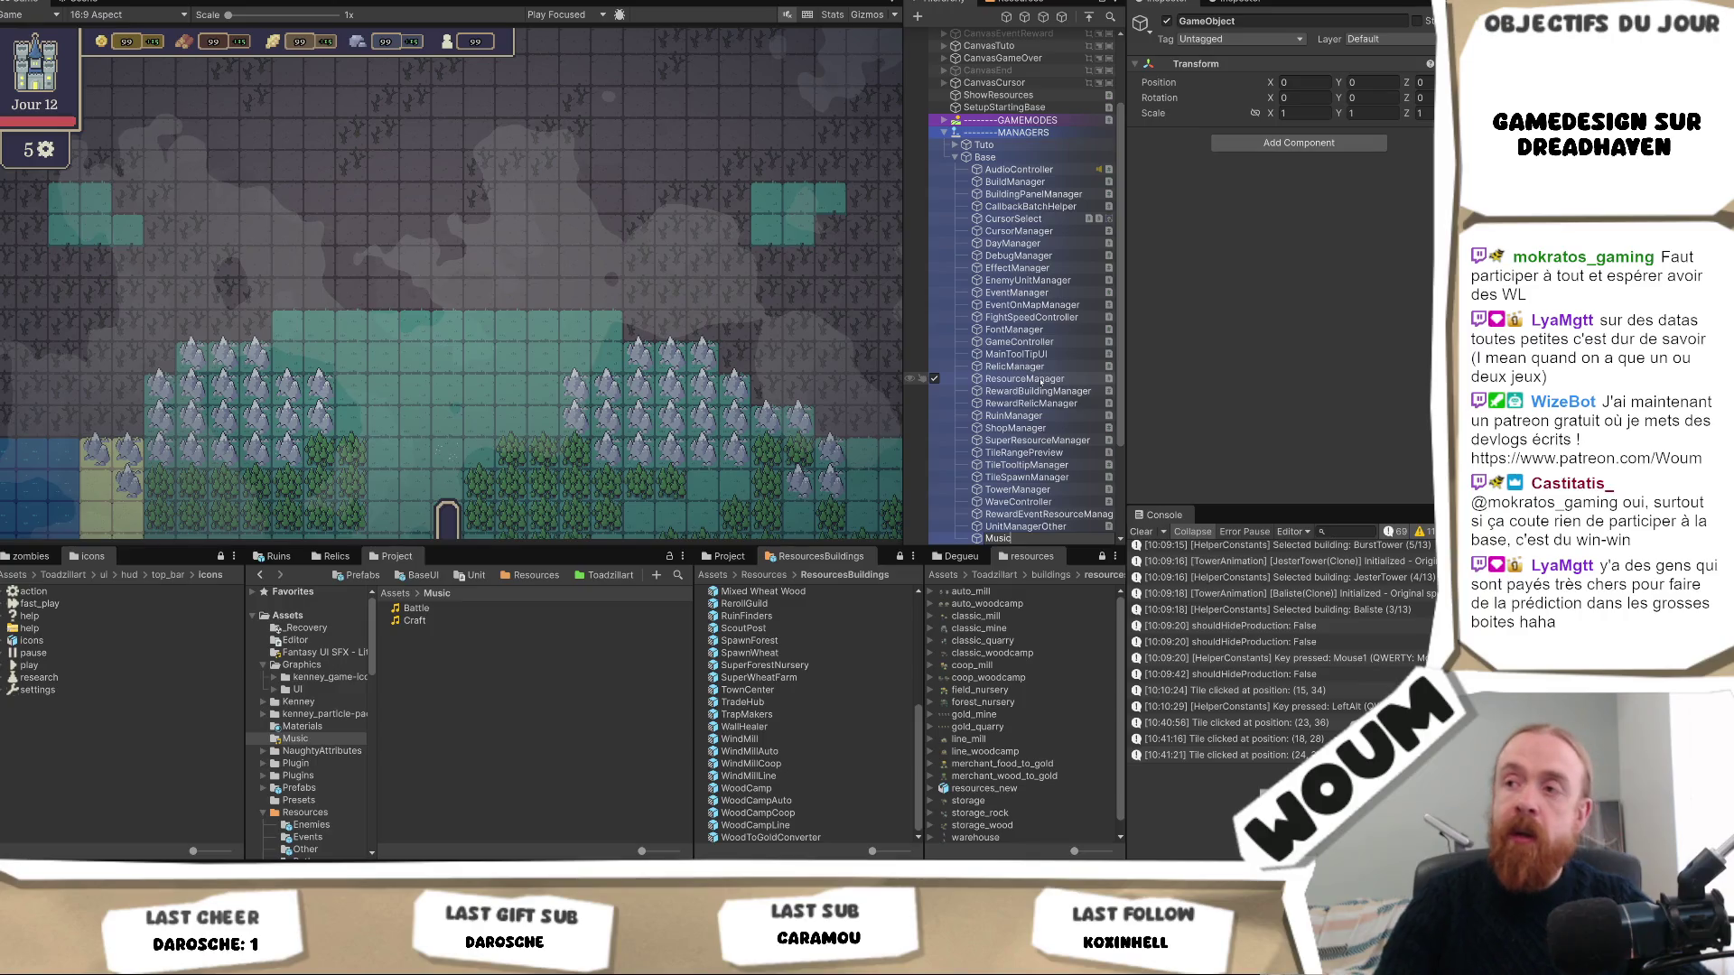
pyautogui.write('Controller')
pyautogui.press('Return')
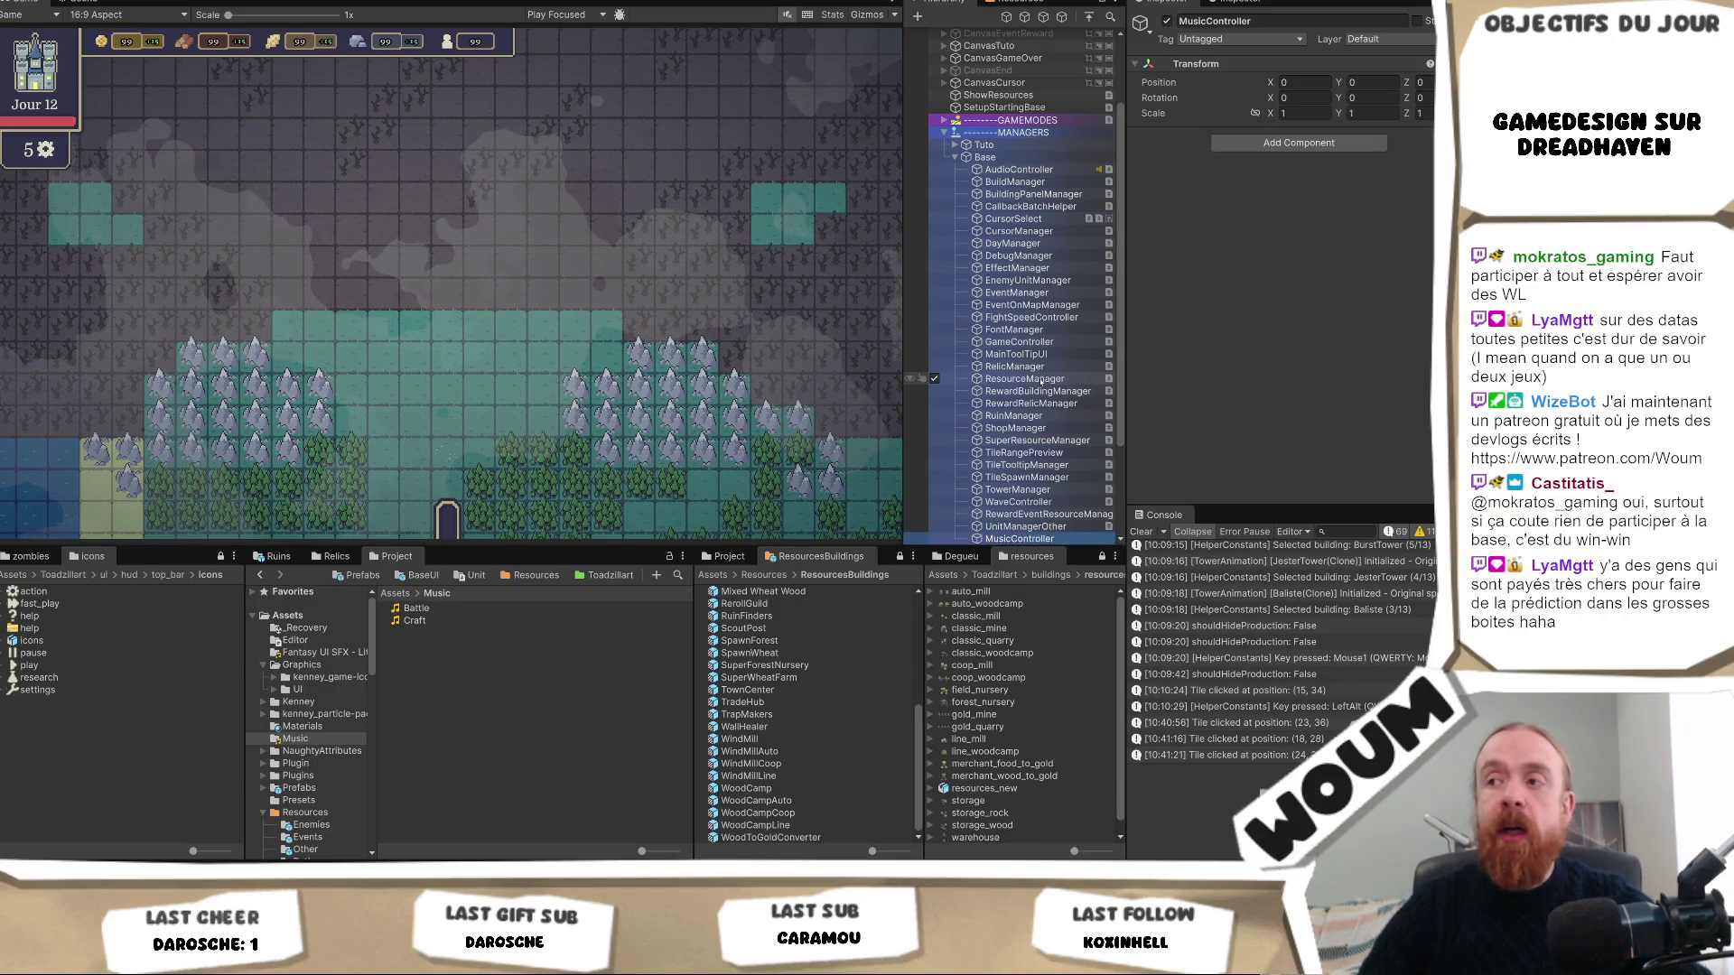
# Add an Audio Source and the Music Controller script to MusicController, opening the script.
pyautogui.click(1278, 144)
pyautogui.write('Ani')
pyautogui.write('audi')
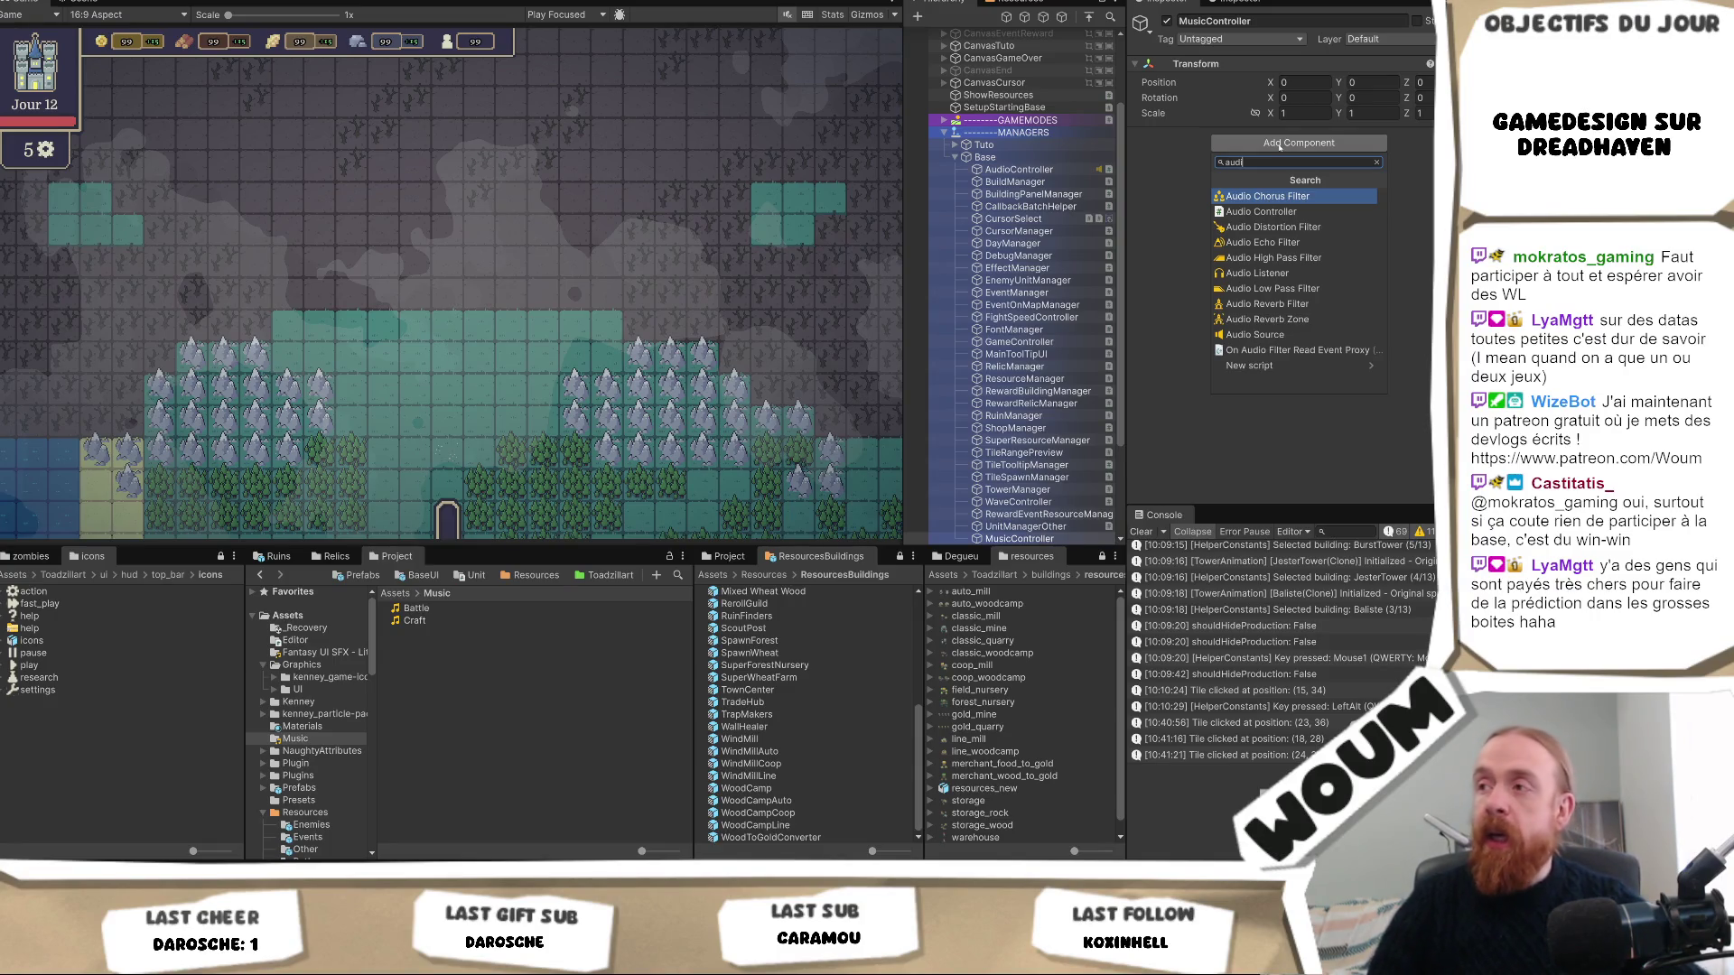
pyautogui.press('Down')
pyautogui.press('Down')
pyautogui.press('Down')
pyautogui.press('Return')
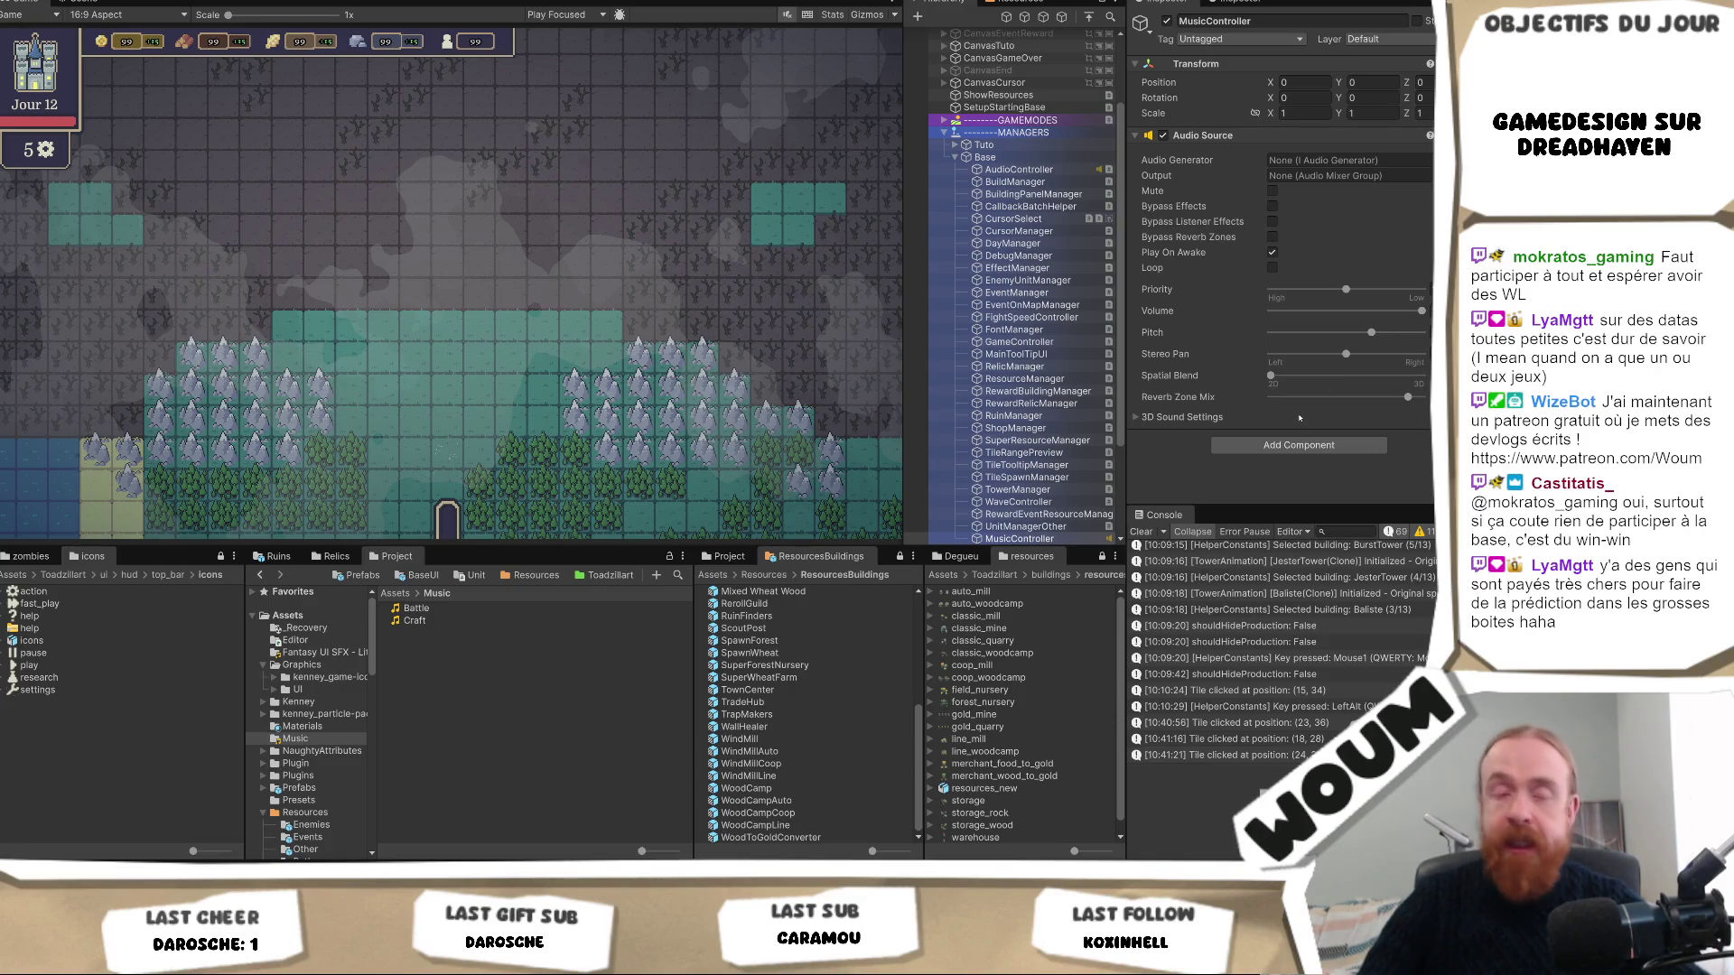
pyautogui.click(1285, 444)
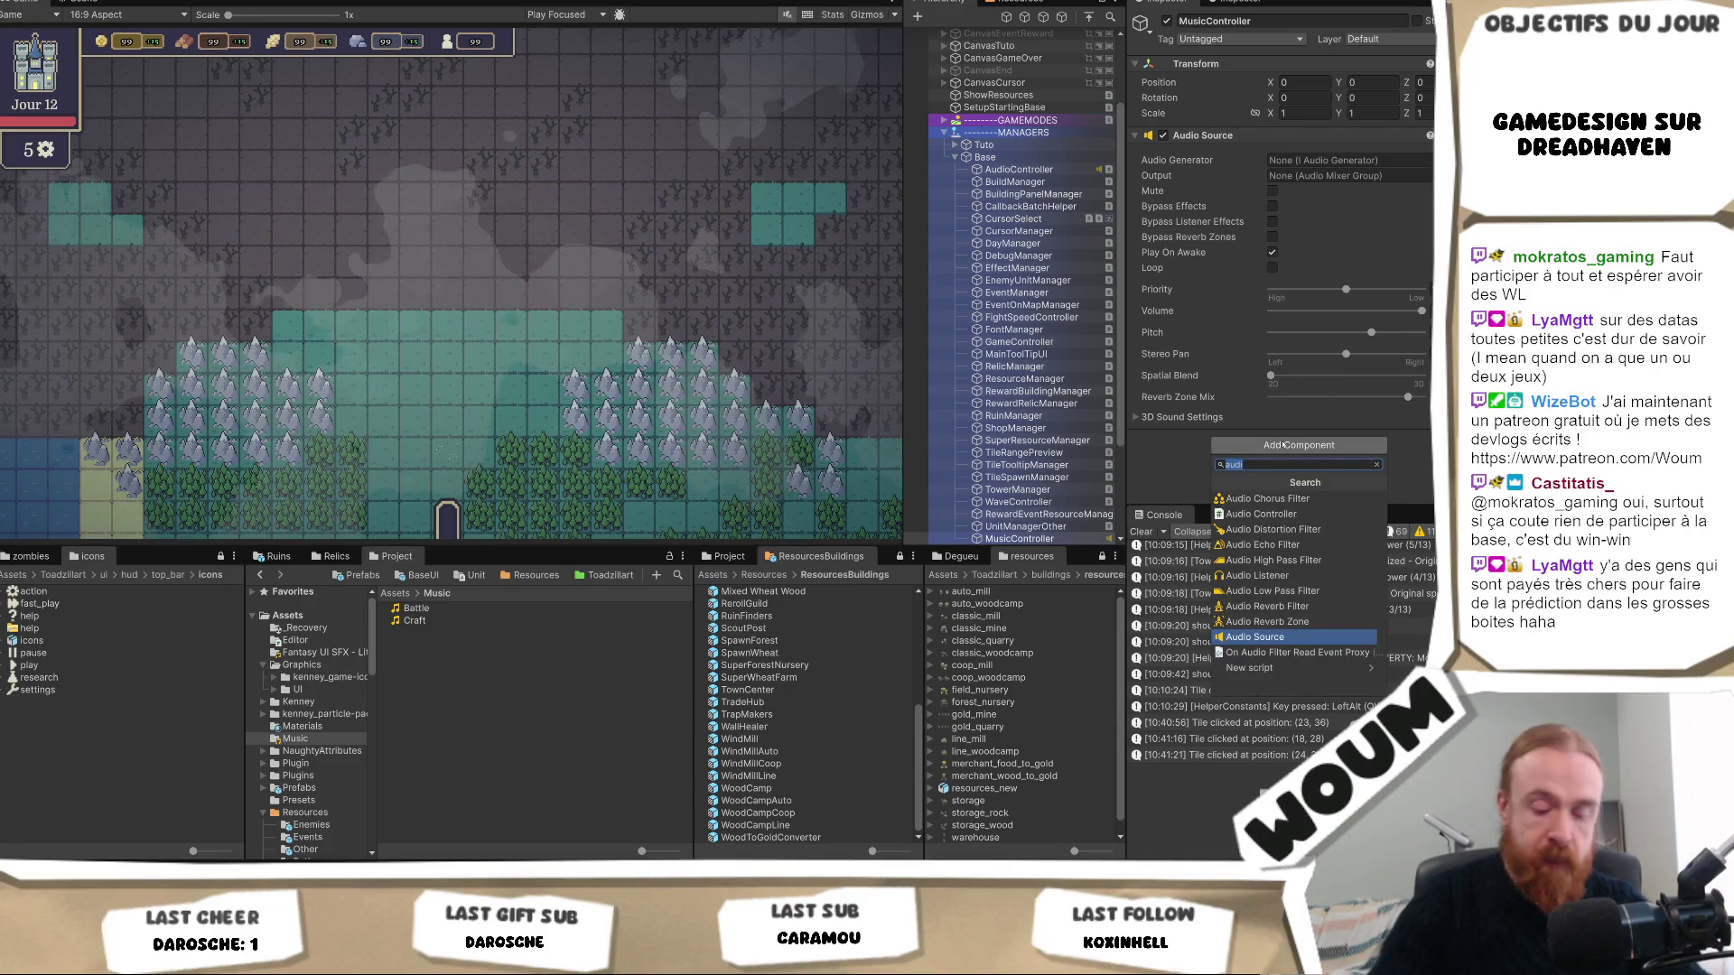
pyautogui.write('Music')
pyautogui.press('Return')
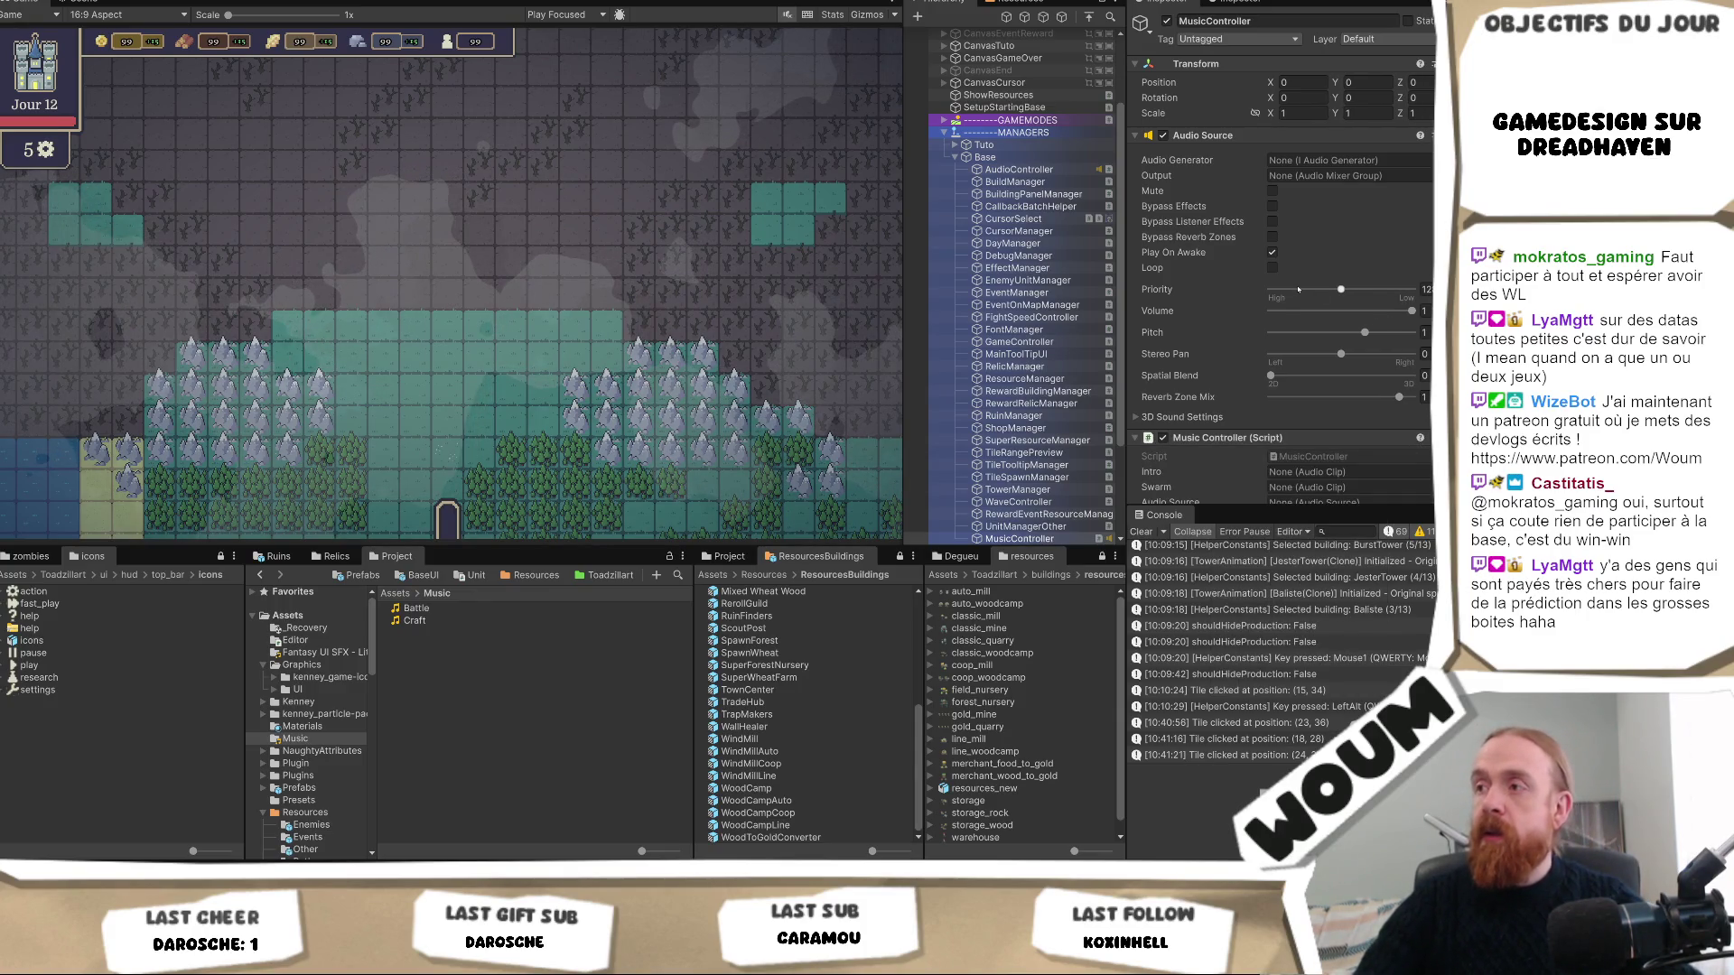
pyautogui.click(1314, 457)
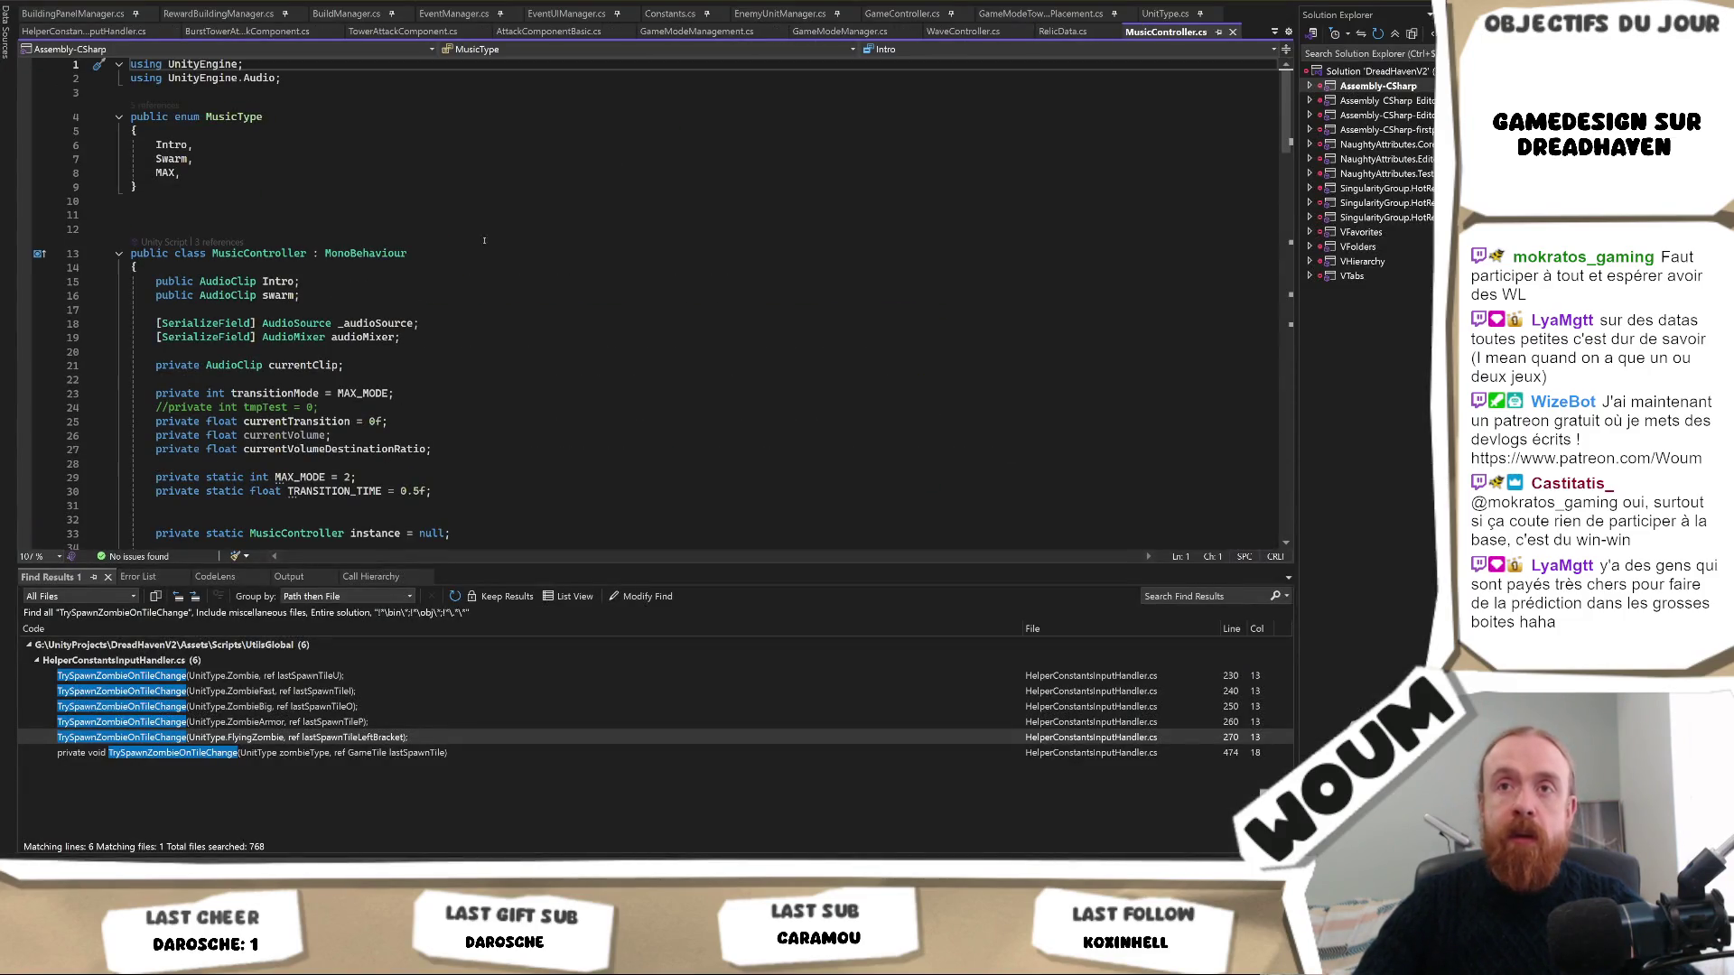
# In the MusicType enum, rename Swarm to Craft and add a Battle entry.
pyautogui.click(169, 145)
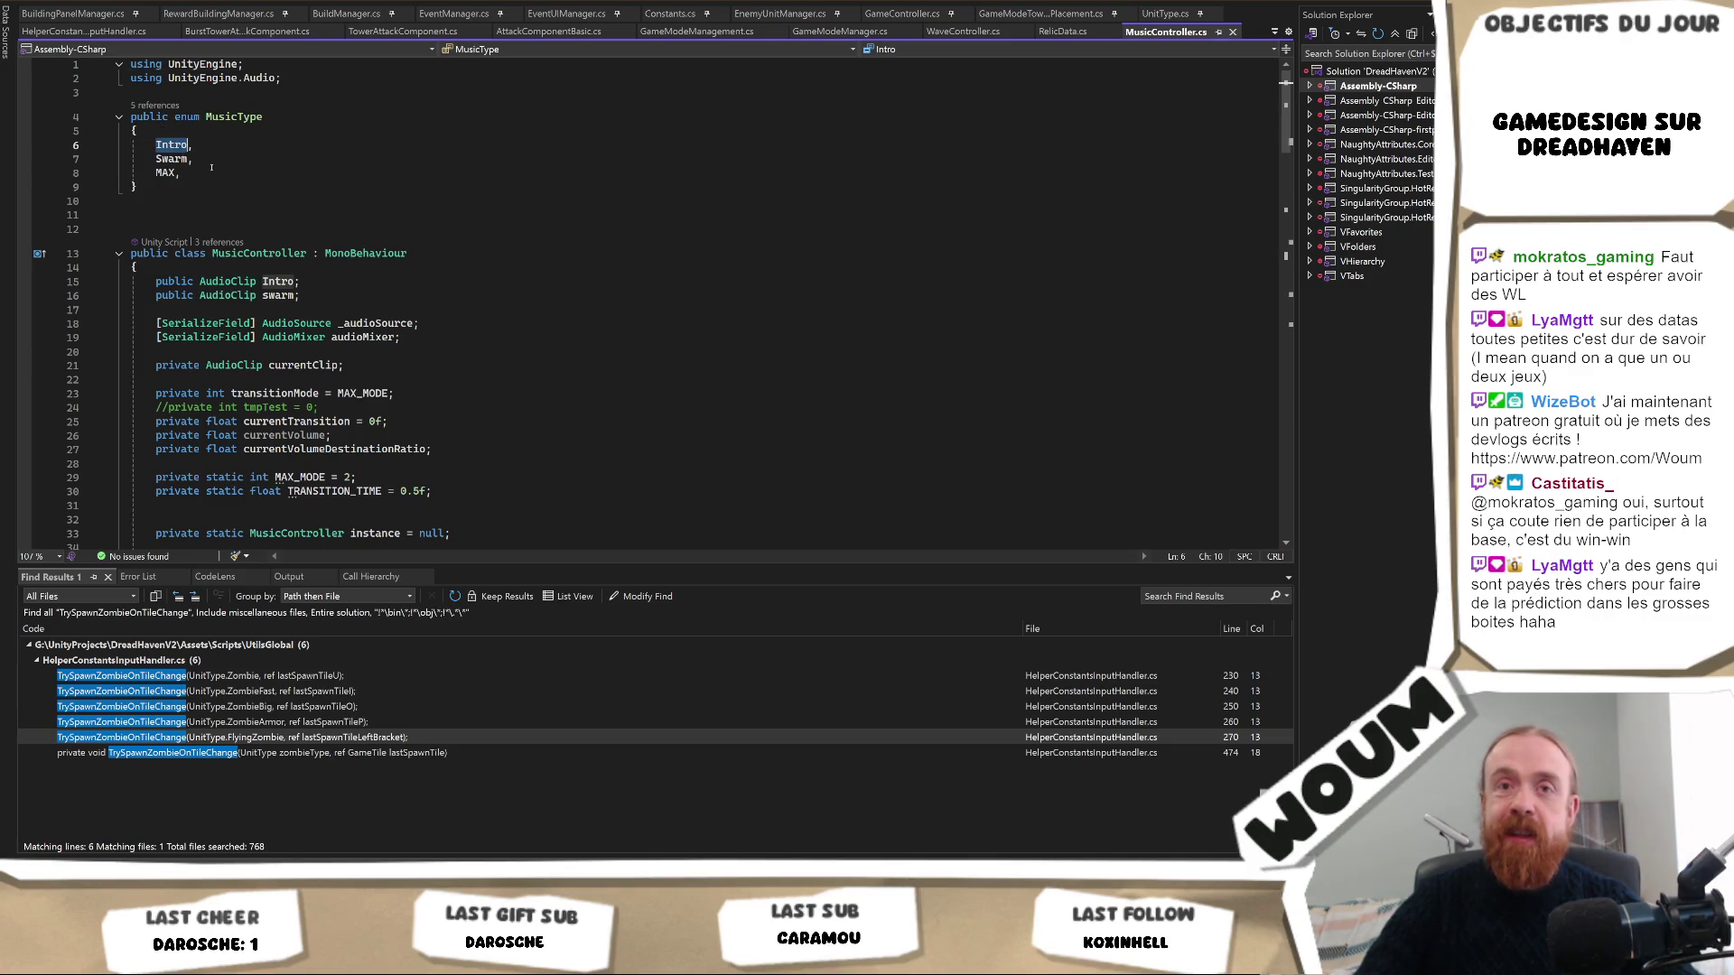
pyautogui.click(165, 159)
pyautogui.hotkey('ctrl', 'r')
pyautogui.hotkey('ctrl', 'r')
pyautogui.write('Craft')
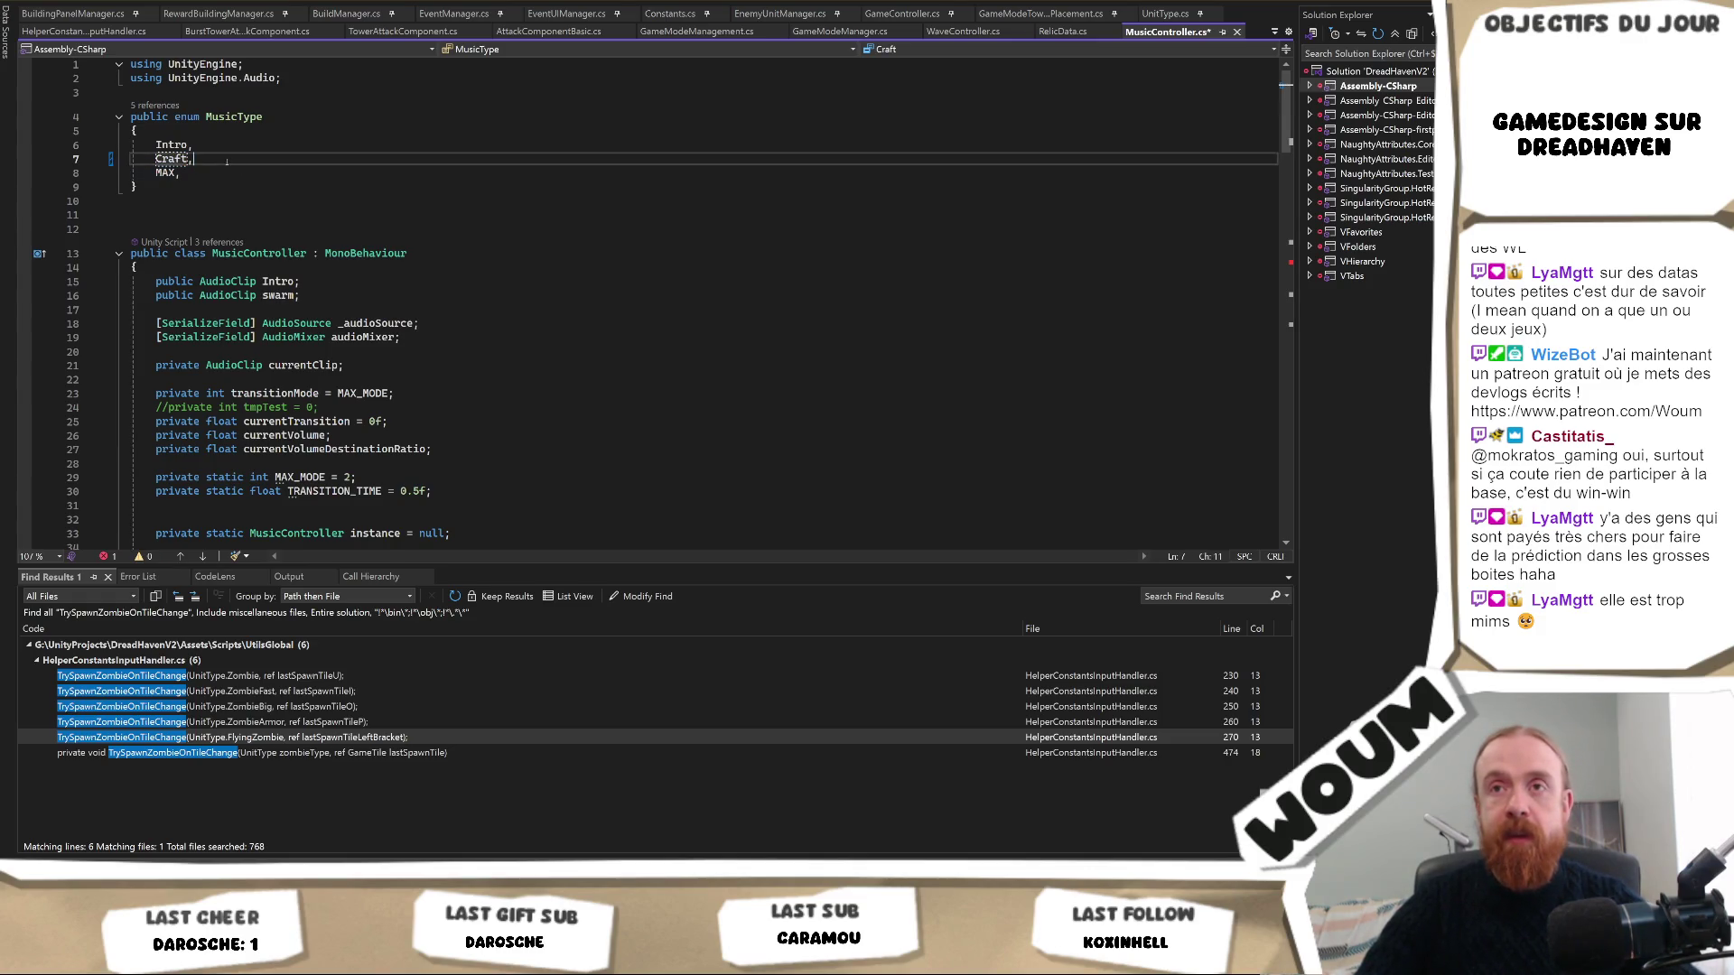
pyautogui.hotkey('ctrl', 'd')
pyautogui.hotkey('ctrl', 'r')
pyautogui.hotkey('ctrl', 'r')
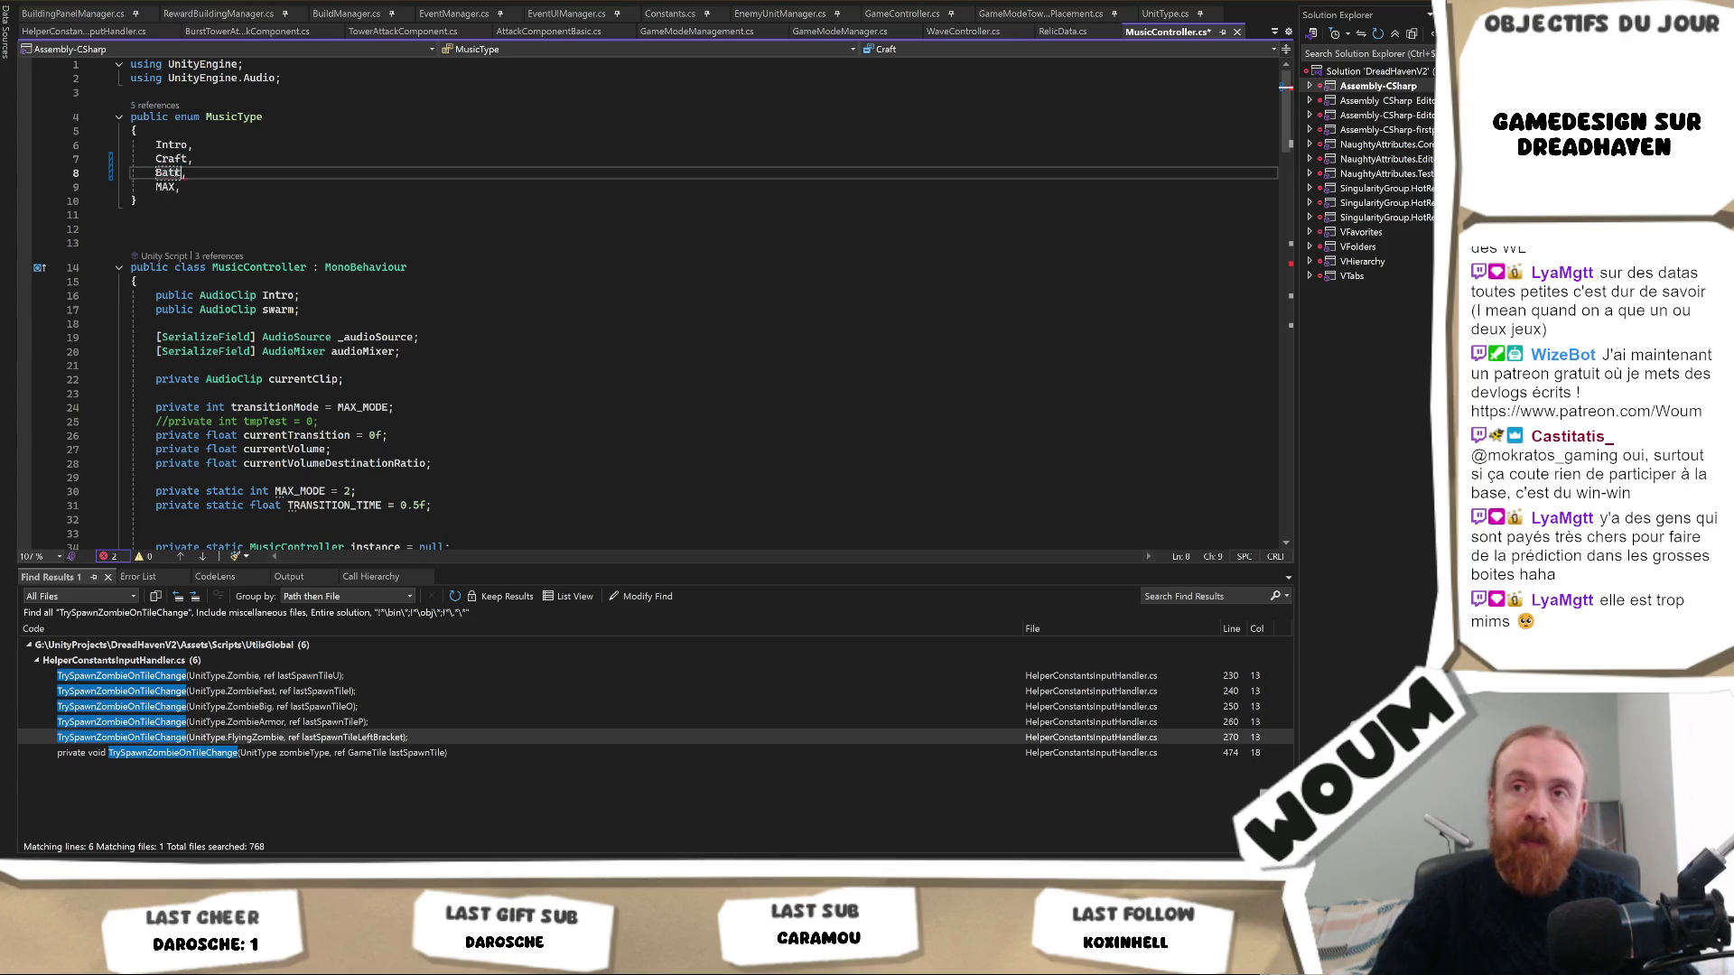
pyautogui.write('Battle')
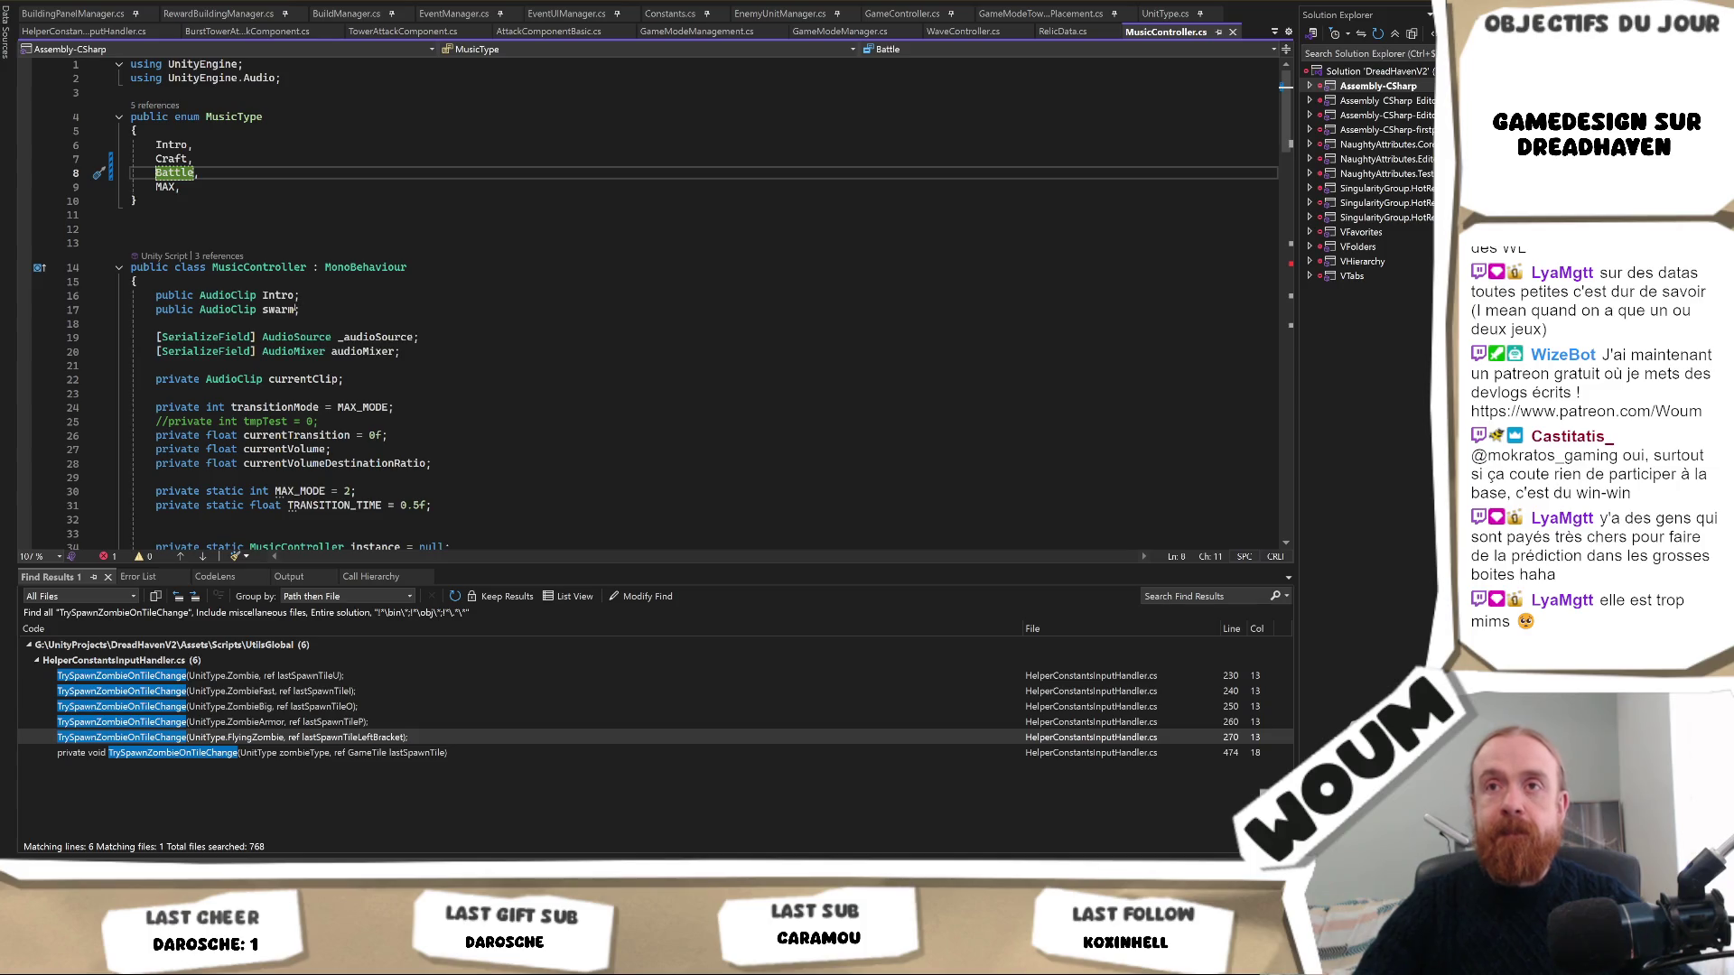
# Rename the swarm audio clip field to Craft and duplicate it as a Battle clip field.
pyautogui.click(303, 310)
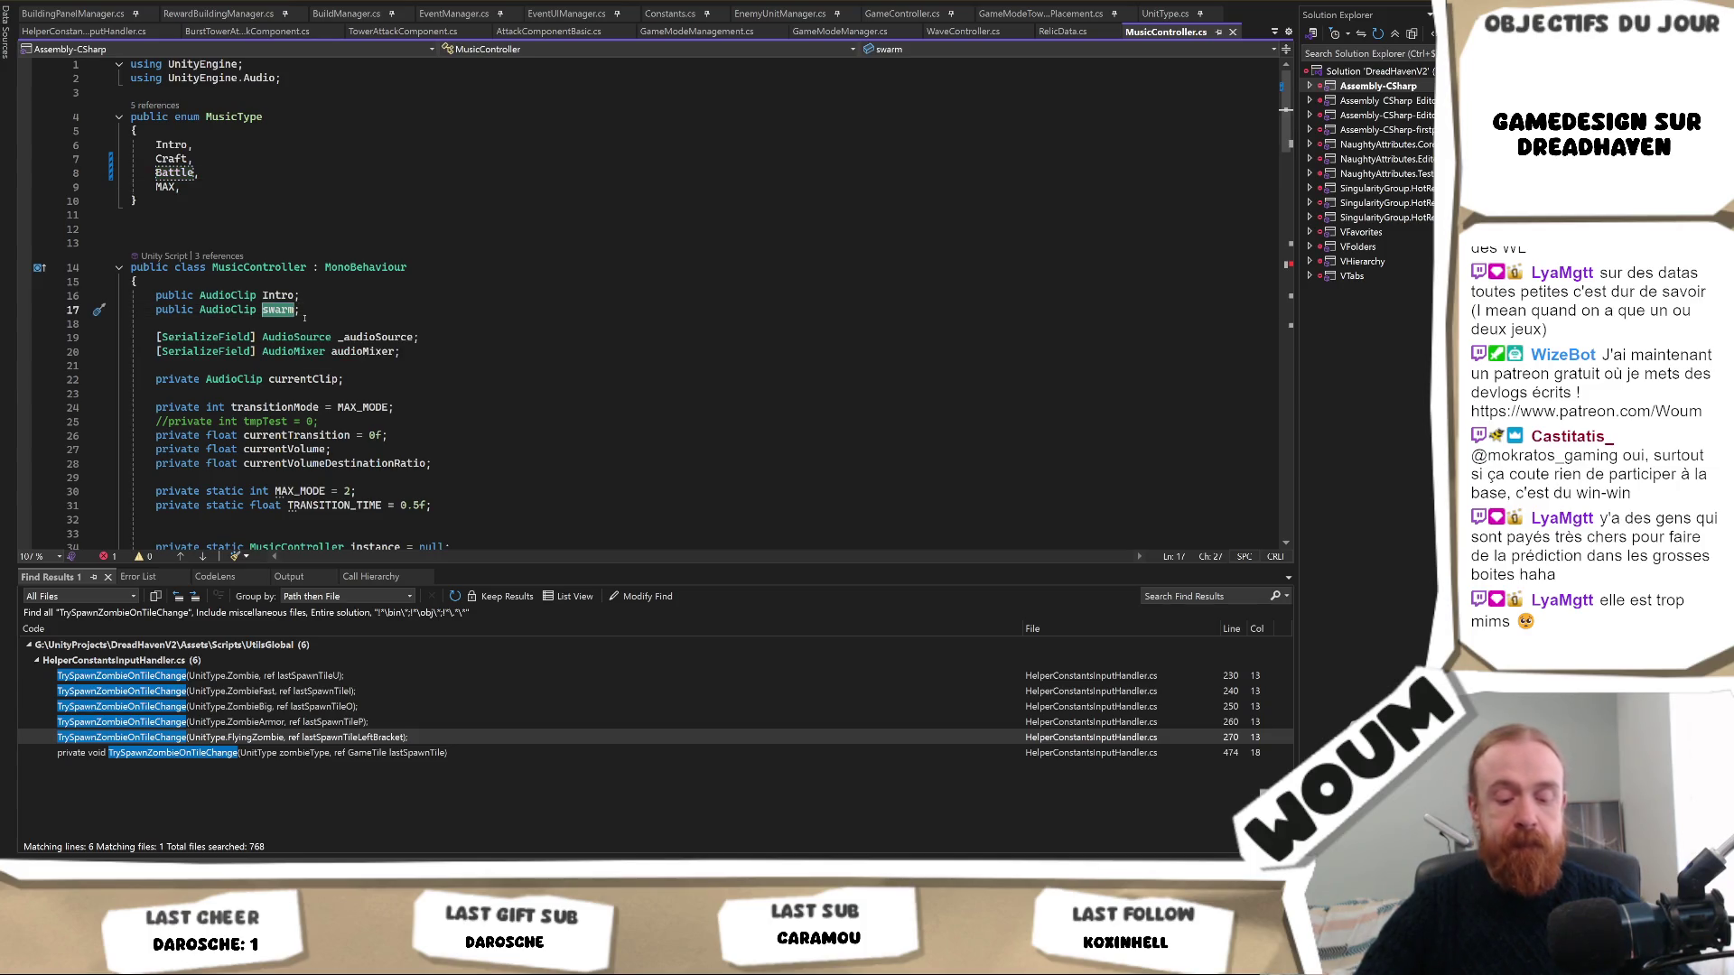
pyautogui.write('Craft')
pyautogui.click(326, 306)
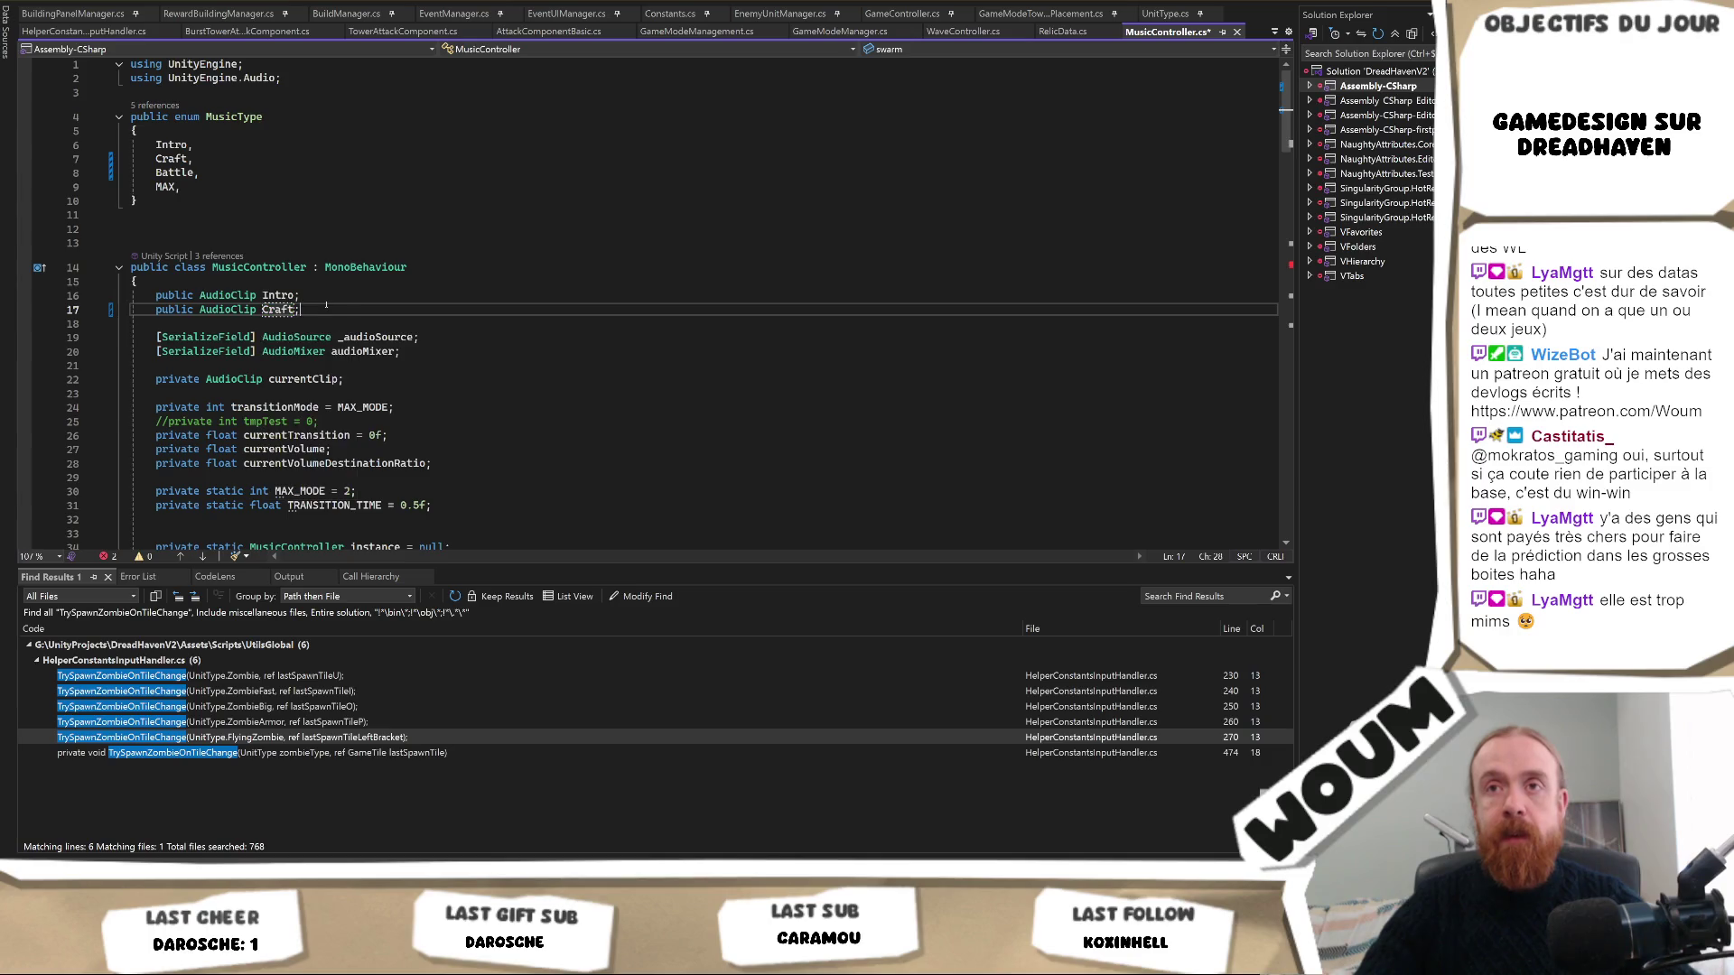
pyautogui.hotkey('ctrl', 'd')
pyautogui.press('Left')
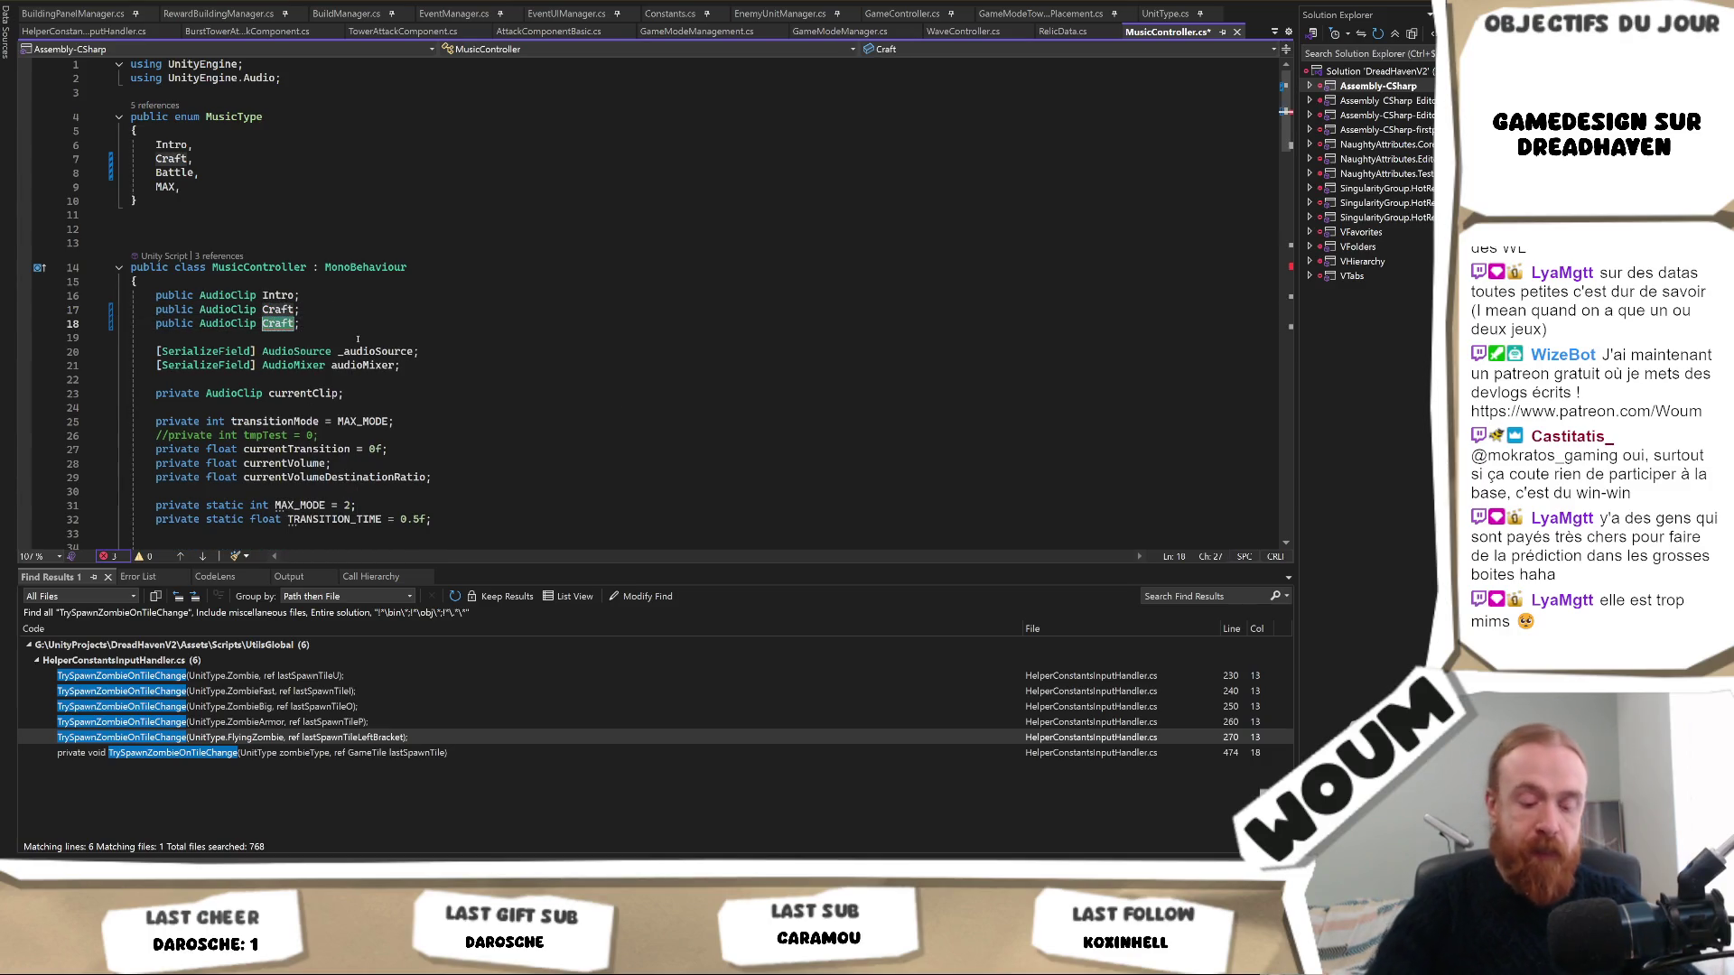
pyautogui.write('BAttle')
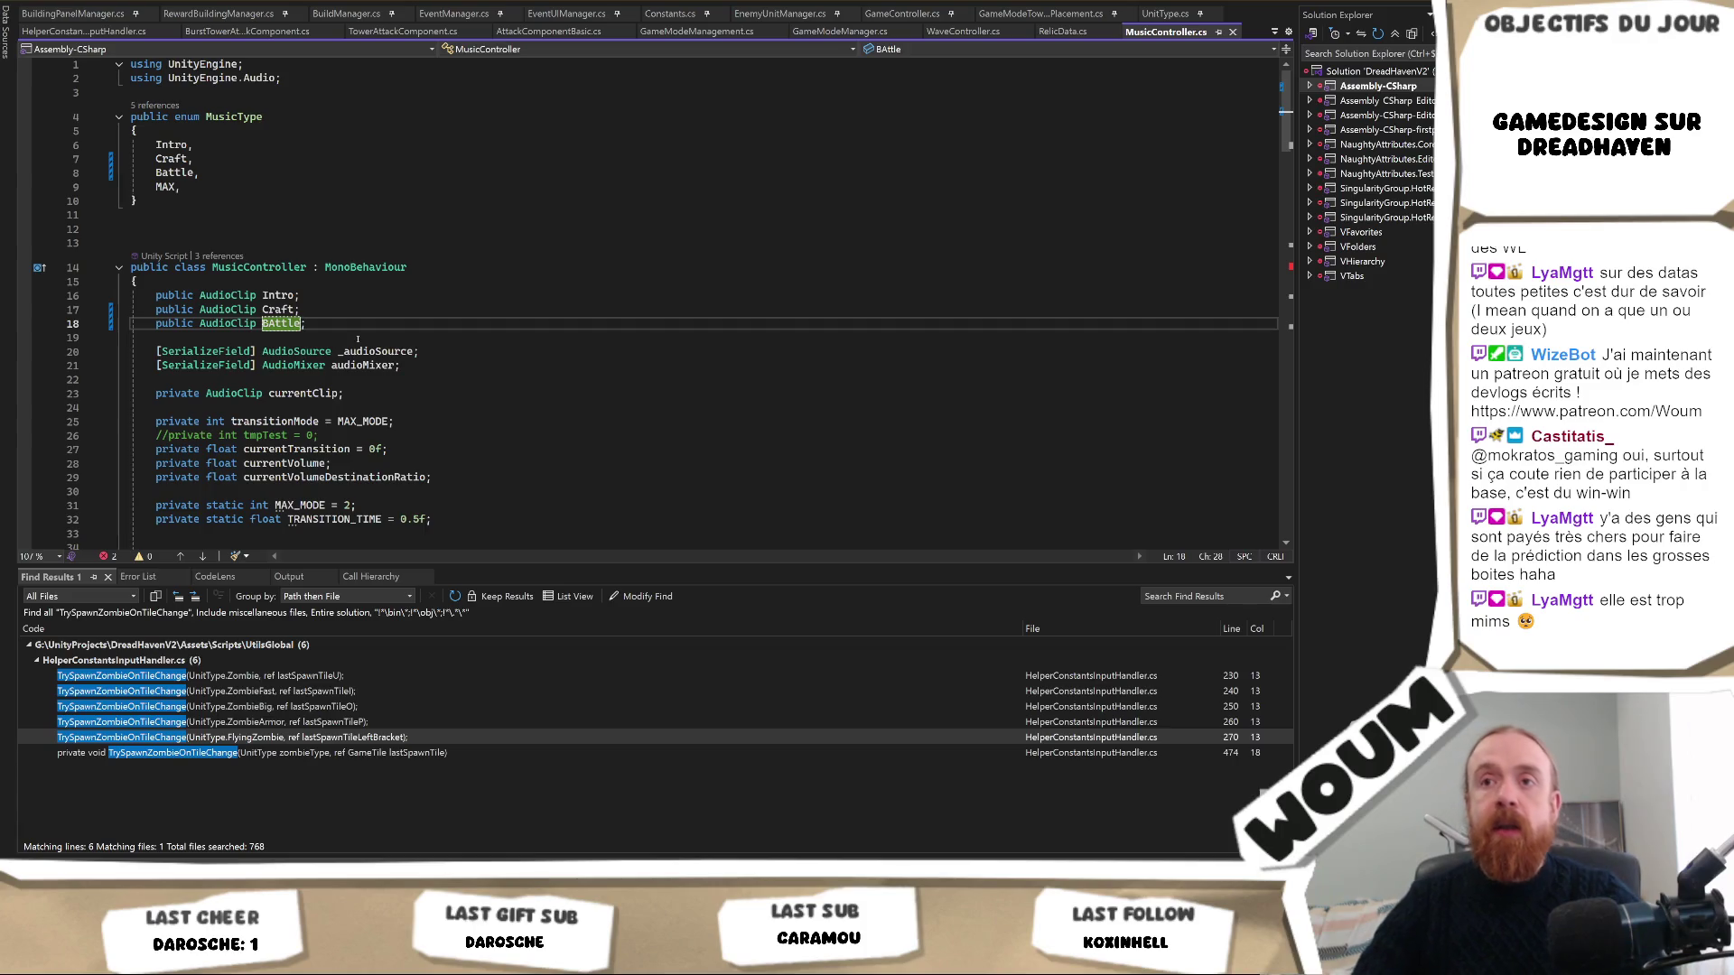
pyautogui.write('a')
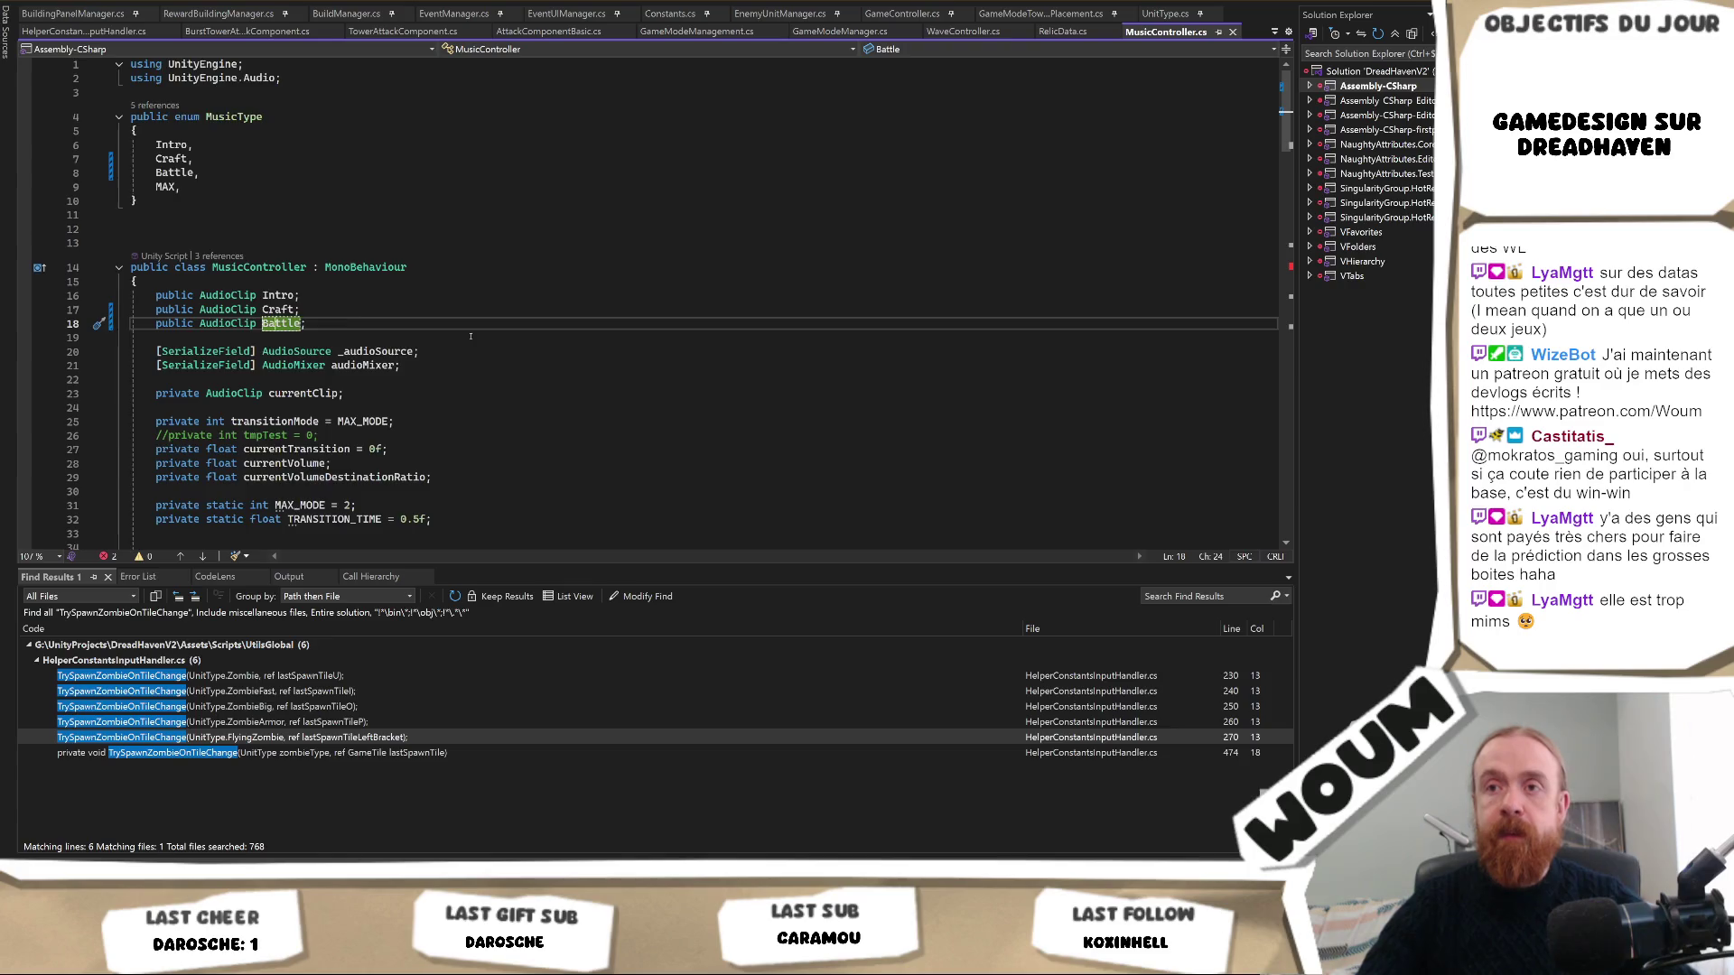
pyautogui.scroll(-3, 489, 346)
pyautogui.scroll(-3, 489, 347)
# Change the Swarm case in the _ChangeMusic switch to Craft, assigning the Craft clip.
pyautogui.hotkey('alt', 'Tab')
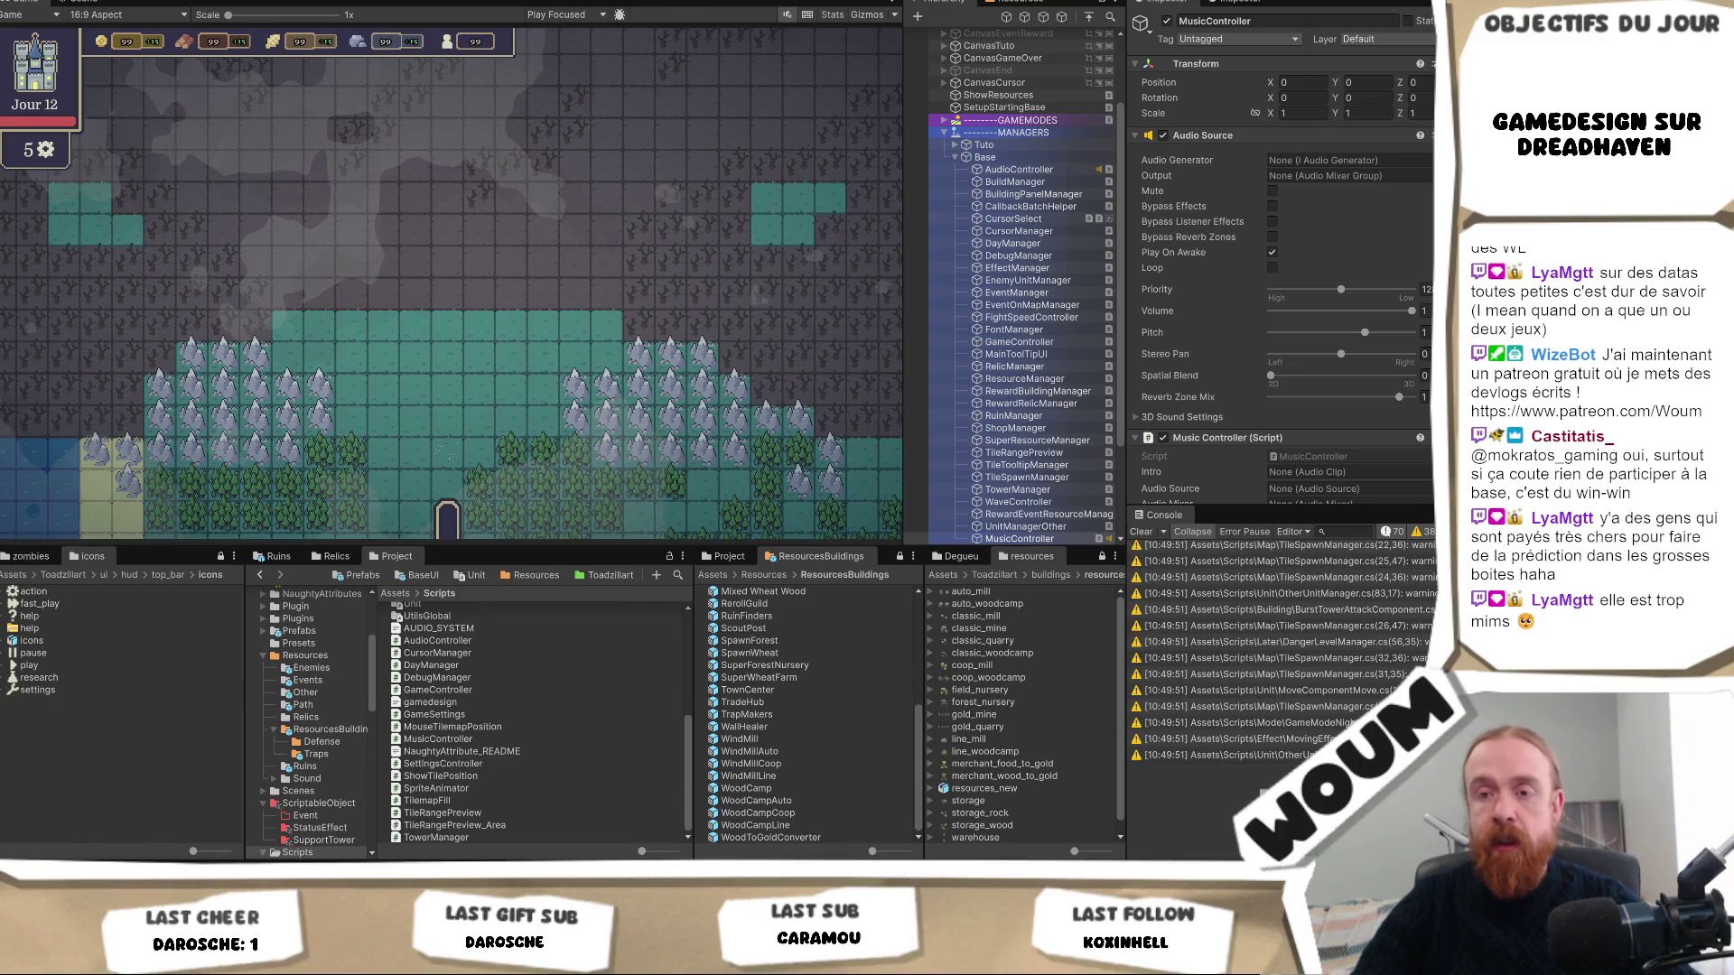
pyautogui.hotkey('alt', 'Tab')
pyautogui.scroll(-15, 460, 381)
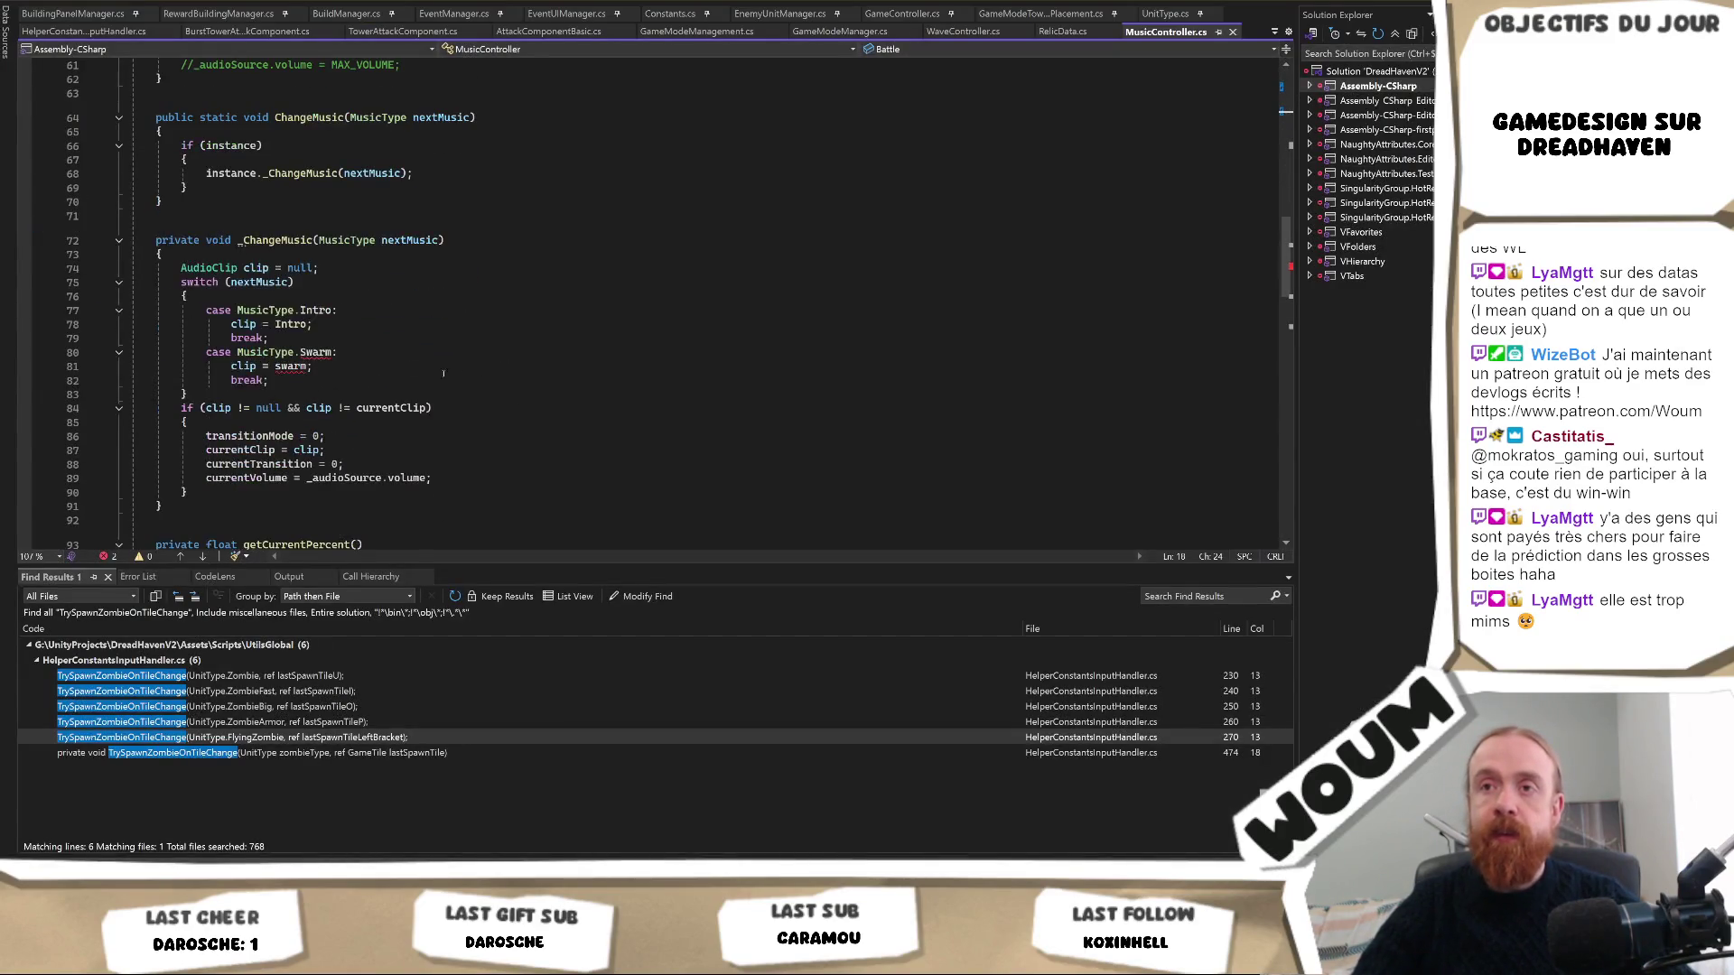
pyautogui.click(334, 352)
pyautogui.scroll(20, 375, 386)
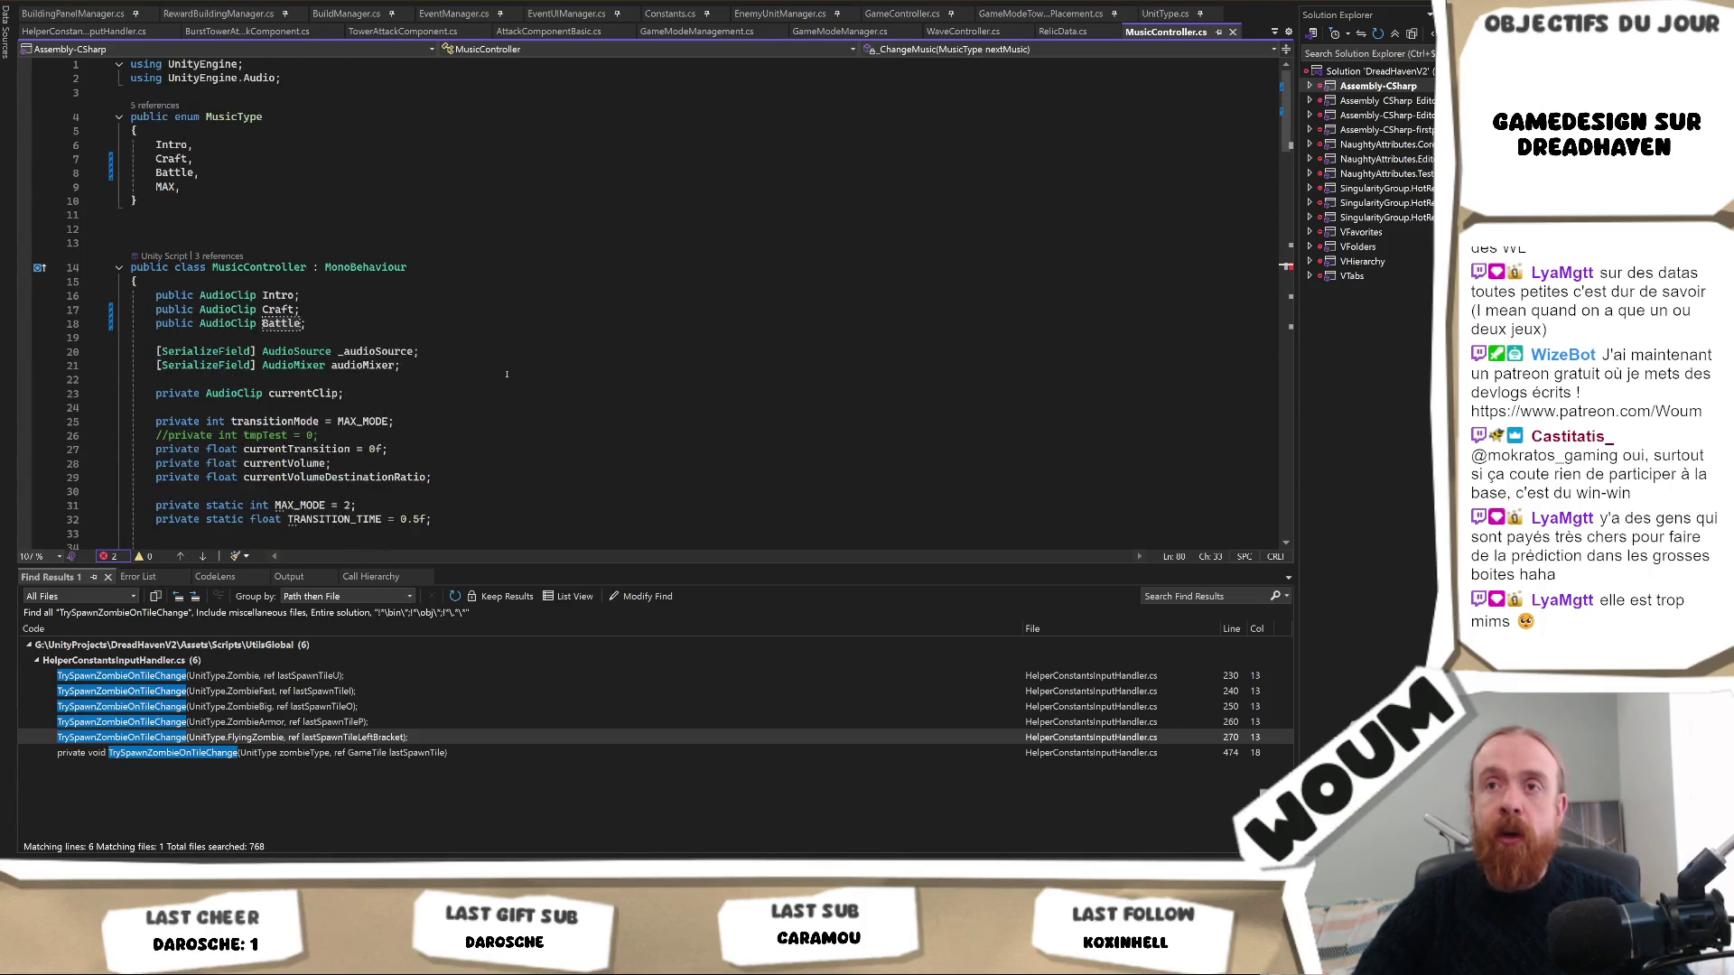
pyautogui.write('Craft:')
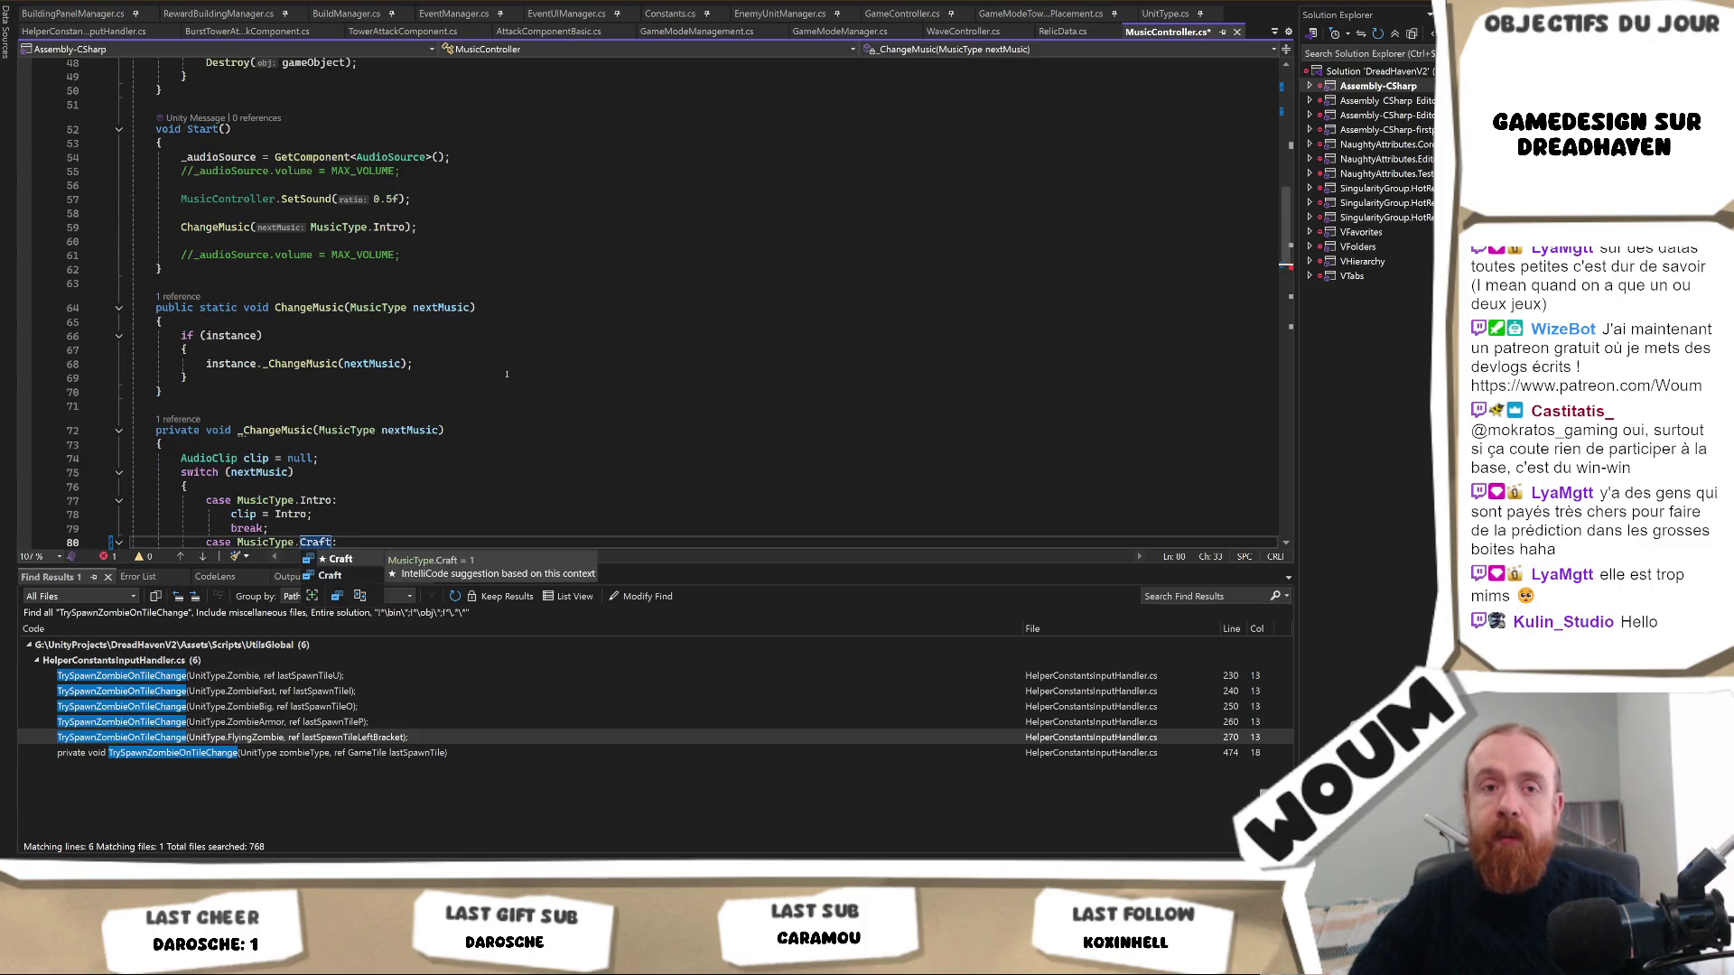
pyautogui.scroll(-1, 358, 415)
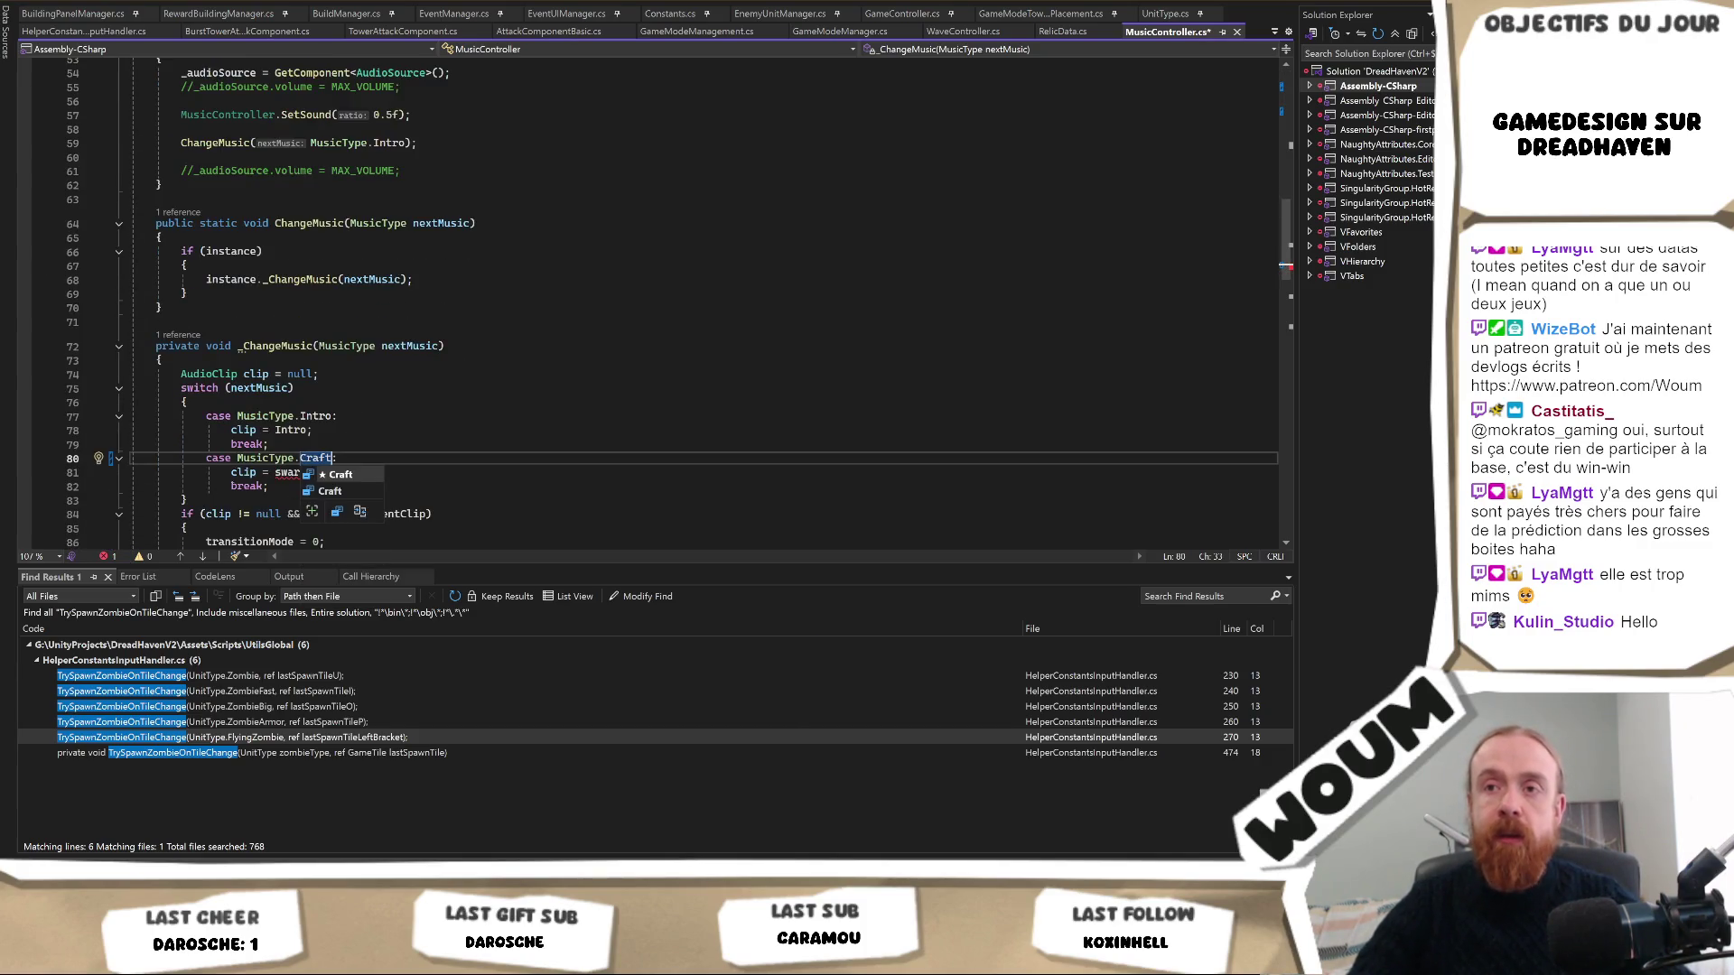
pyautogui.write(':')
pyautogui.doubleClick(288, 473)
pyautogui.write('cr;')
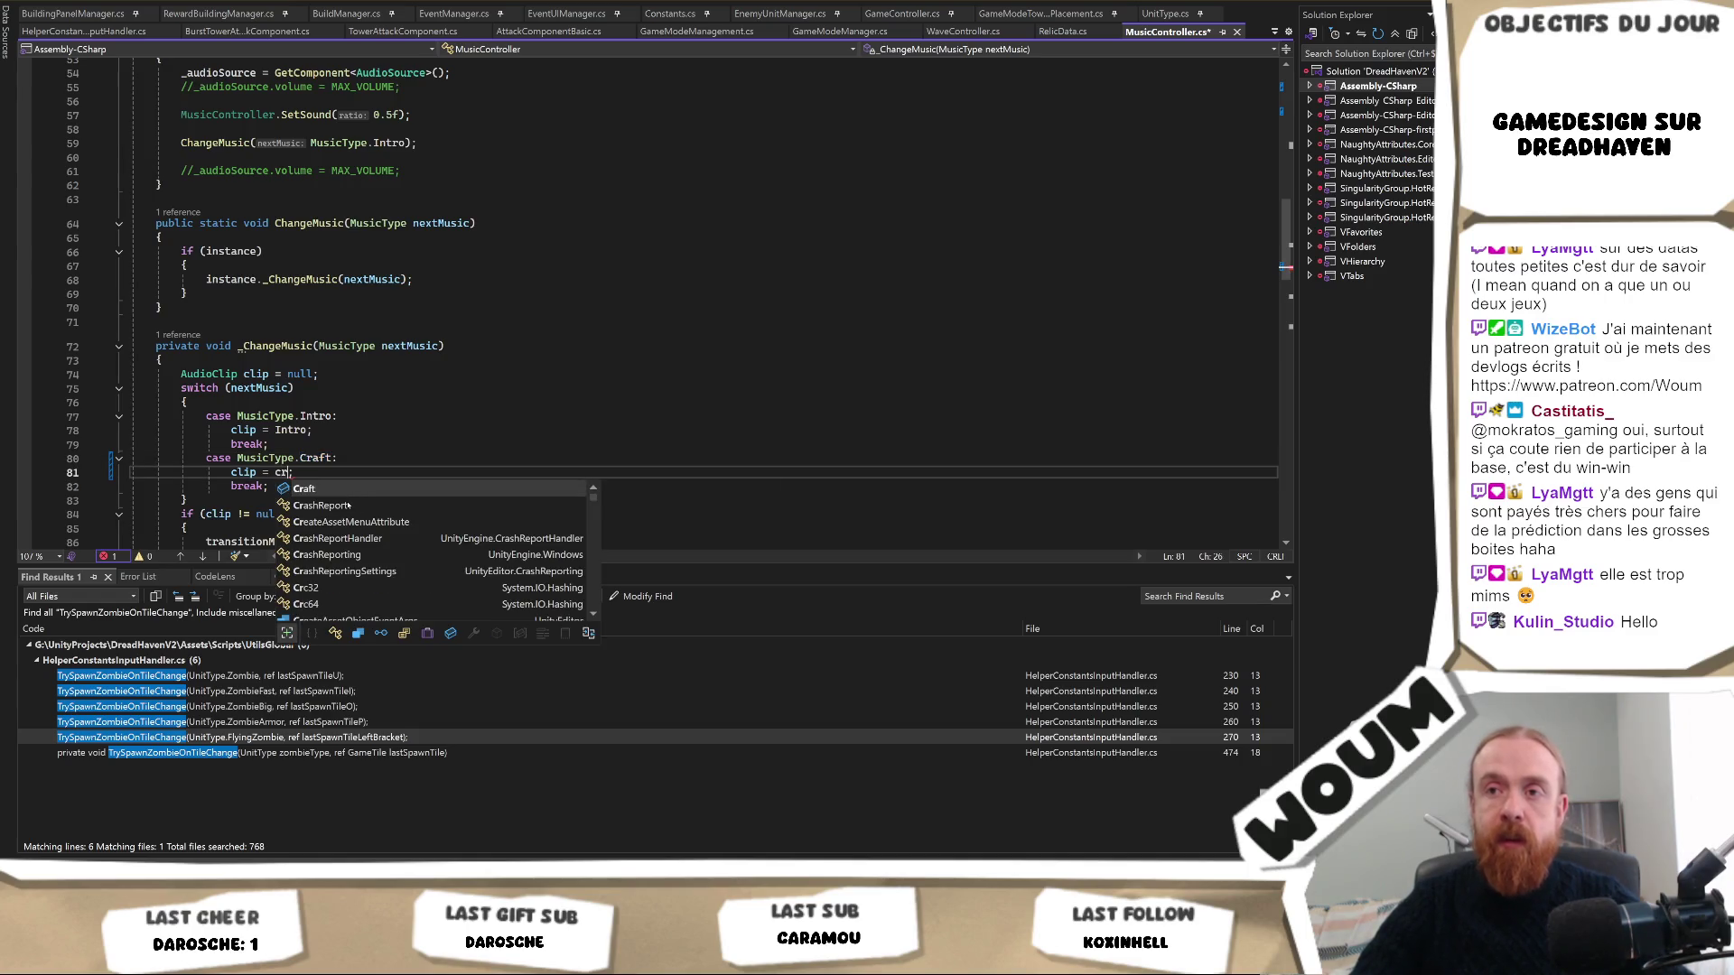
pyautogui.press('Tab')
# Add a Battle case with 'clip = Battle;' and 'break;', then save the script.
pyautogui.click(443, 488)
pyautogui.press('Return')
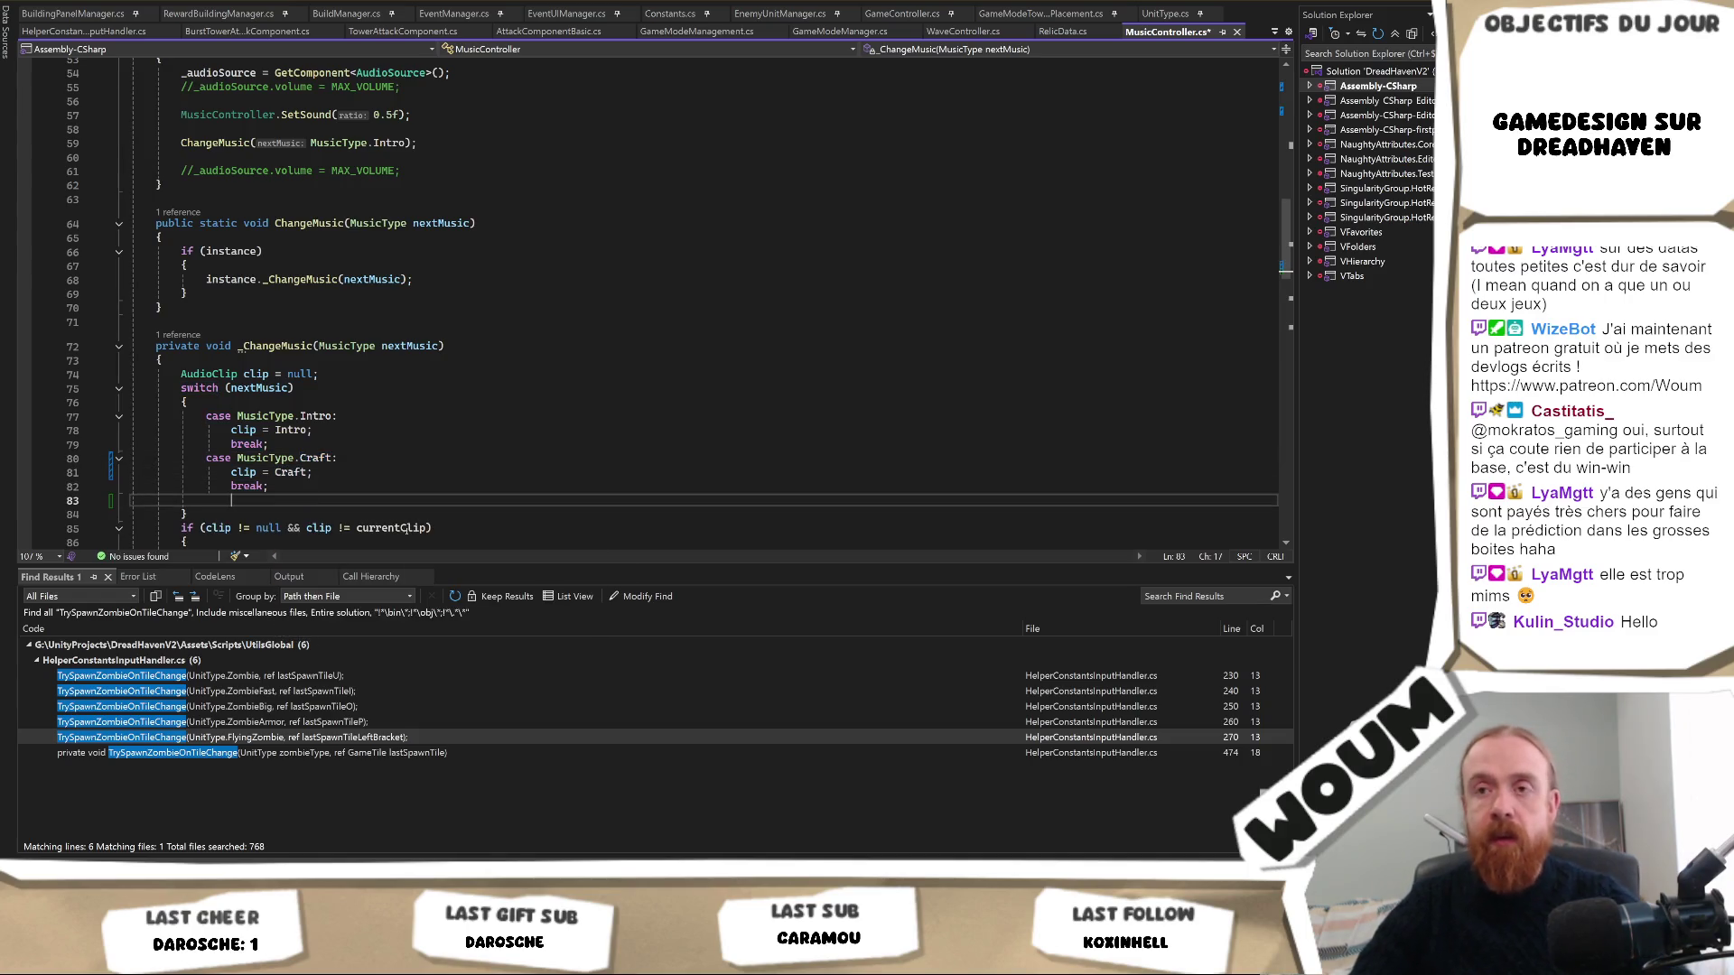
pyautogui.press('Tab')
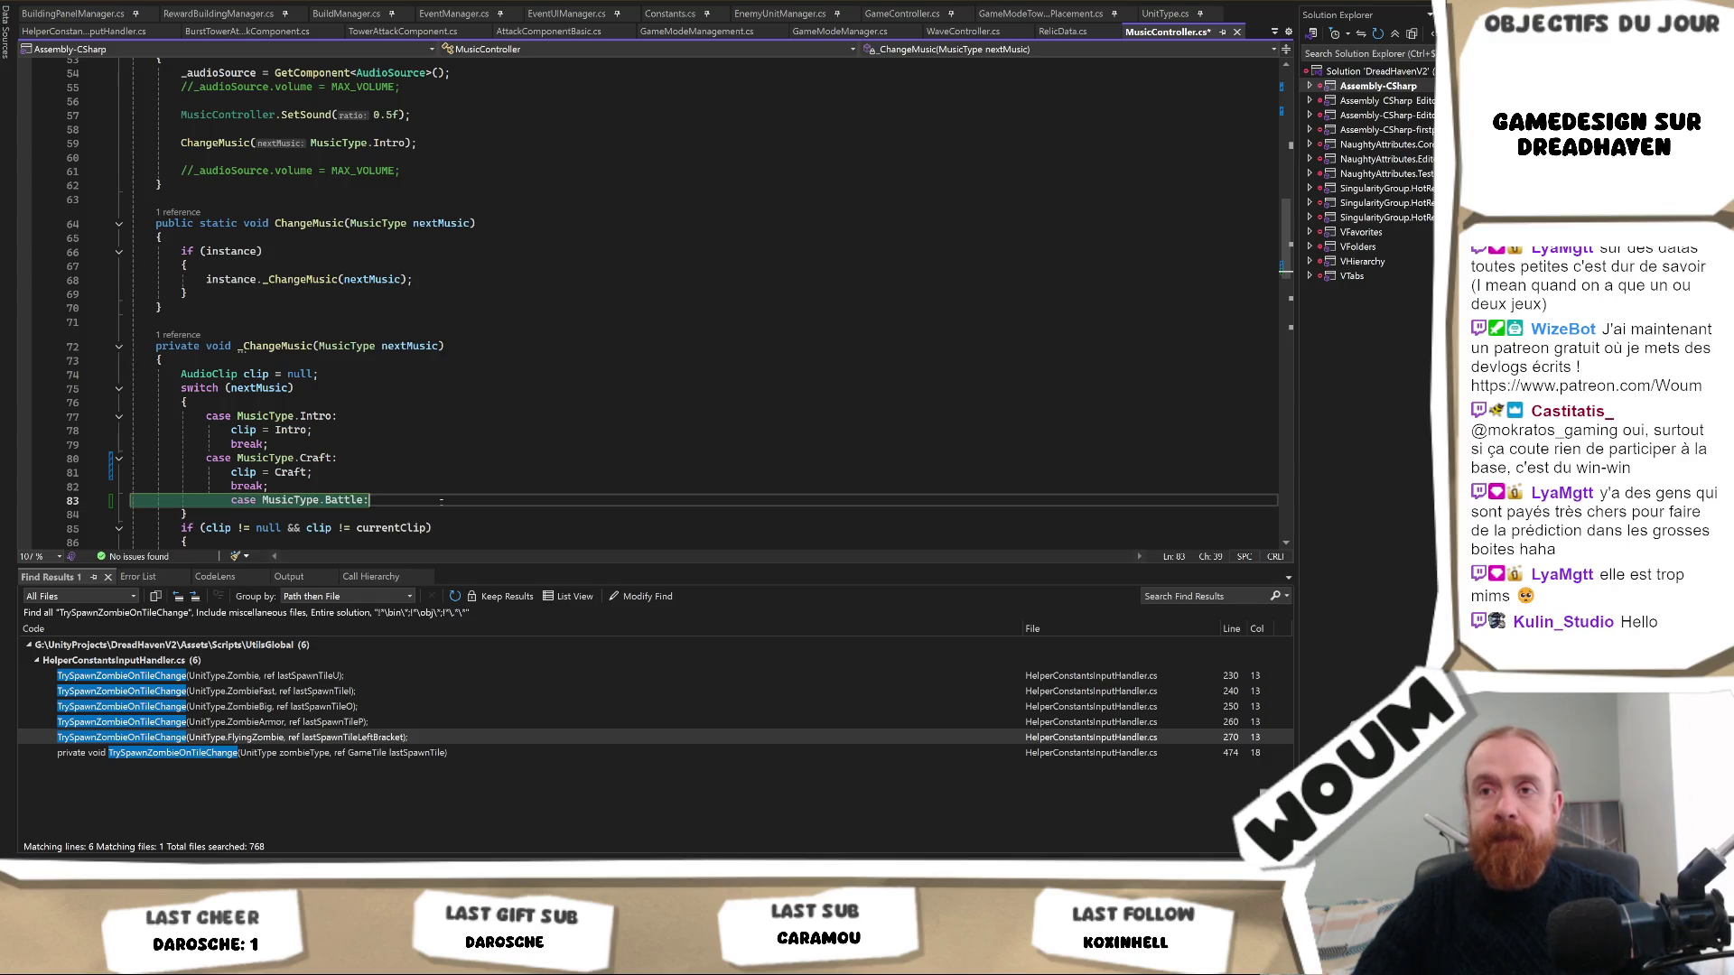
pyautogui.press('Return')
pyautogui.write('clip = Battle;')
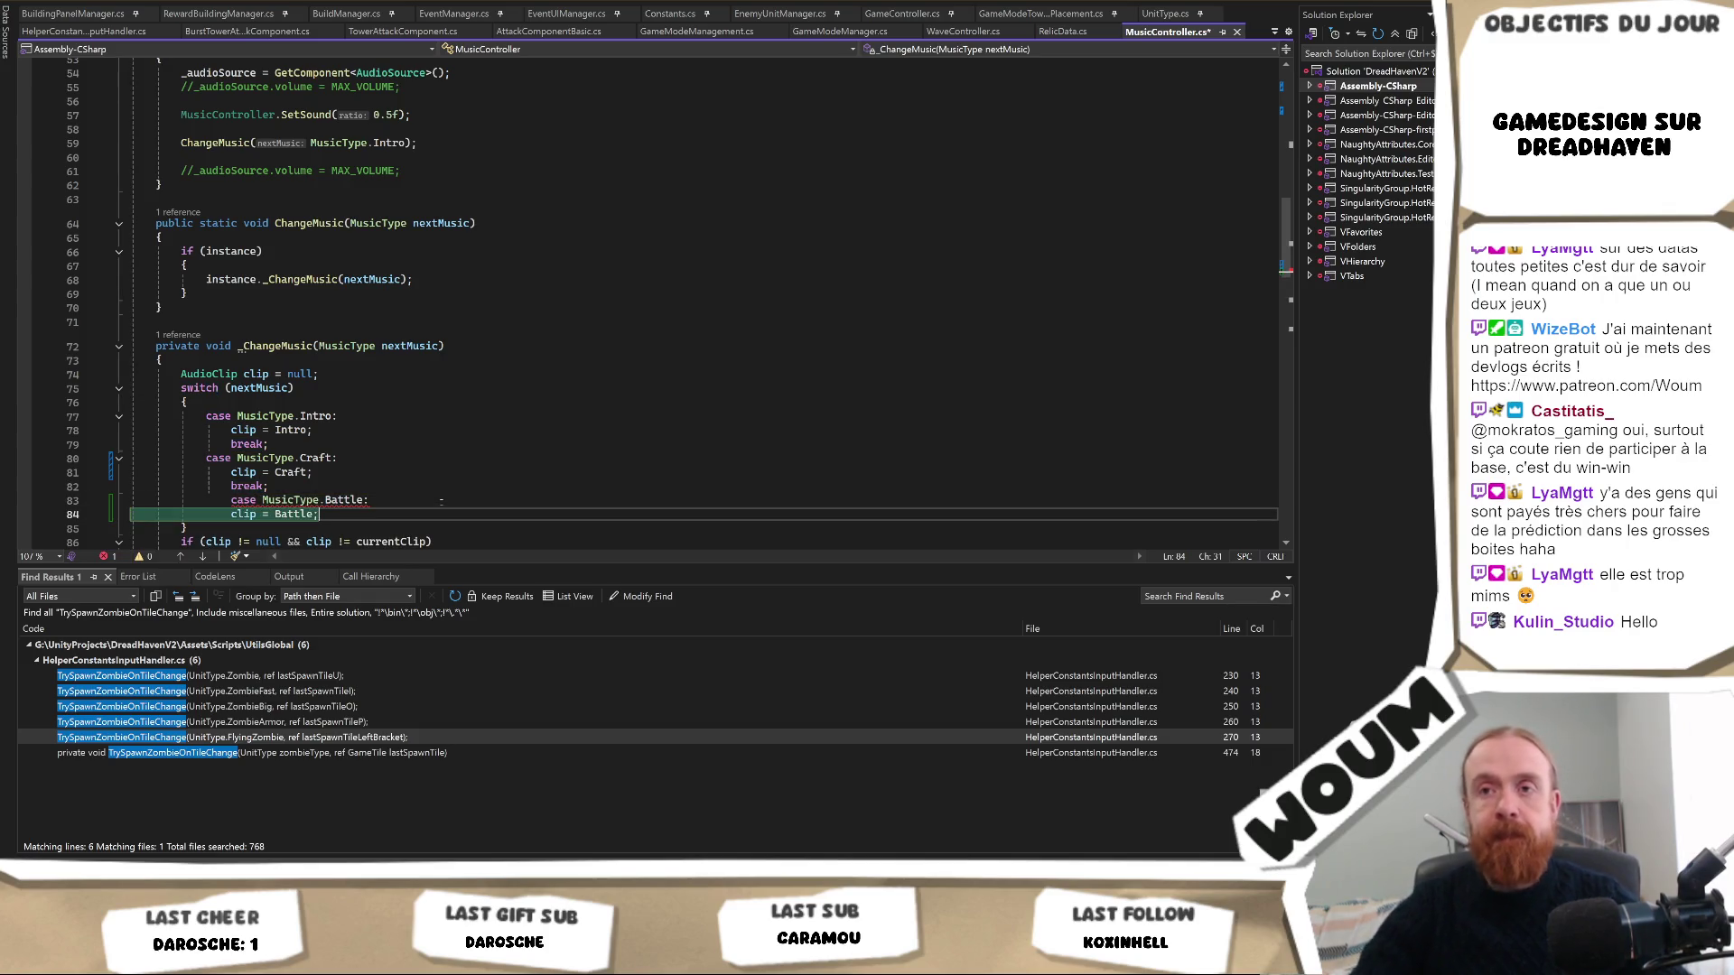
pyautogui.press('Return')
pyautogui.write('break;')
pyautogui.hotkey('ctrl', 's')
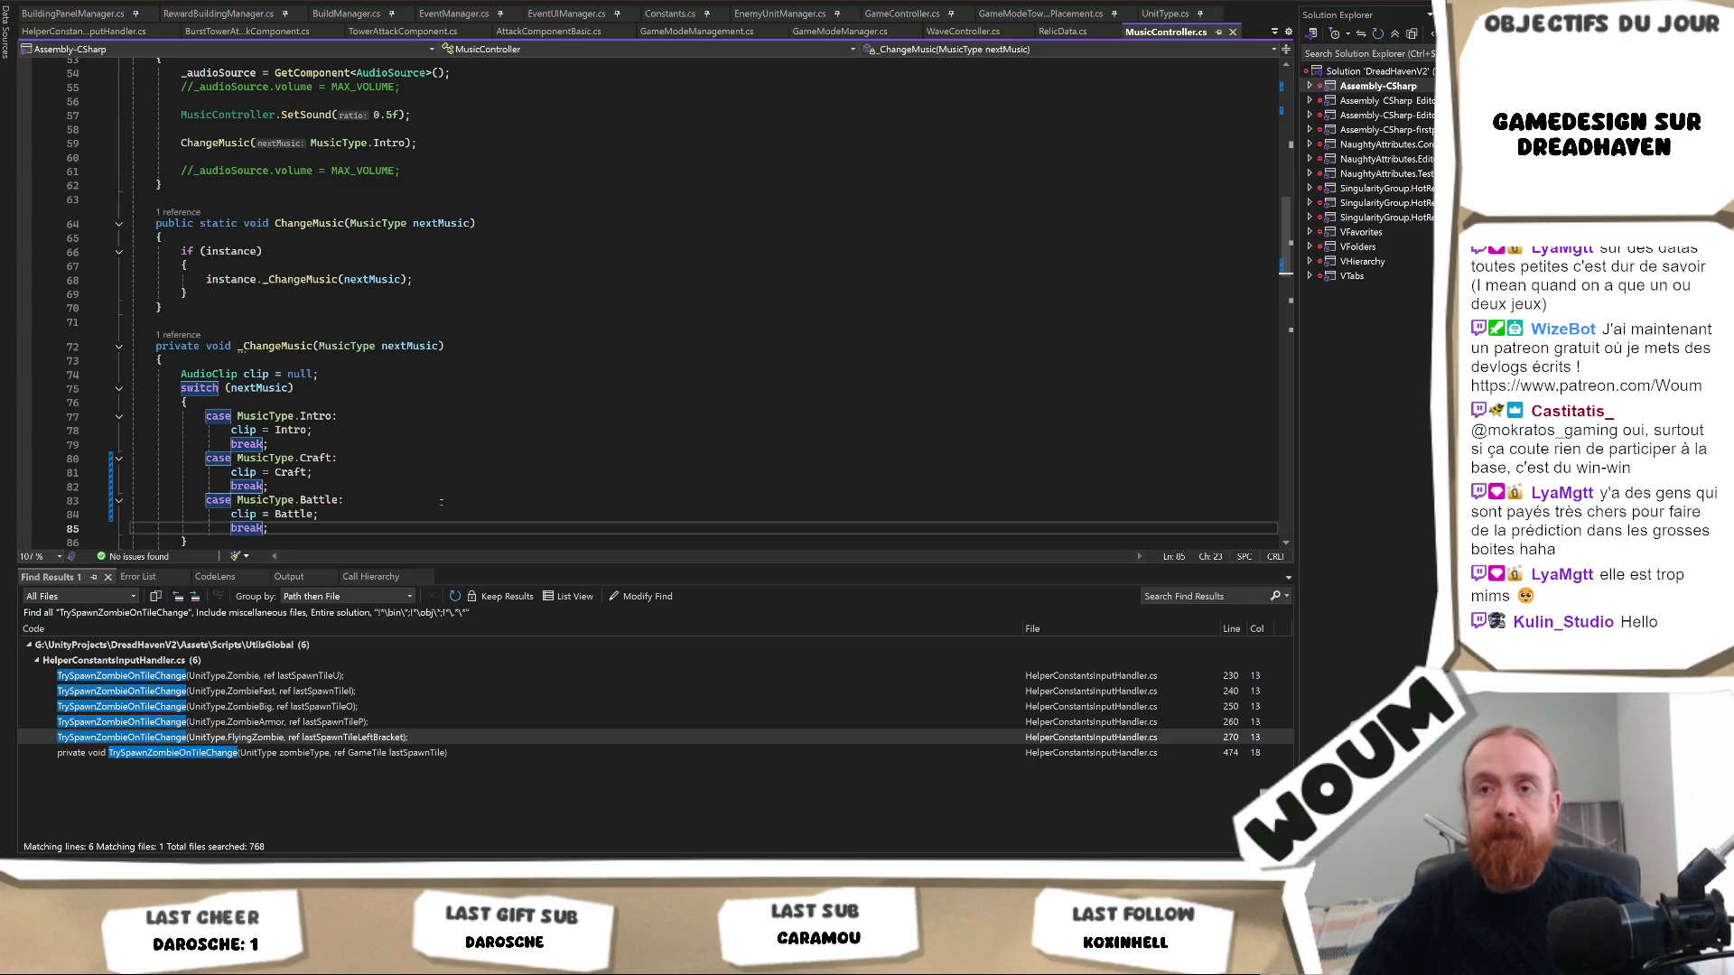
# Select the Battle case block, then switch back to the Unity Editor.
pyautogui.scroll(-3, 460, 489)
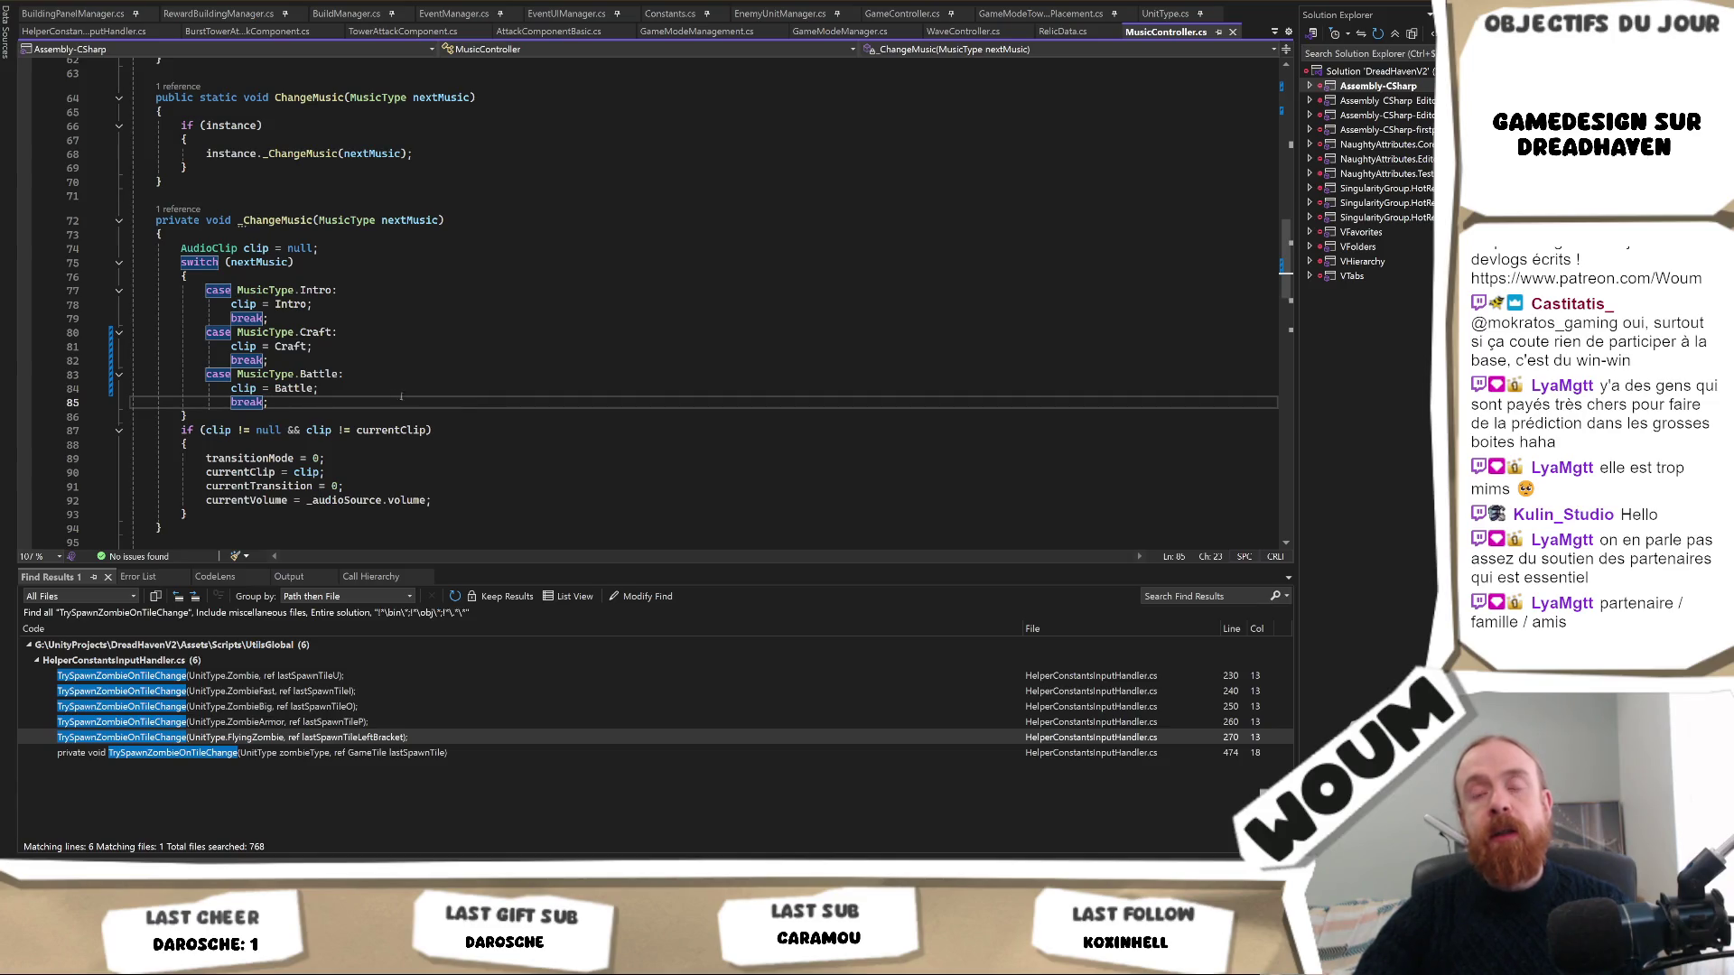
pyautogui.hotkey('shift', 'Up')
pyautogui.hotkey('shift', 'Up')
pyautogui.hotkey('shift', 'Up')
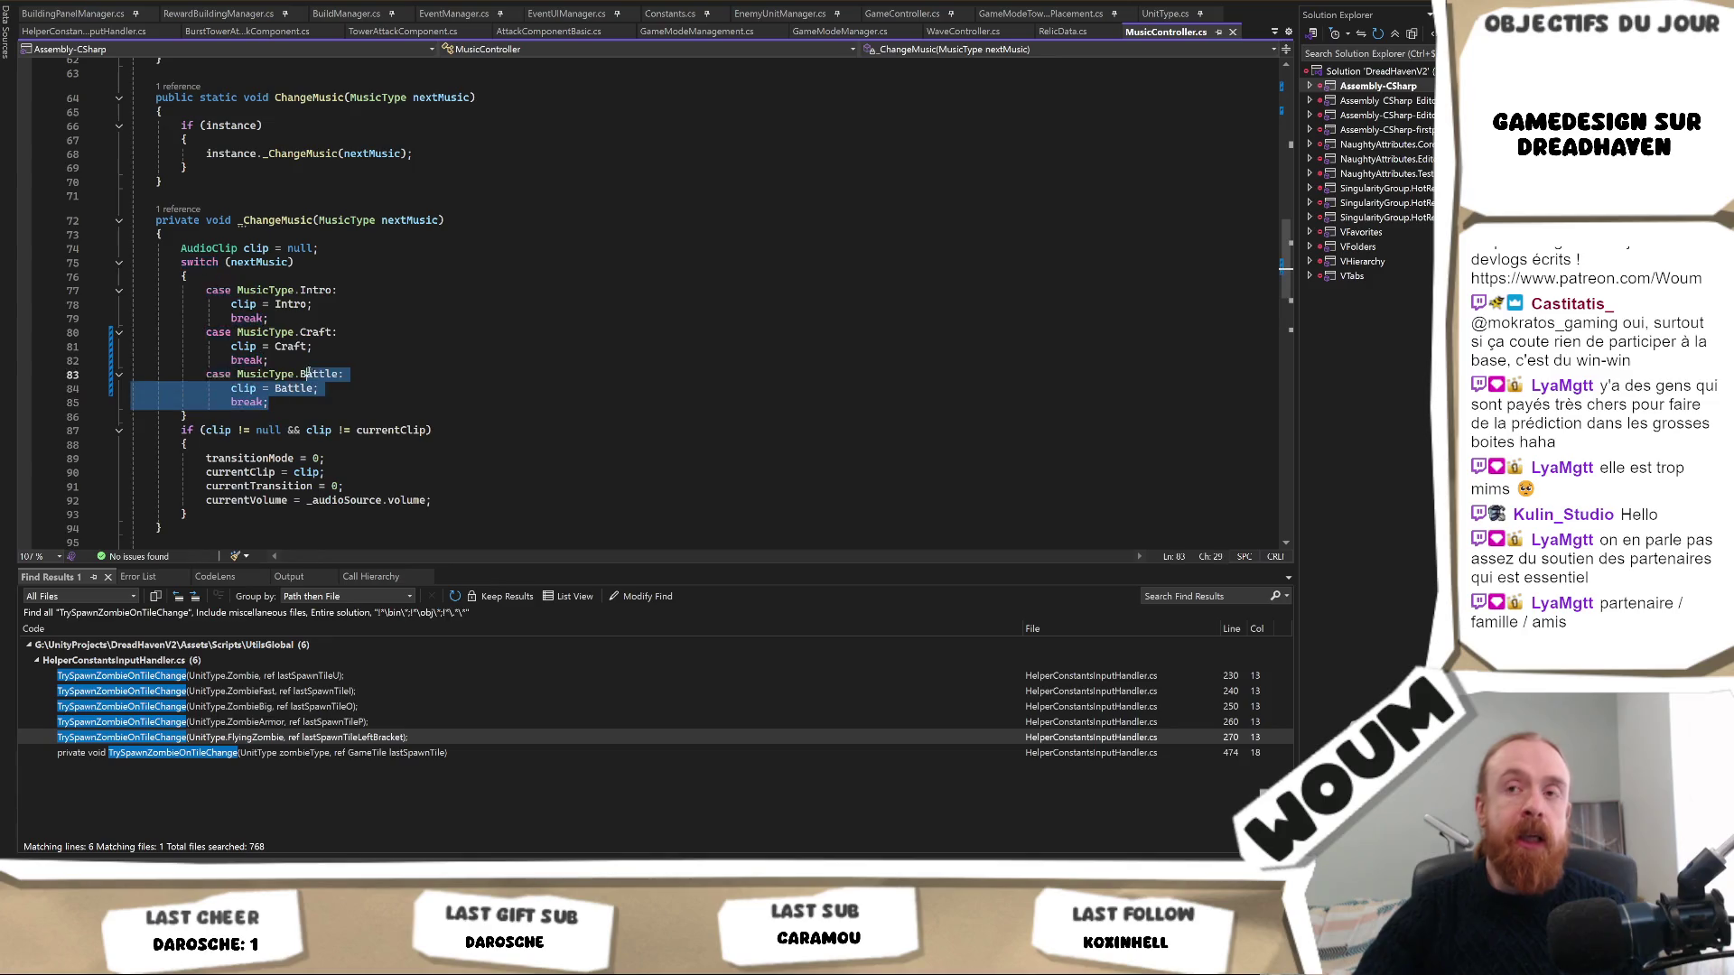
pyautogui.moveTo(270, 403); pyautogui.dragTo(131, 374)
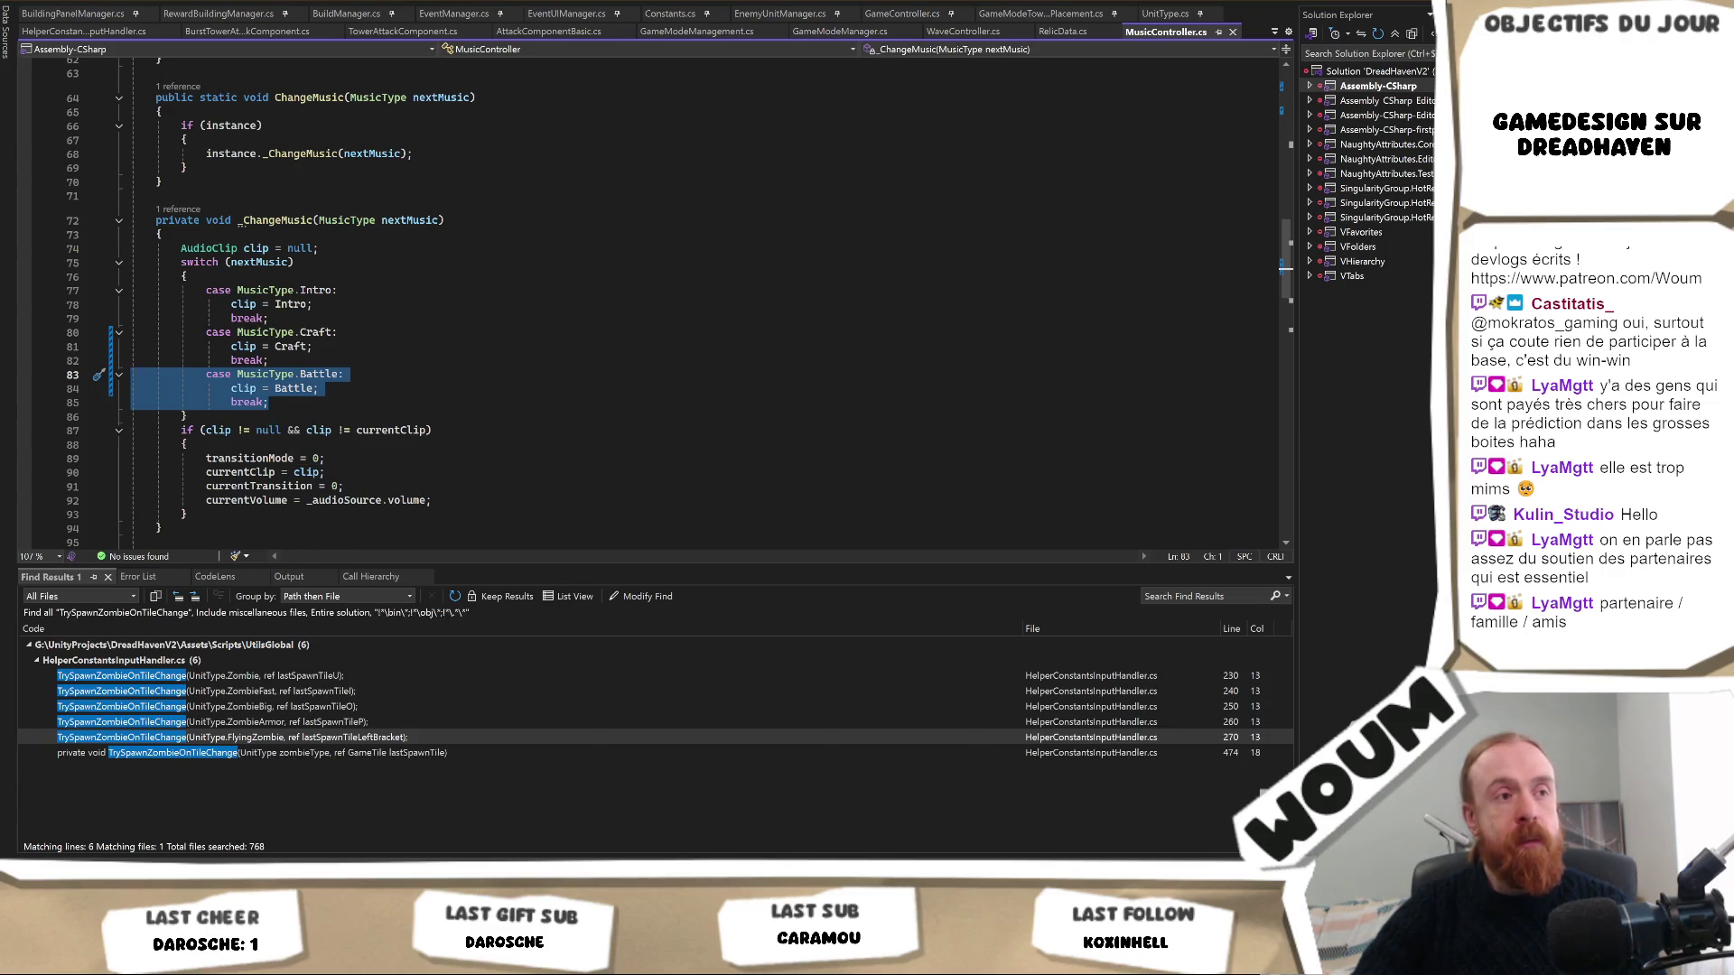
pyautogui.hotkey('alt', 'Tab')
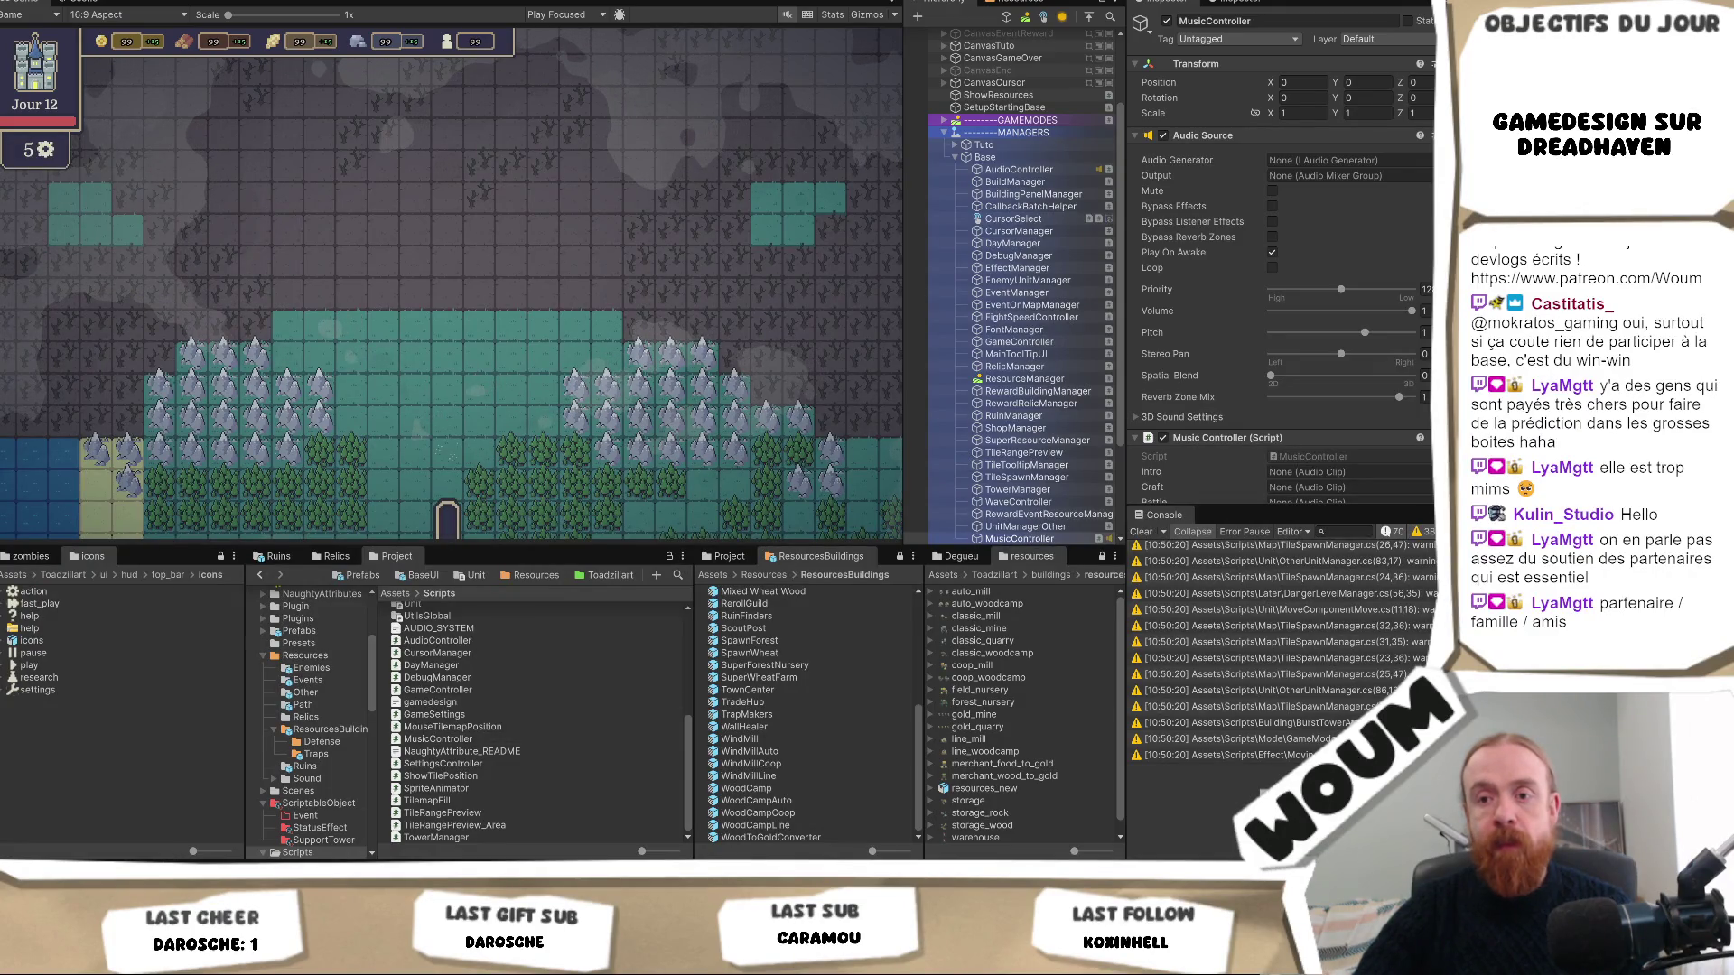
# Back in Unity, open the mixer group picker for the Audio Source's Output field.
pyautogui.hotkey('alt', 'Tab')
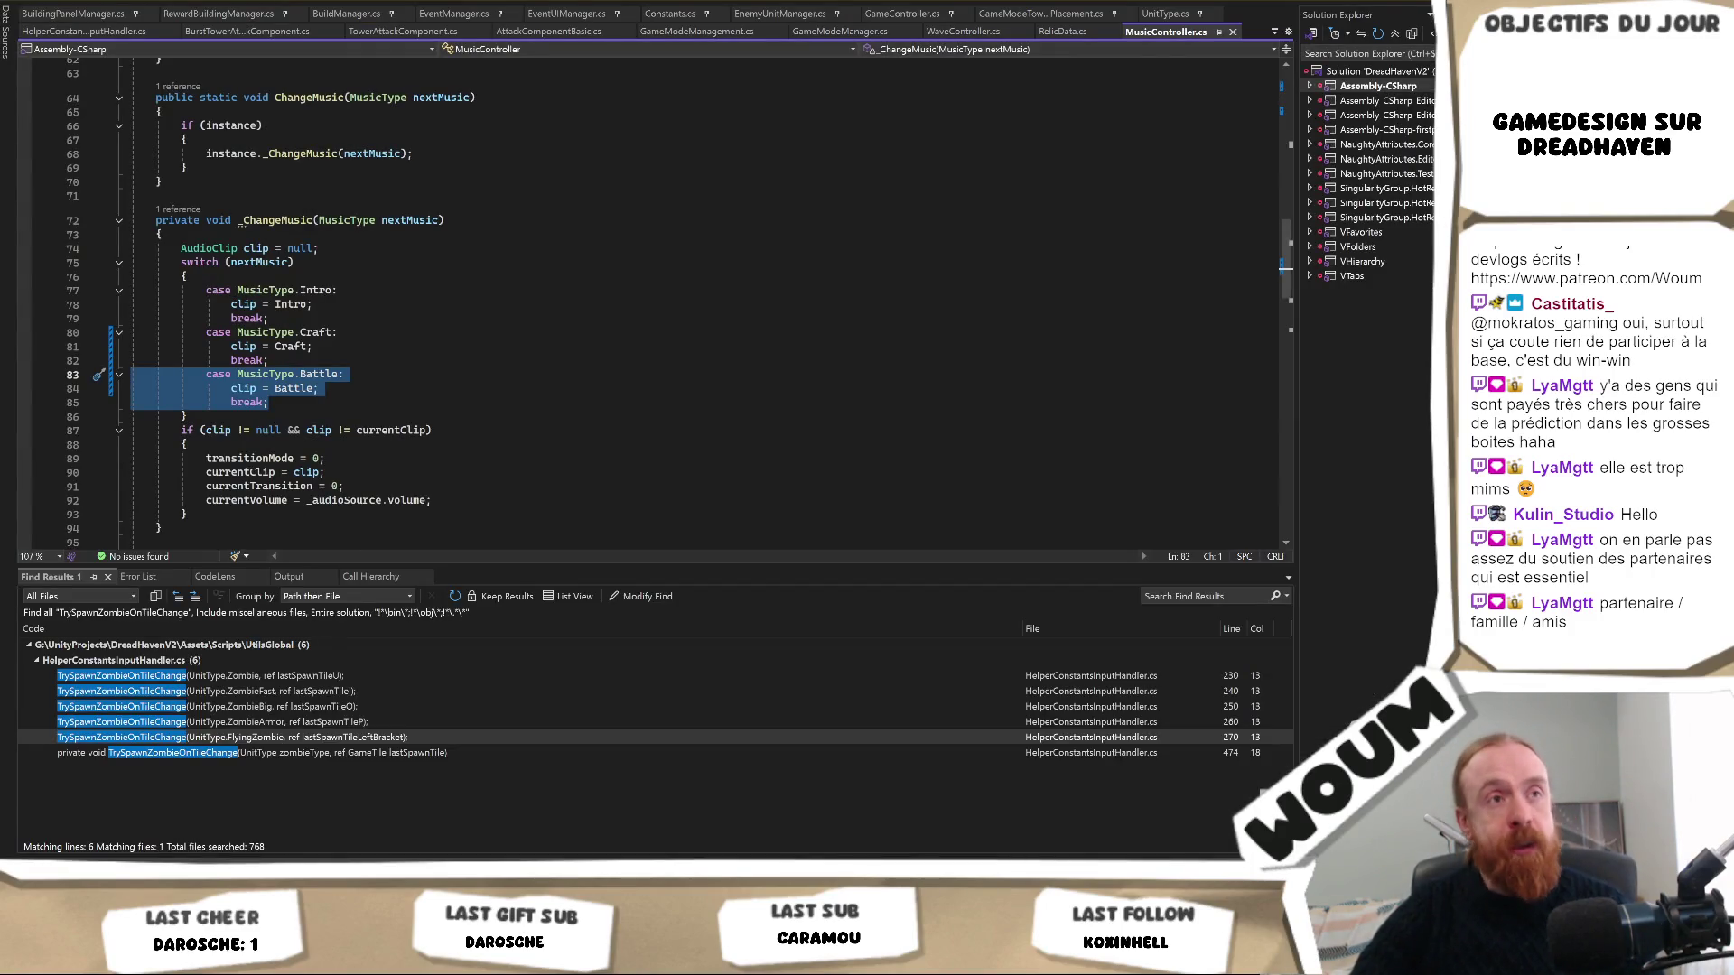
pyautogui.hotkey('alt', 'Tab')
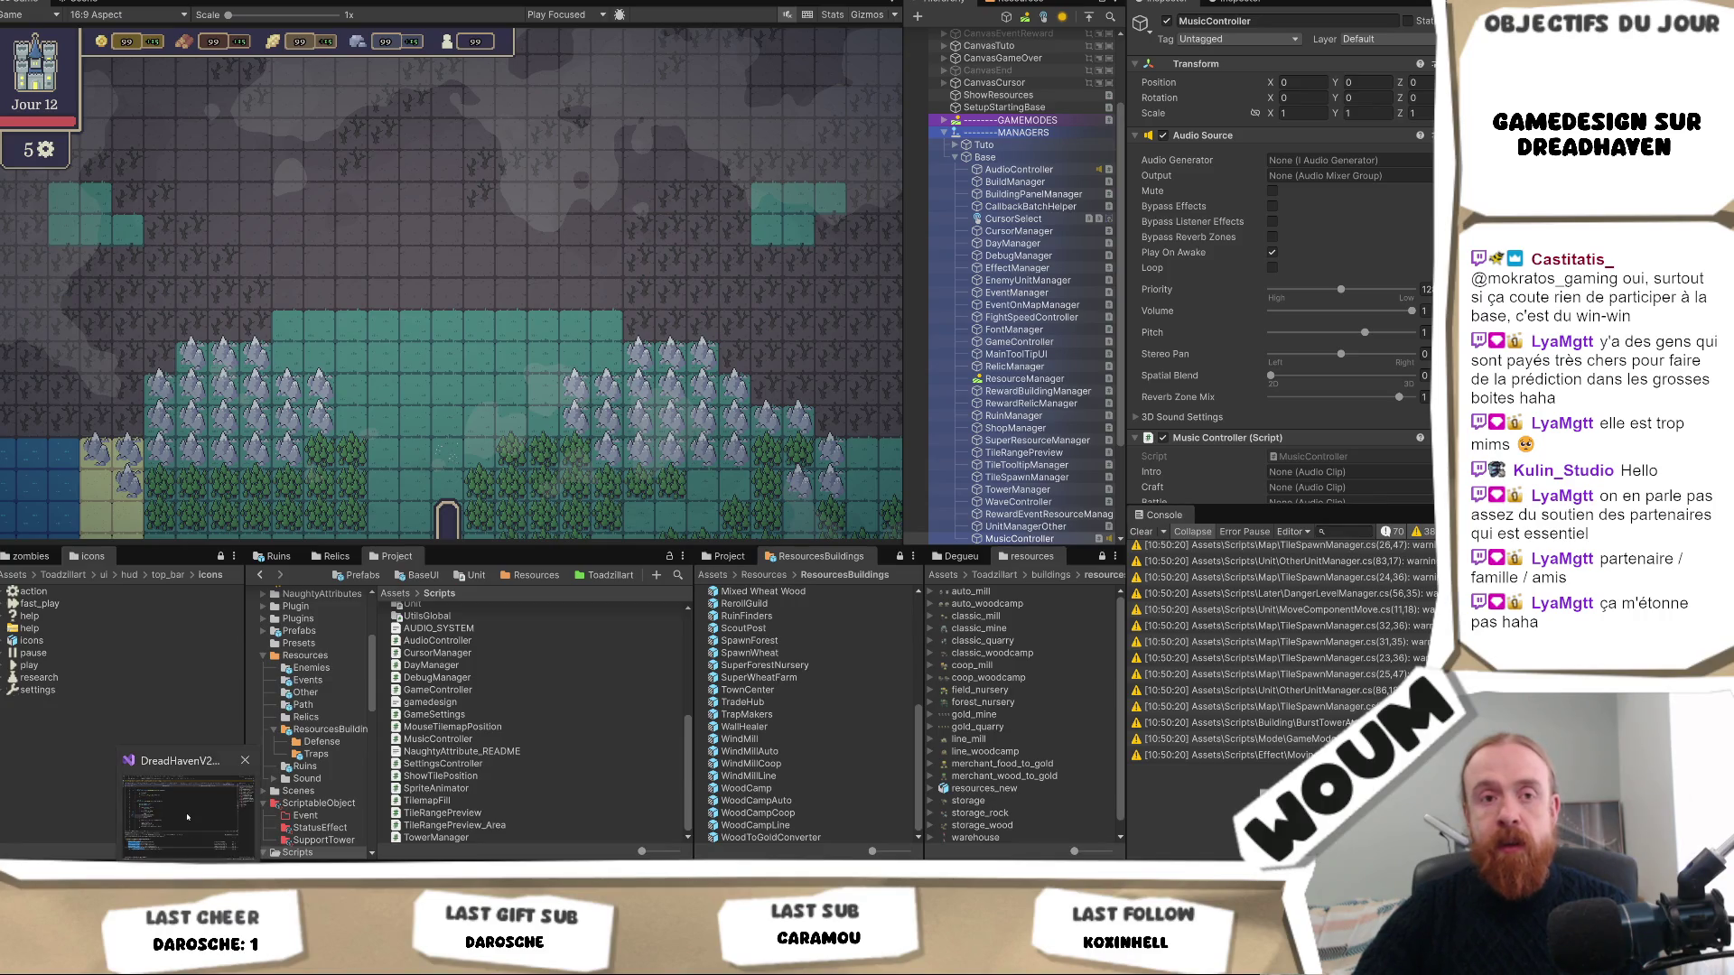
pyautogui.click(187, 817)
pyautogui.hotkey('alt', 'Tab')
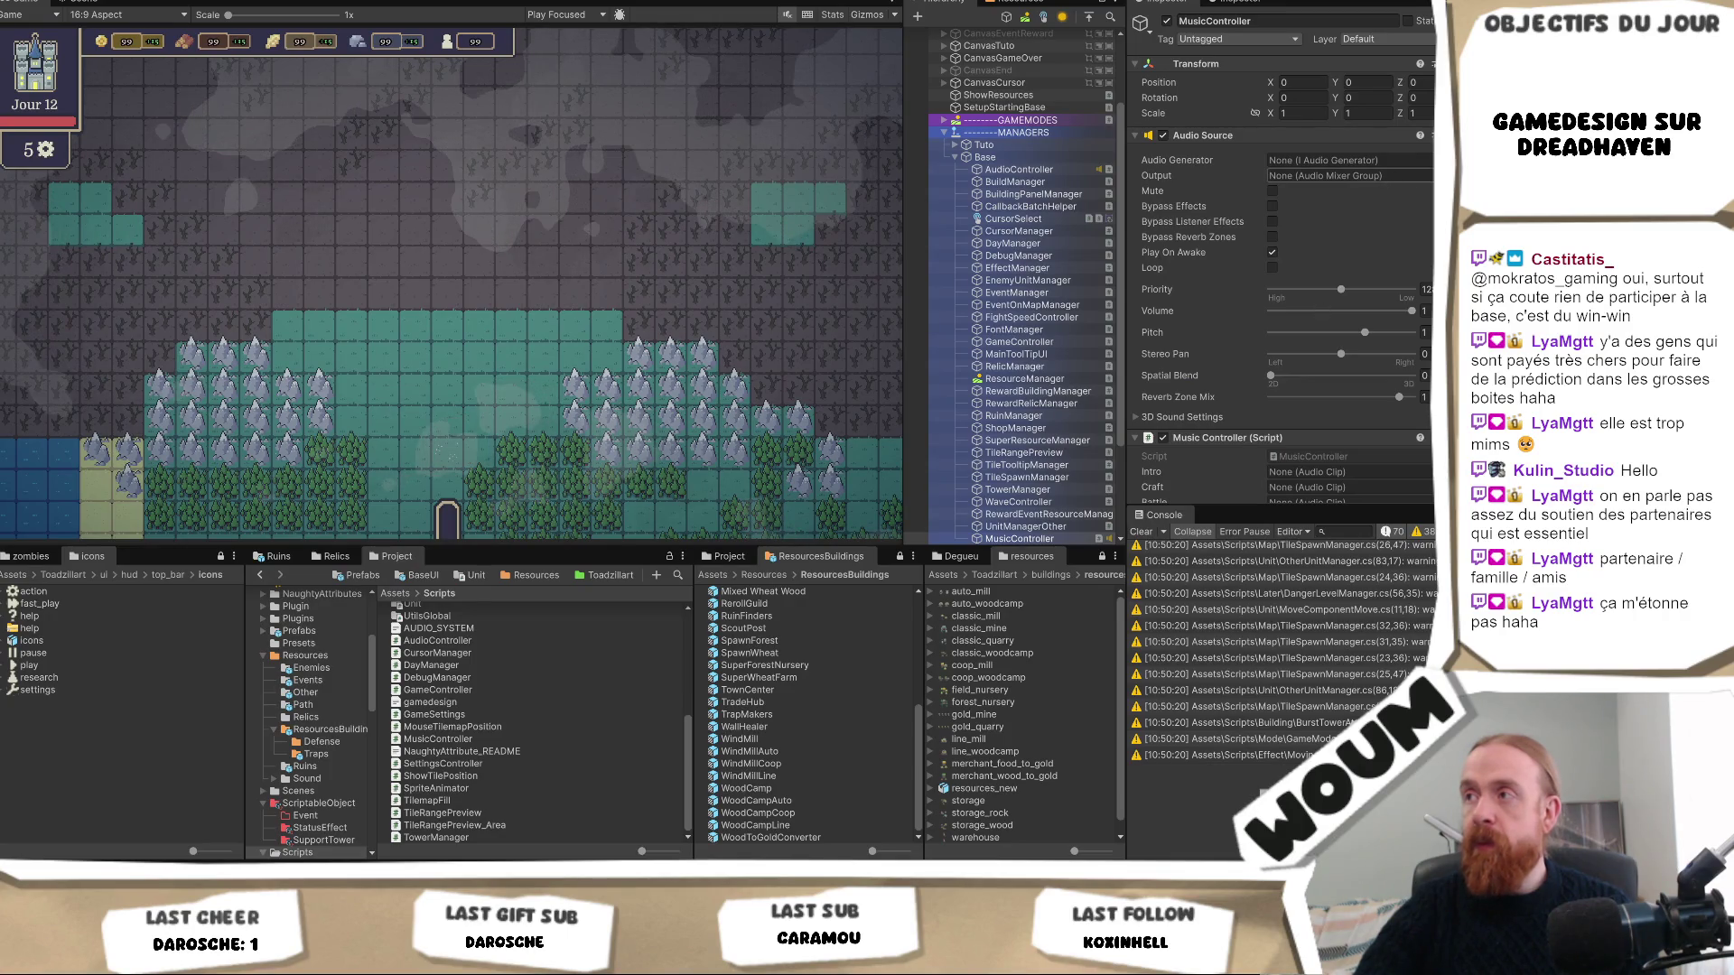
pyautogui.click(1386, 178)
# Route the MusicController's audio output to the Master group, then duplicate SoundEffectMixer.
pyautogui.click(1355, 234)
pyautogui.click(1294, 178)
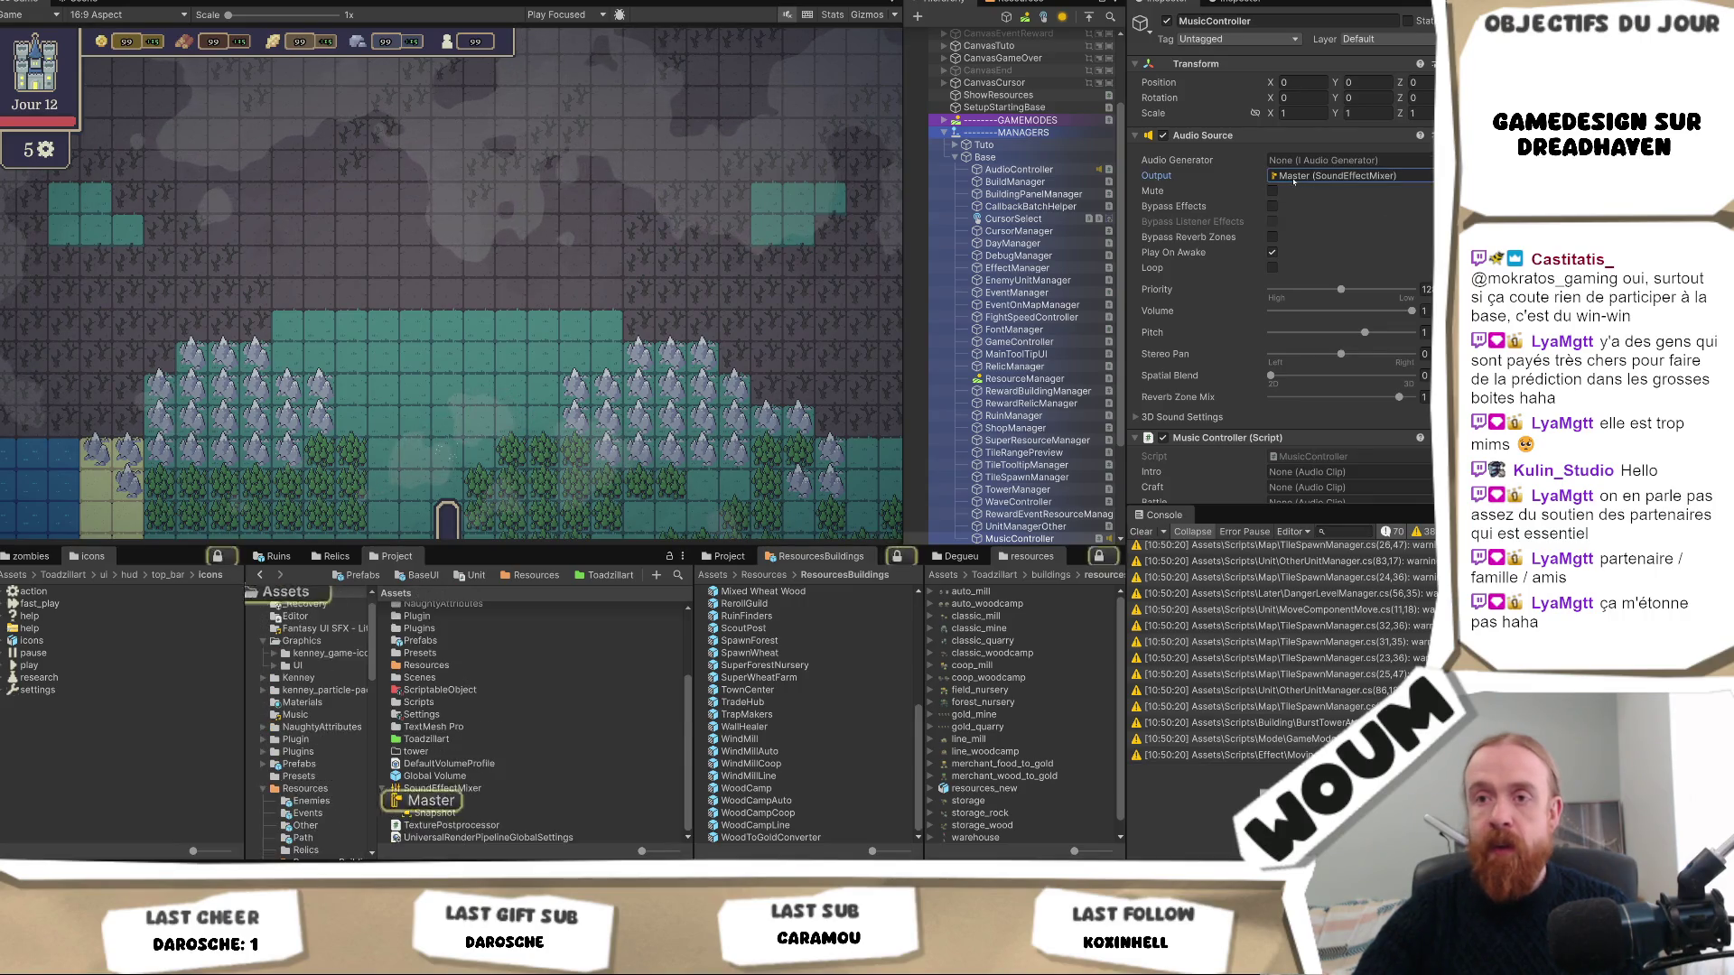
pyautogui.click(503, 788)
pyautogui.hotkey('ctrl', 'd')
# Rename the duplicated mixer to MusicMixer and expand it to reveal its Master group and Snapshot.
pyautogui.press('F2')
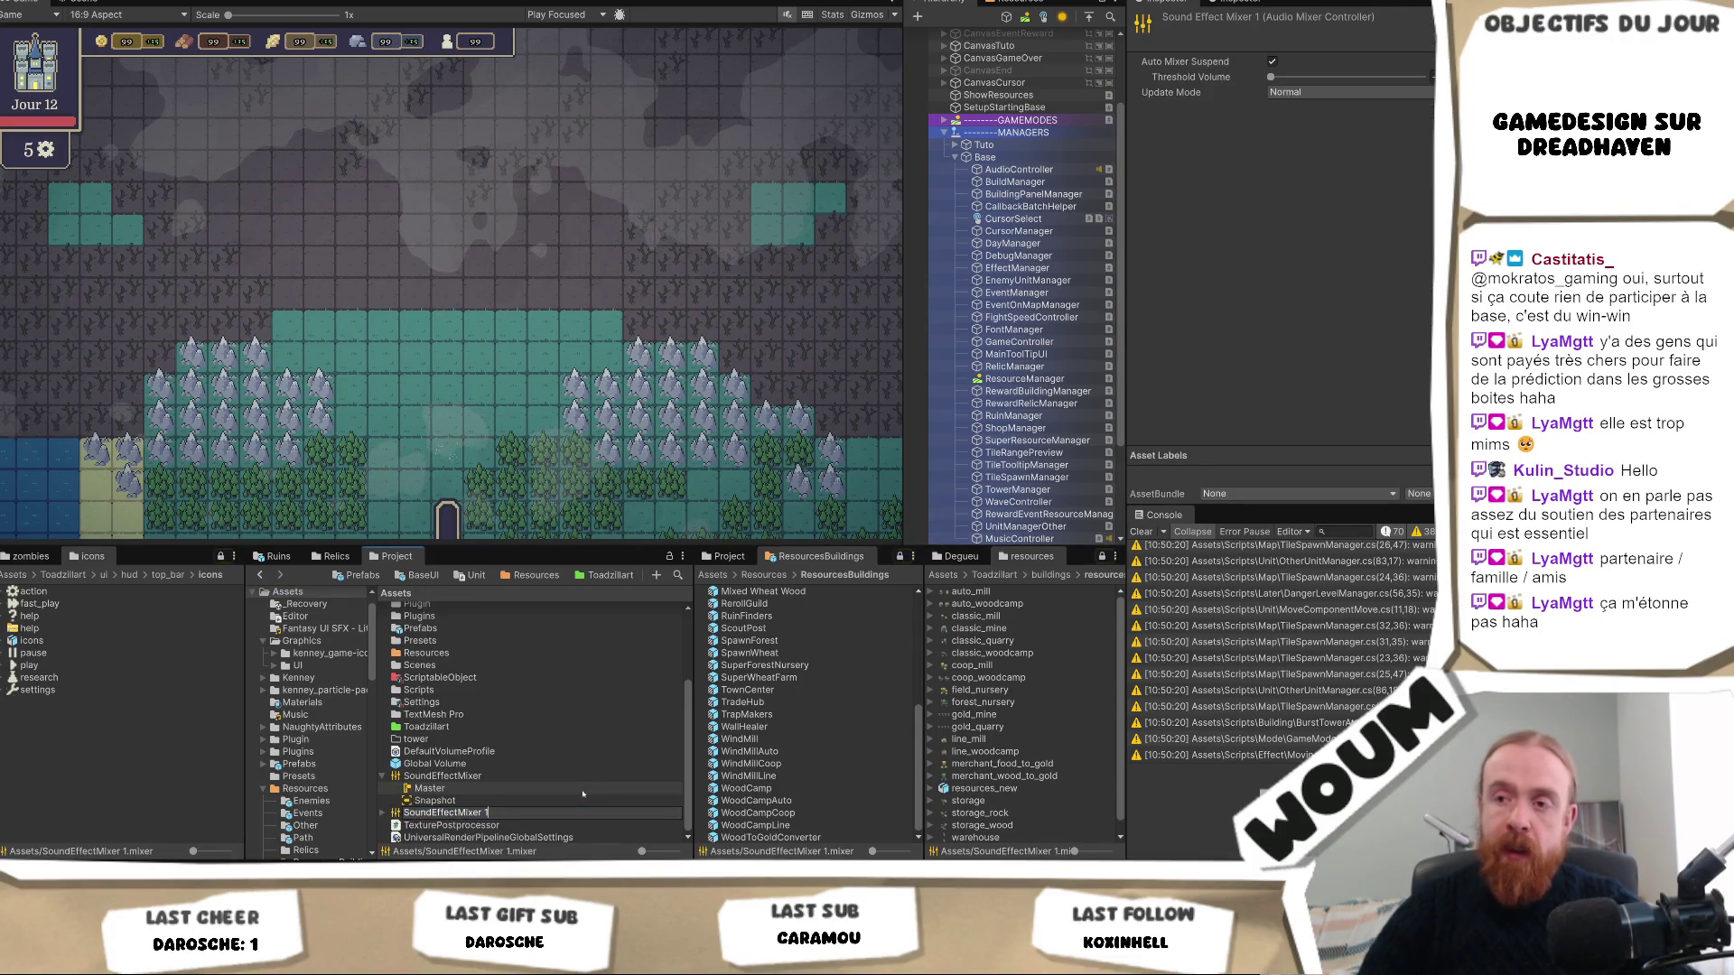
pyautogui.press('BackSpace')
pyautogui.press('BackSpace')
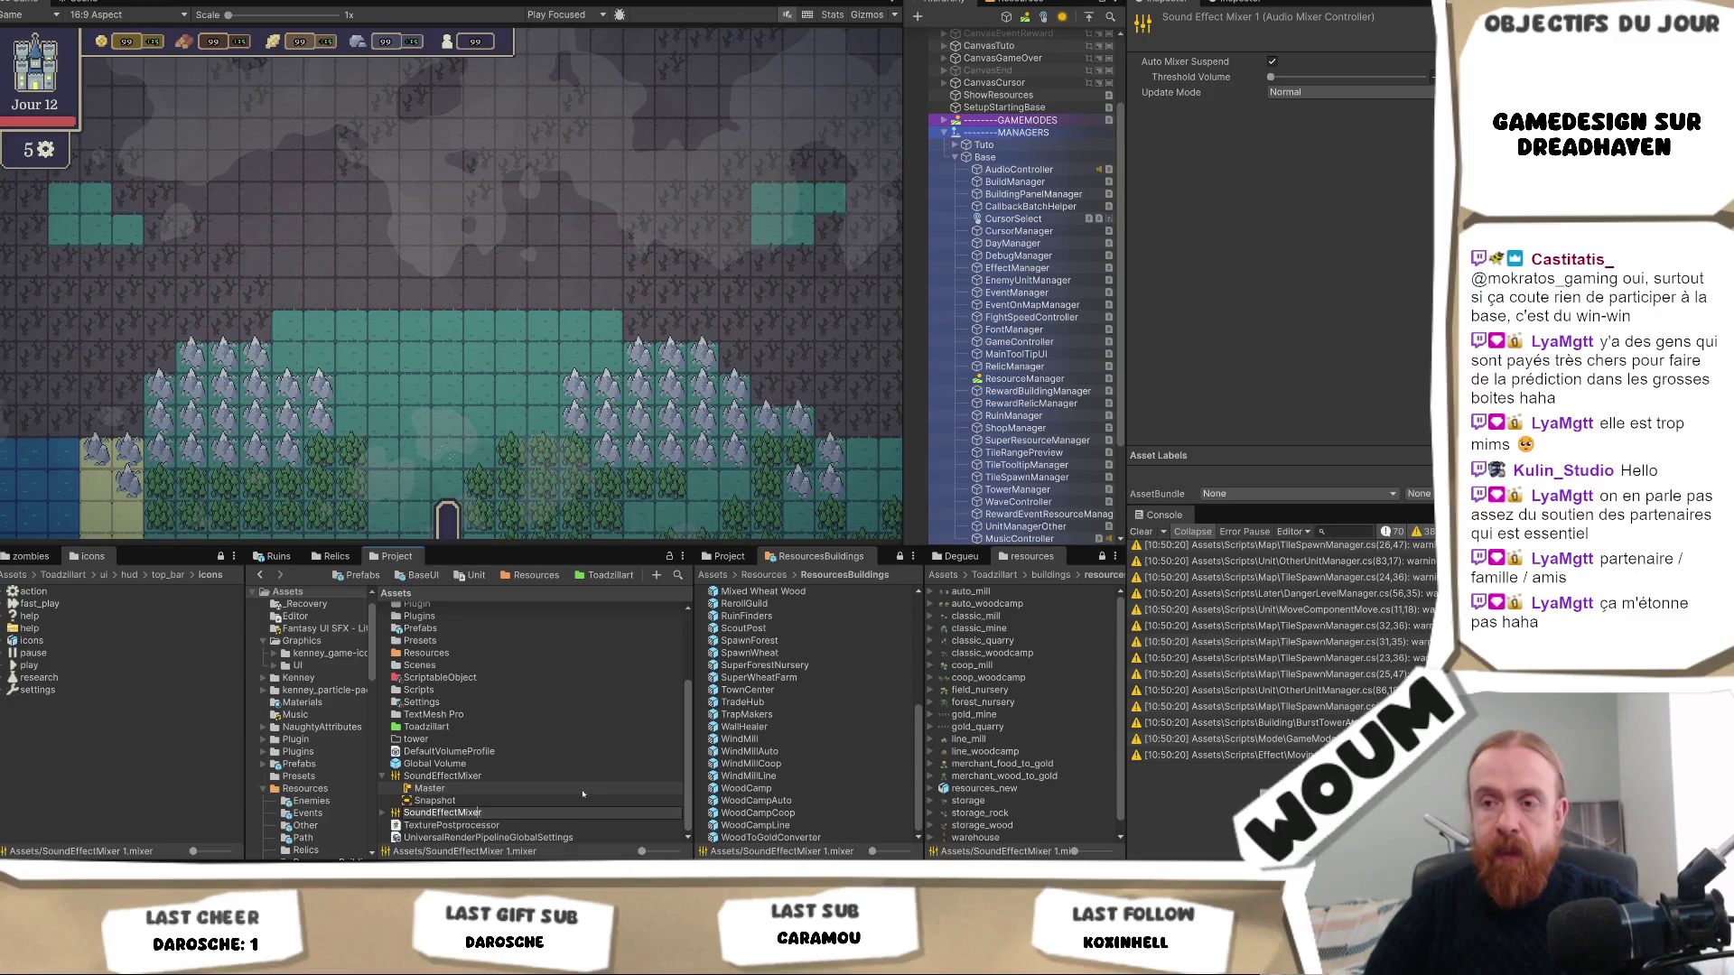
pyautogui.press('Left')
pyautogui.press('Left')
pyautogui.press('Left')
pyautogui.hotkey('shift', 'Left')
pyautogui.hotkey('shift', 'Left')
pyautogui.hotkey('shift', 'Left')
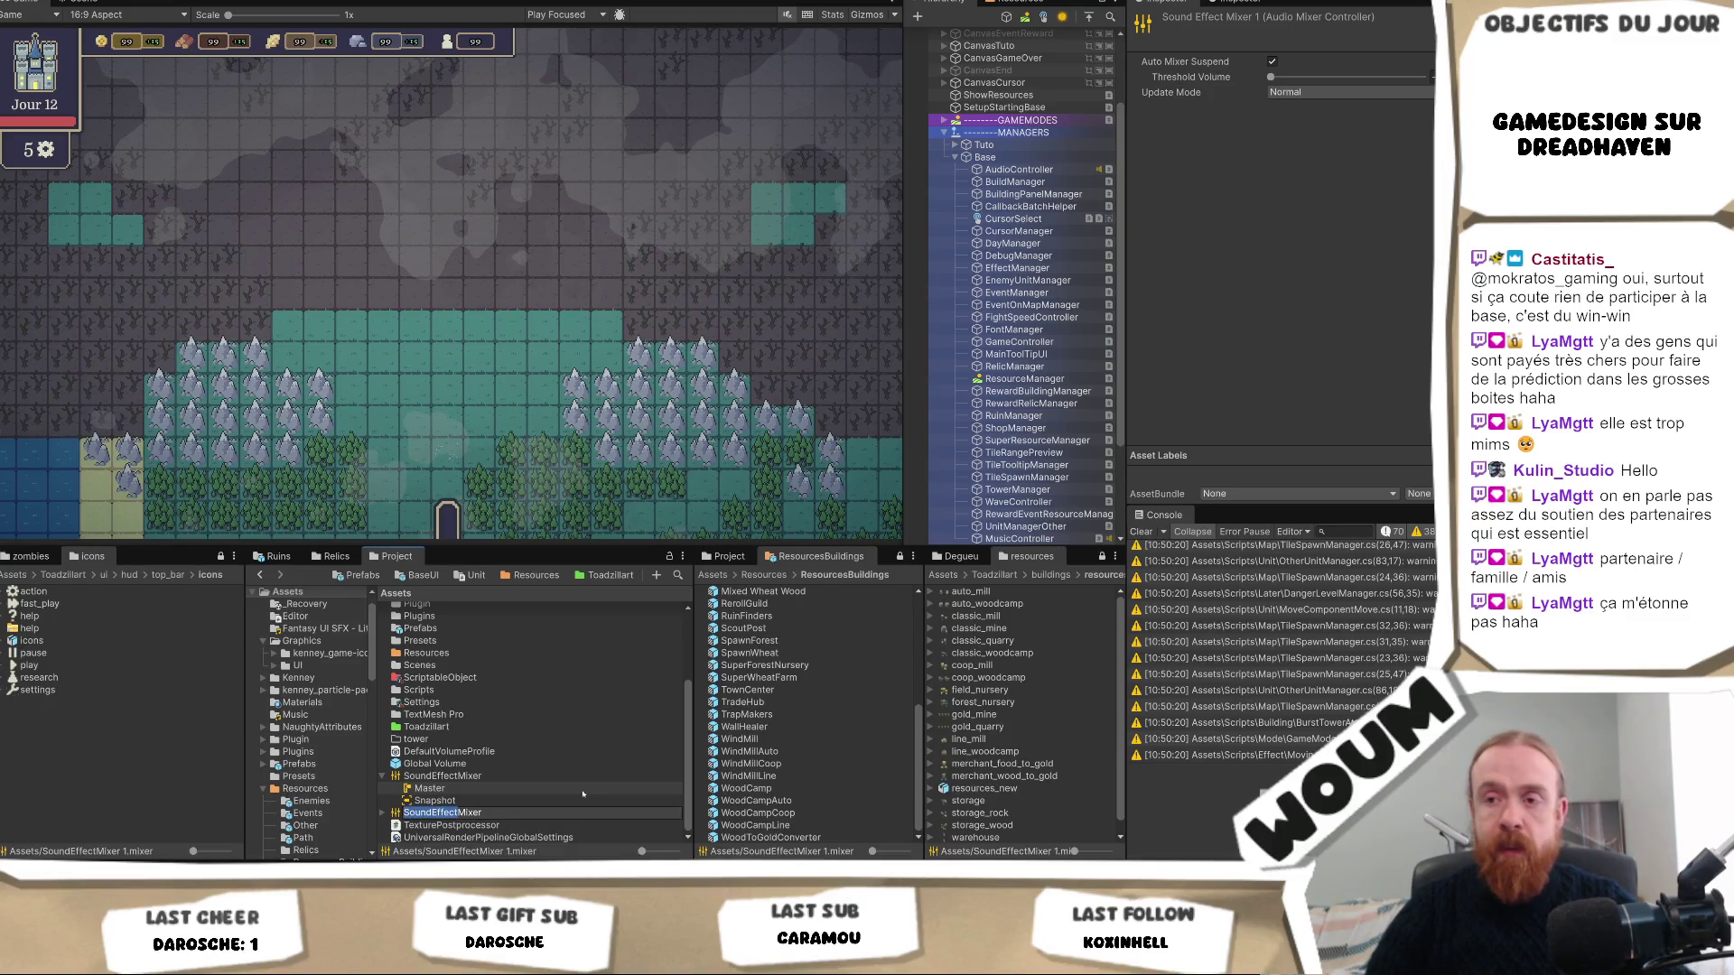
pyautogui.write('Music')
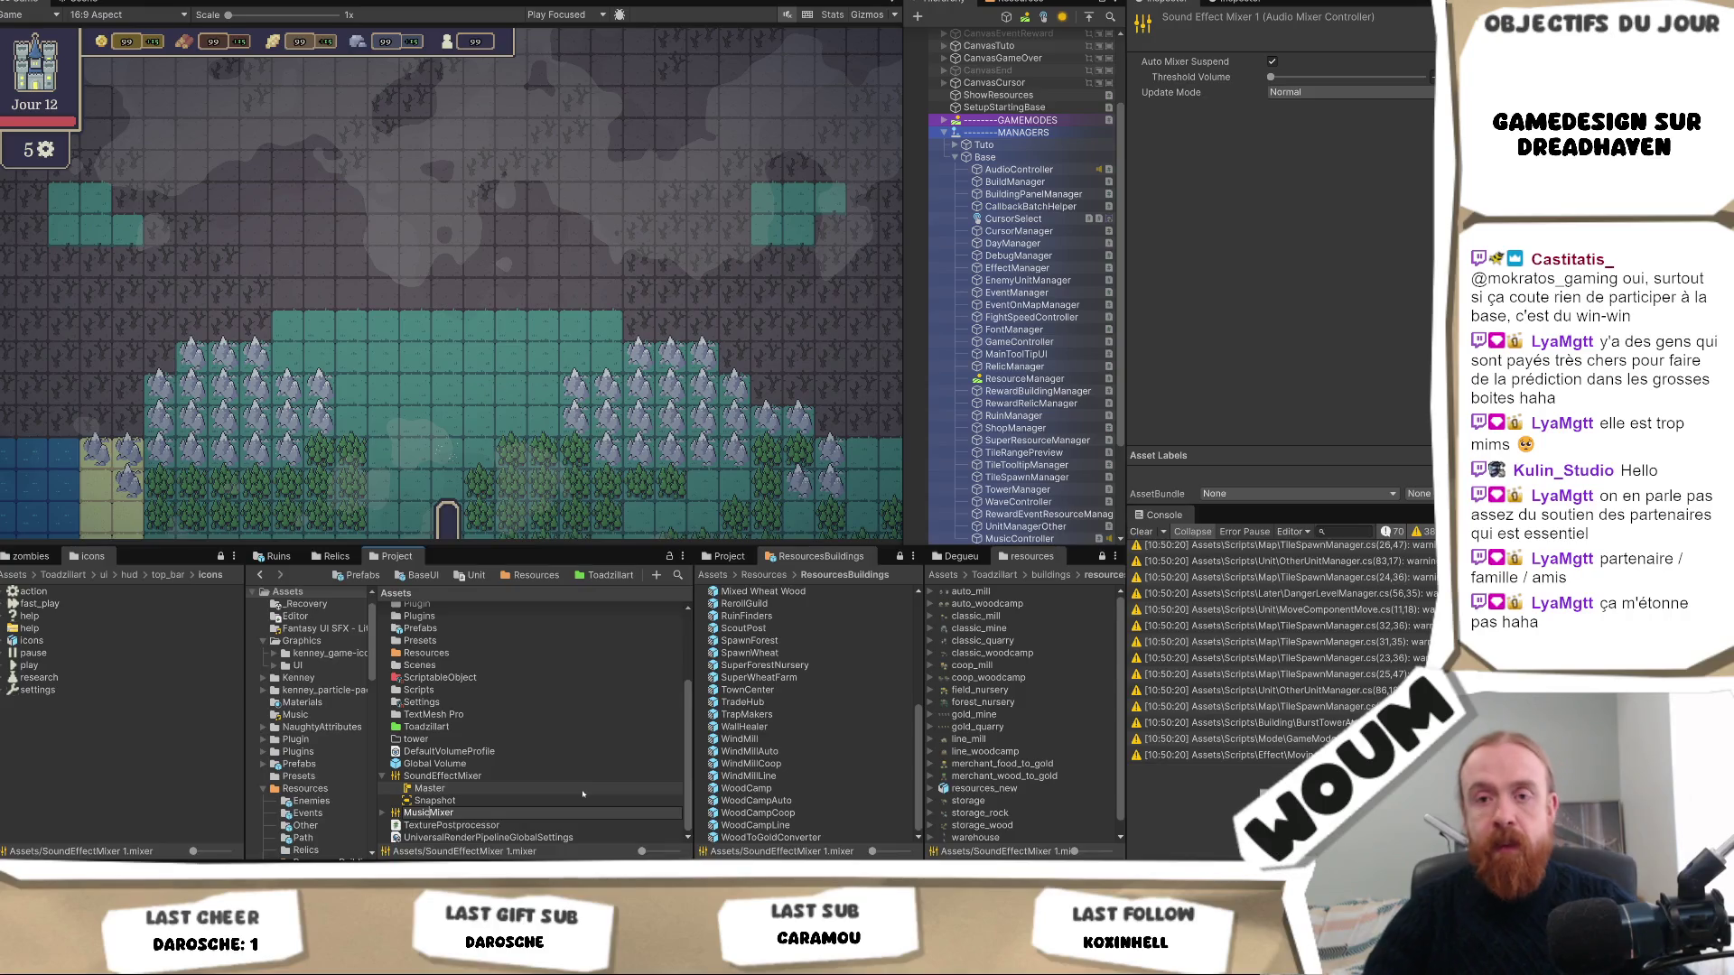
pyautogui.press('Return')
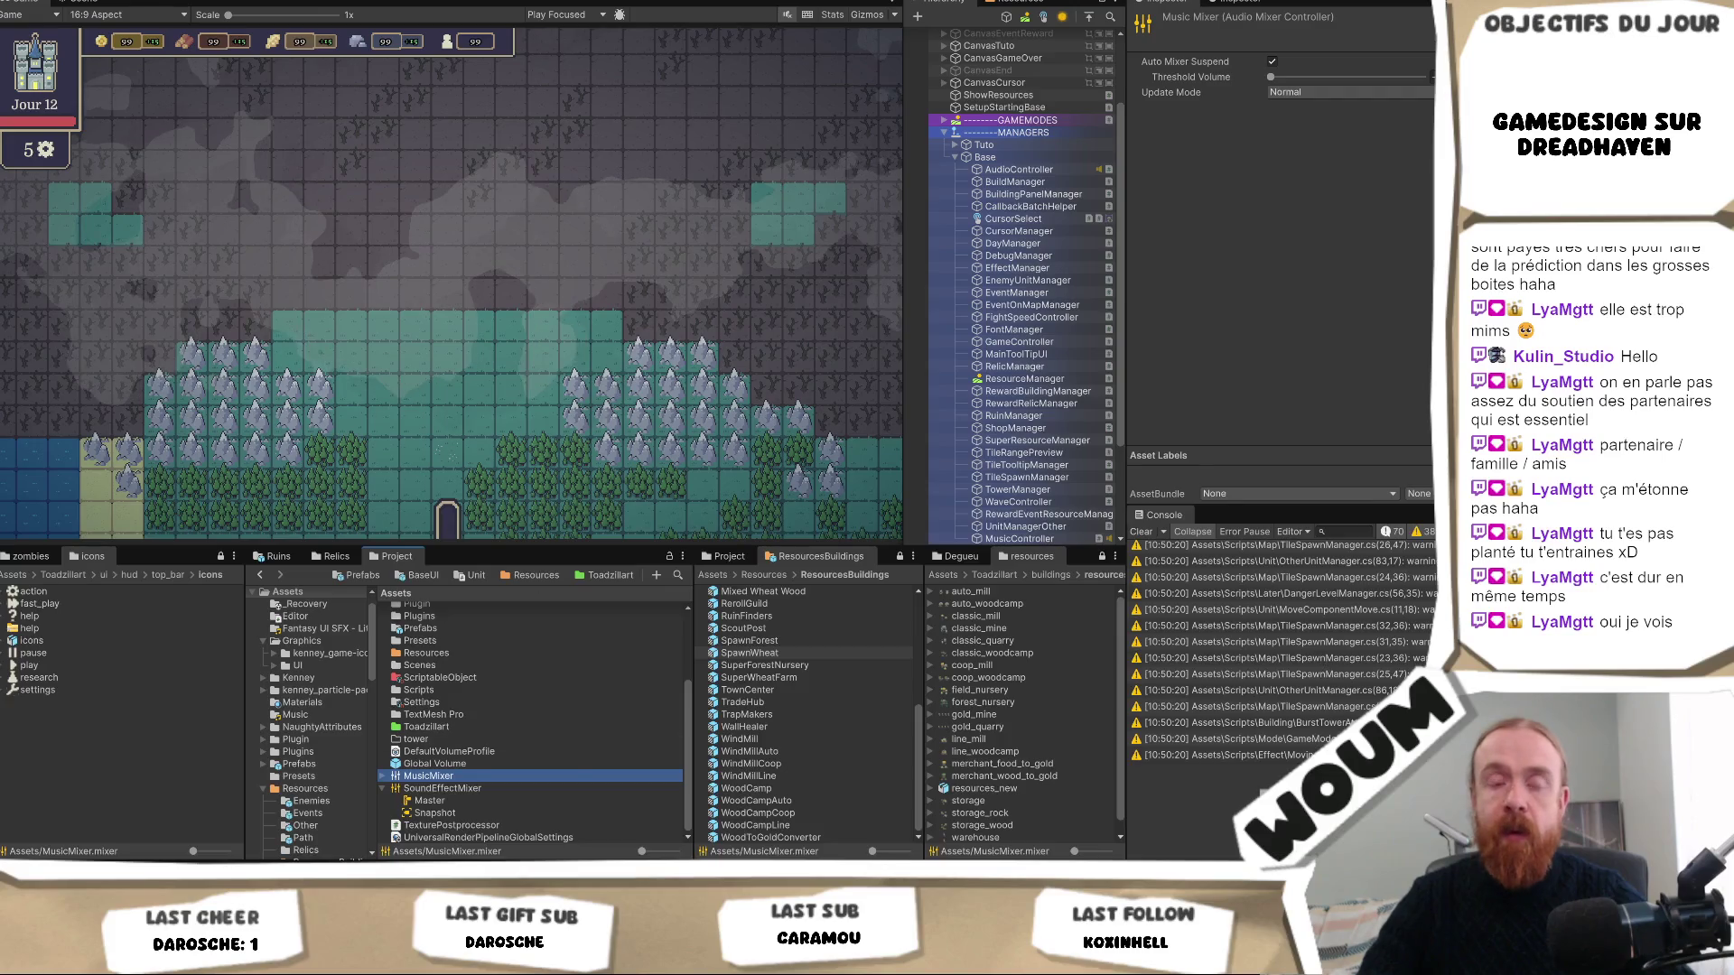
pyautogui.click(386, 776)
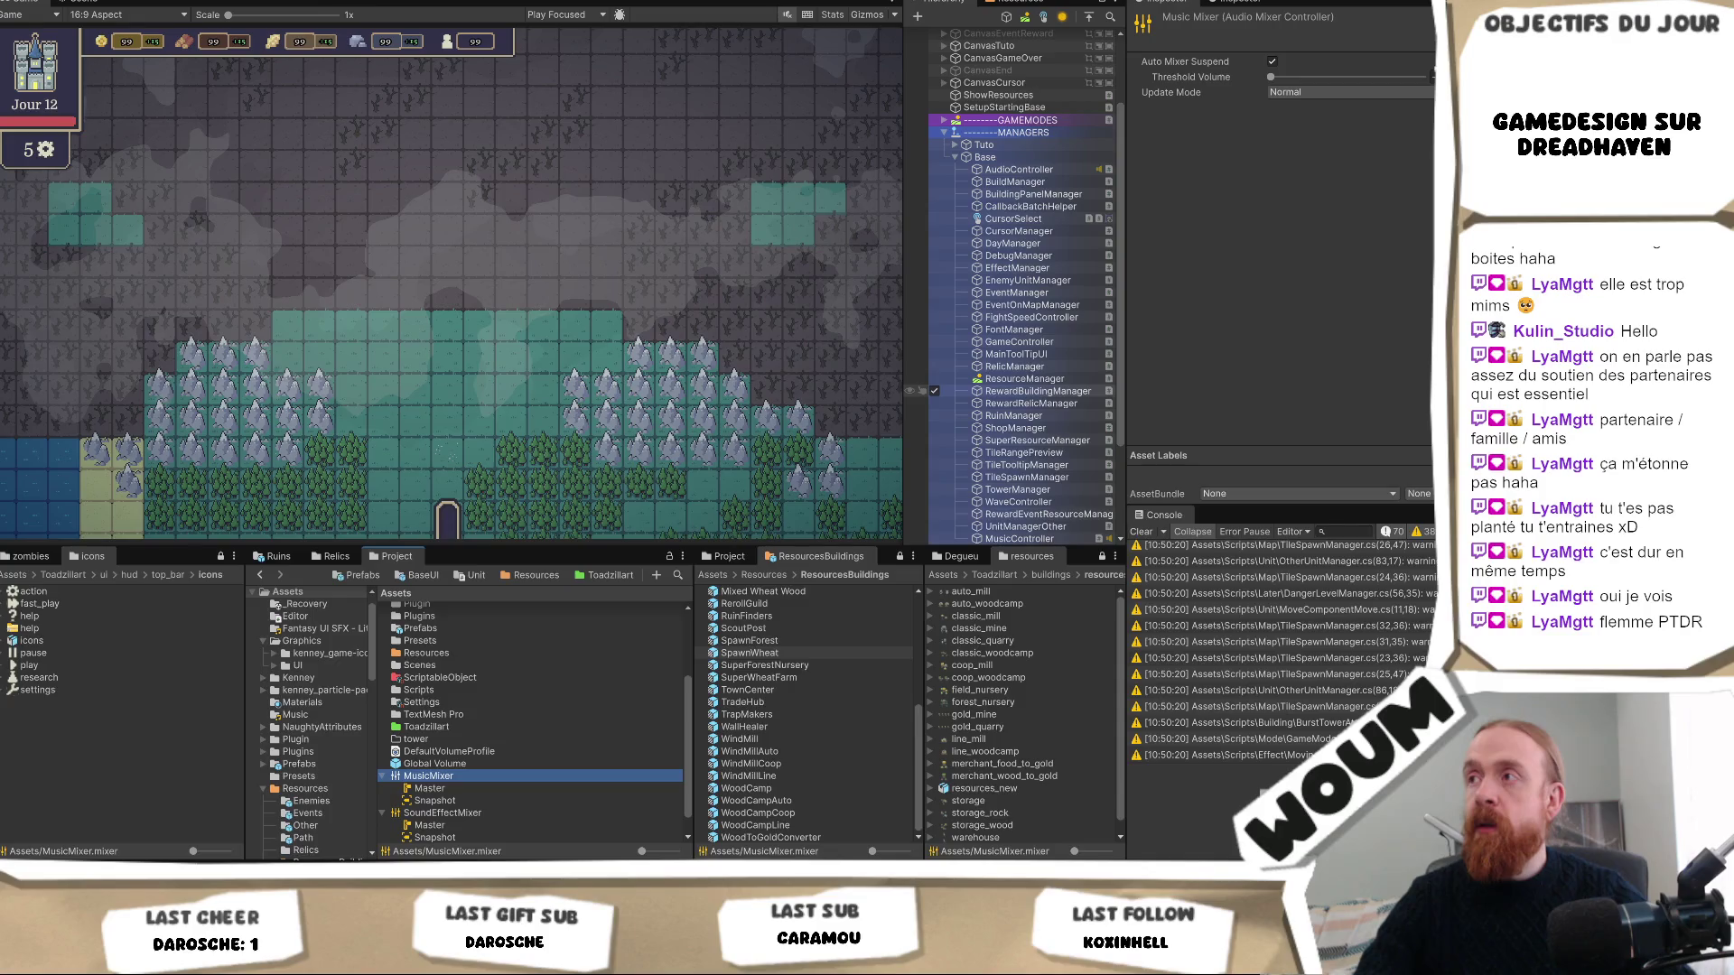
pyautogui.rightClick(434, 777)
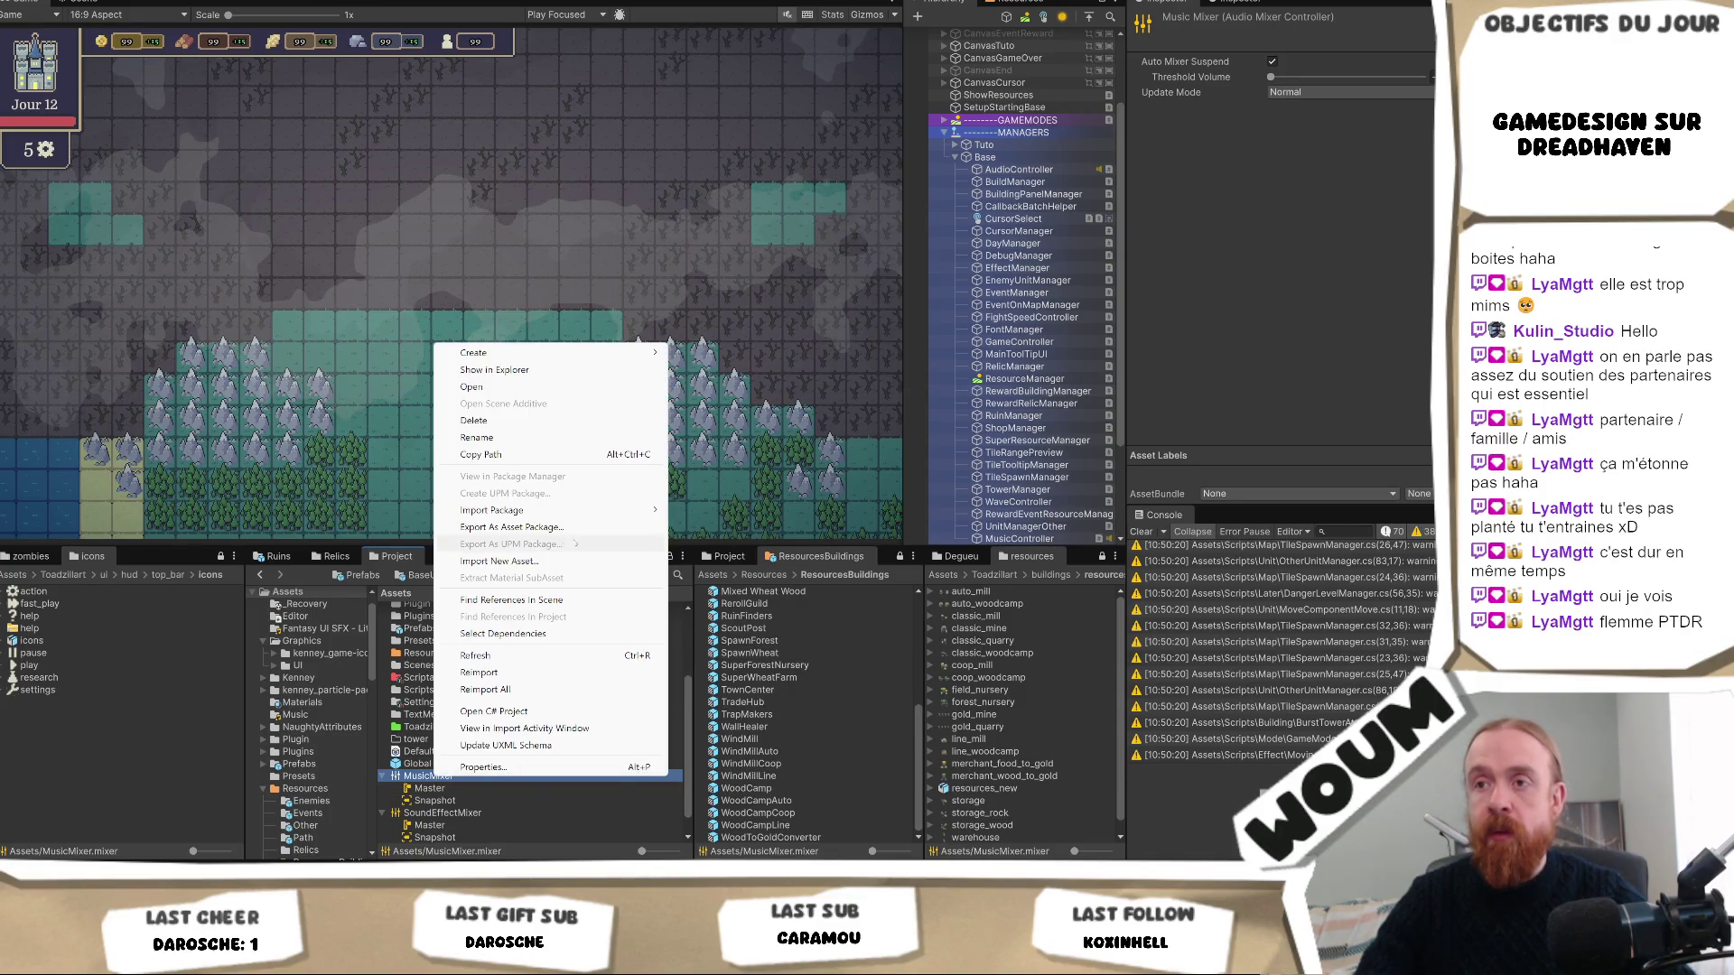
# Open MusicMixer in the Audio Mixer window, docked in the larger left area.
pyautogui.doubleClick(424, 777)
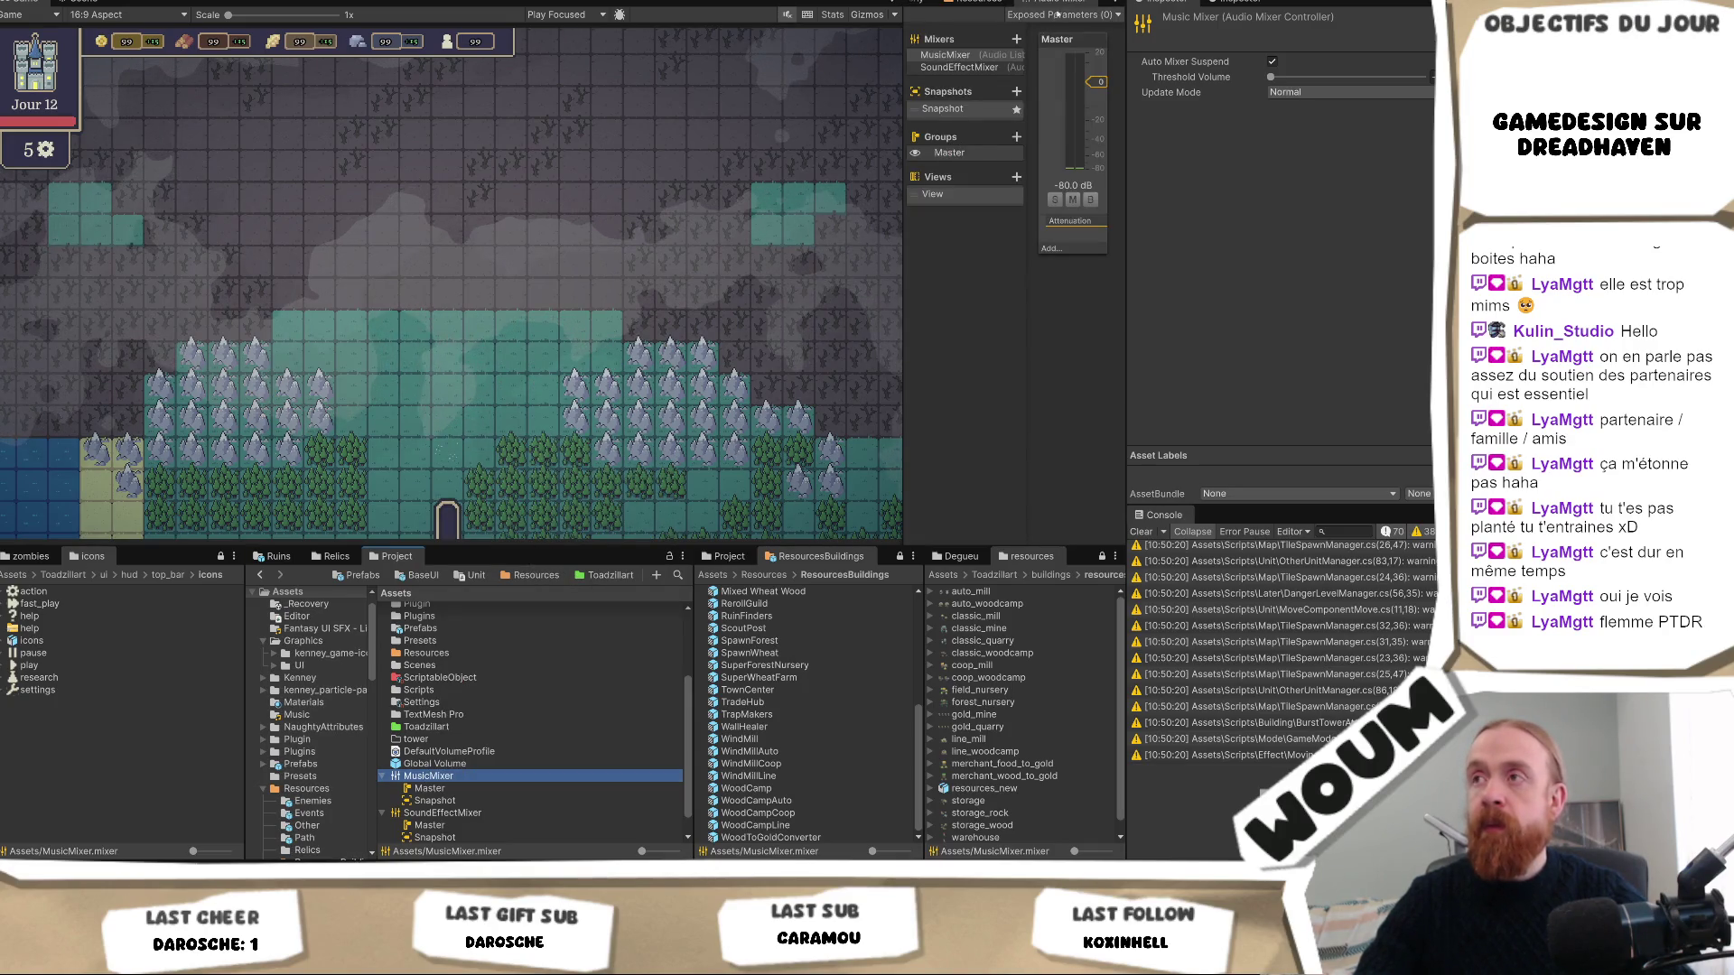
pyautogui.moveTo(1066, 3); pyautogui.dragTo(440, 72)
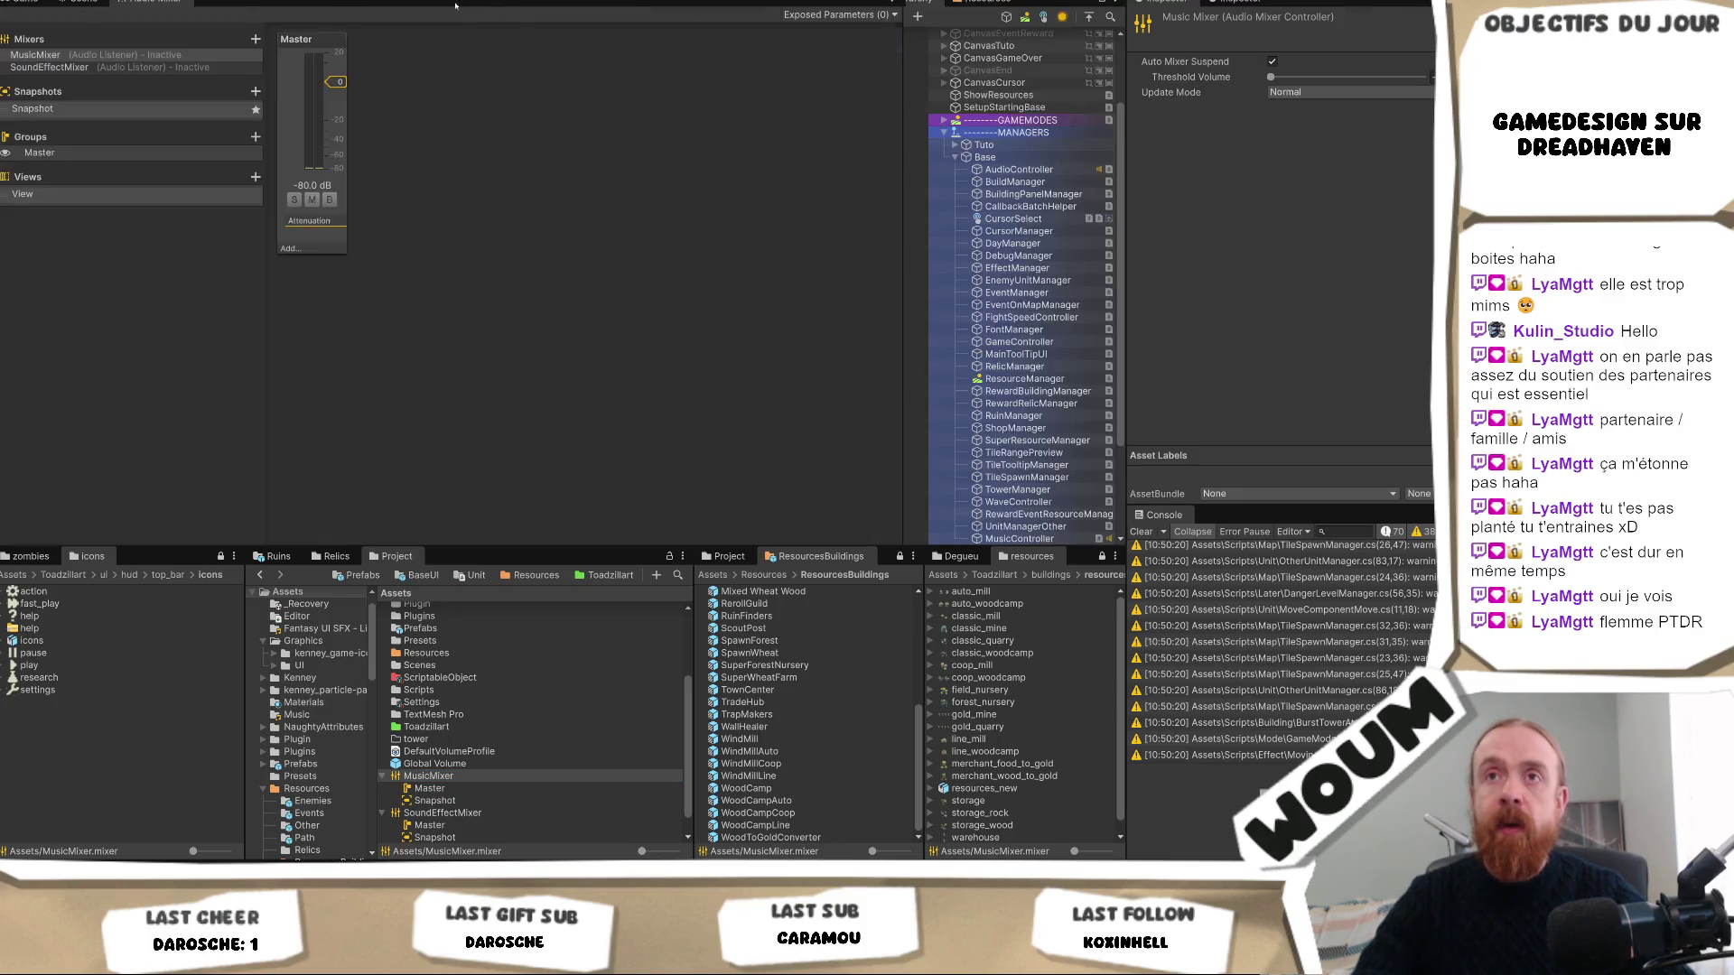
pyautogui.click(218, 58)
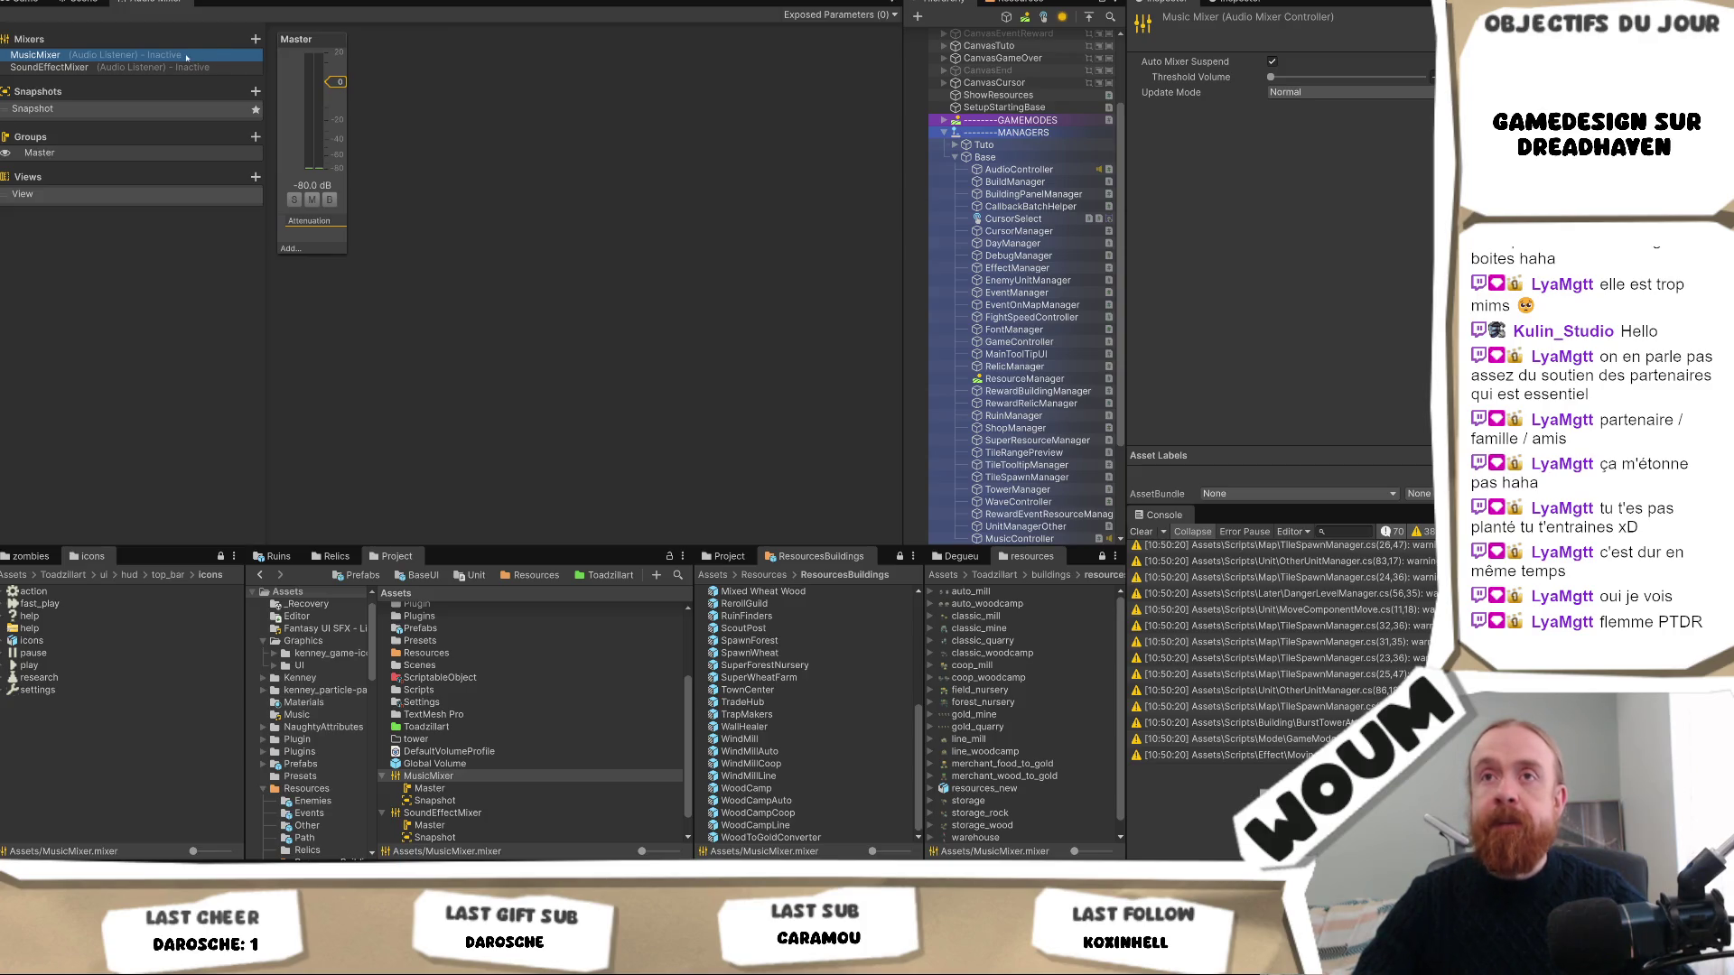
pyautogui.click(836, 14)
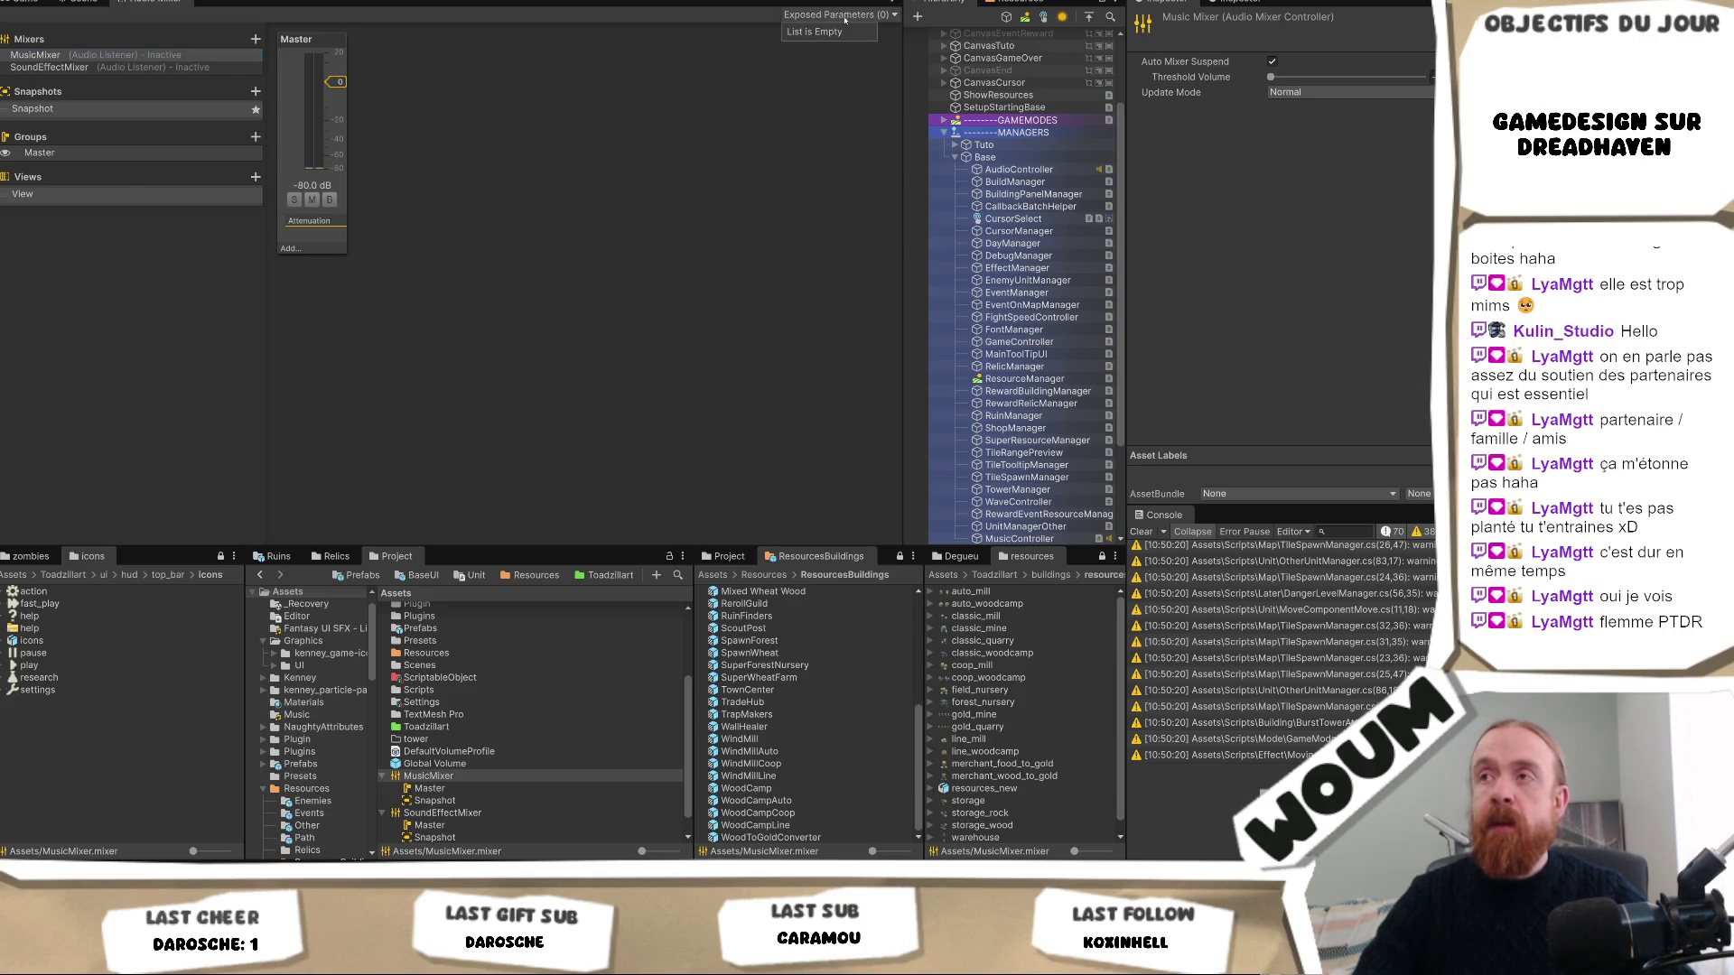
pyautogui.click(214, 70)
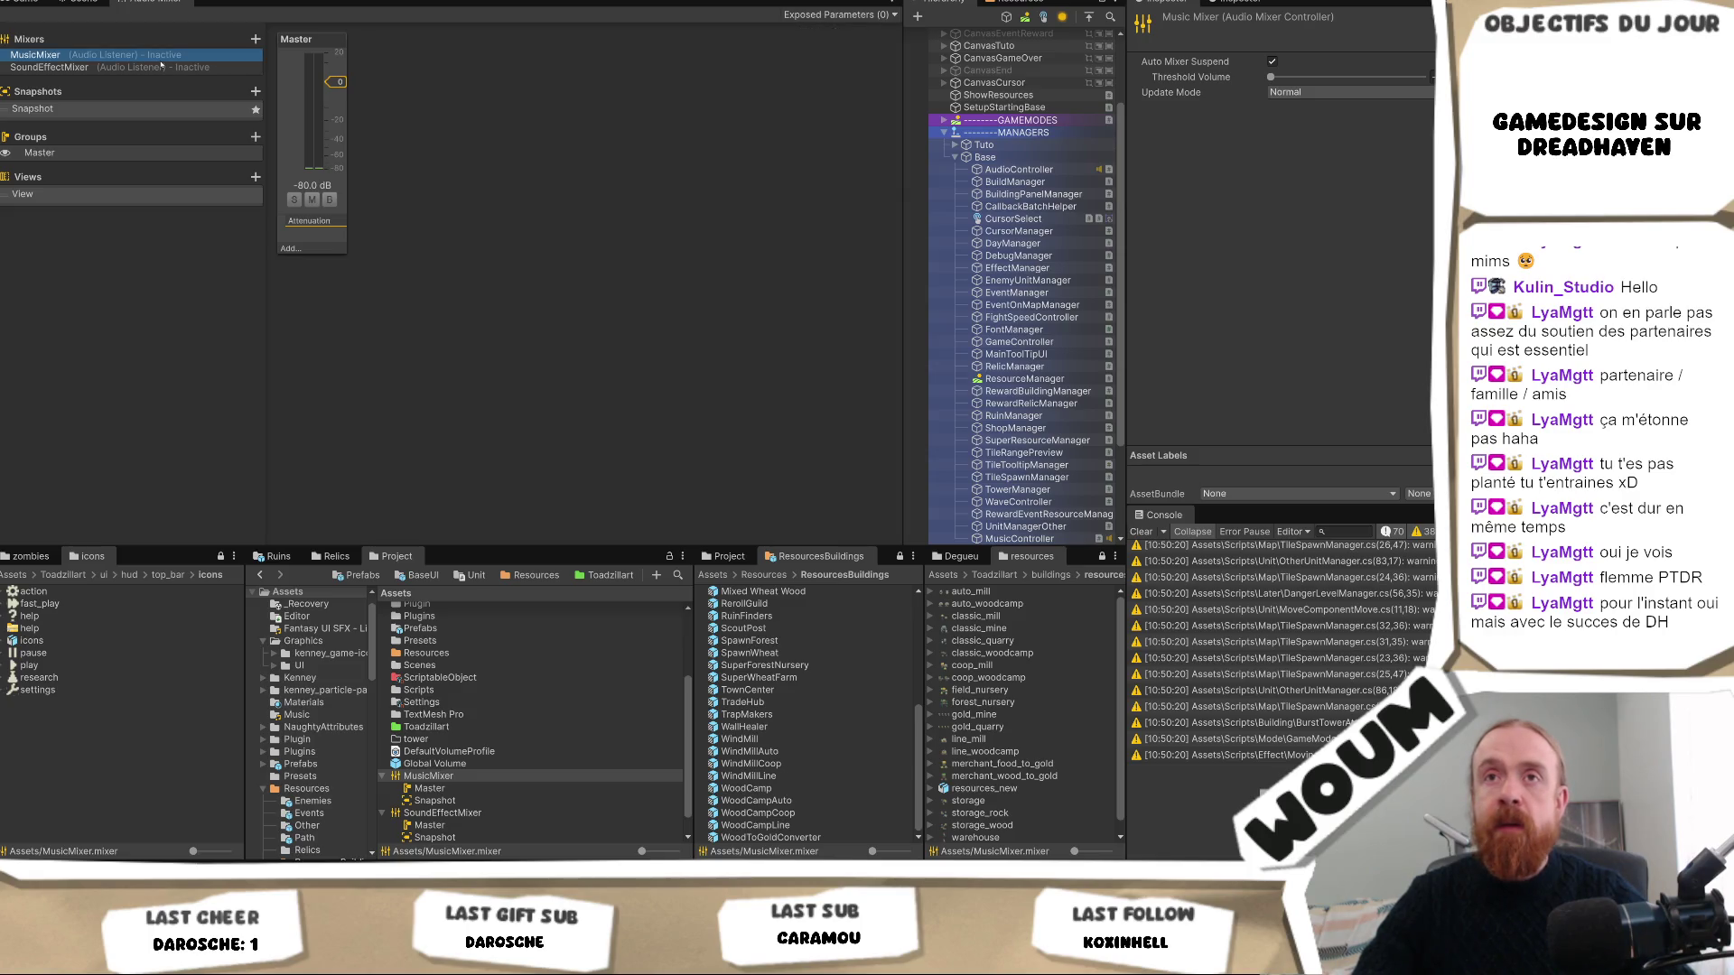
# Confirm MusicMixer has no exposed parameters and show its controller settings in the Inspector.
pyautogui.rightClick(163, 60)
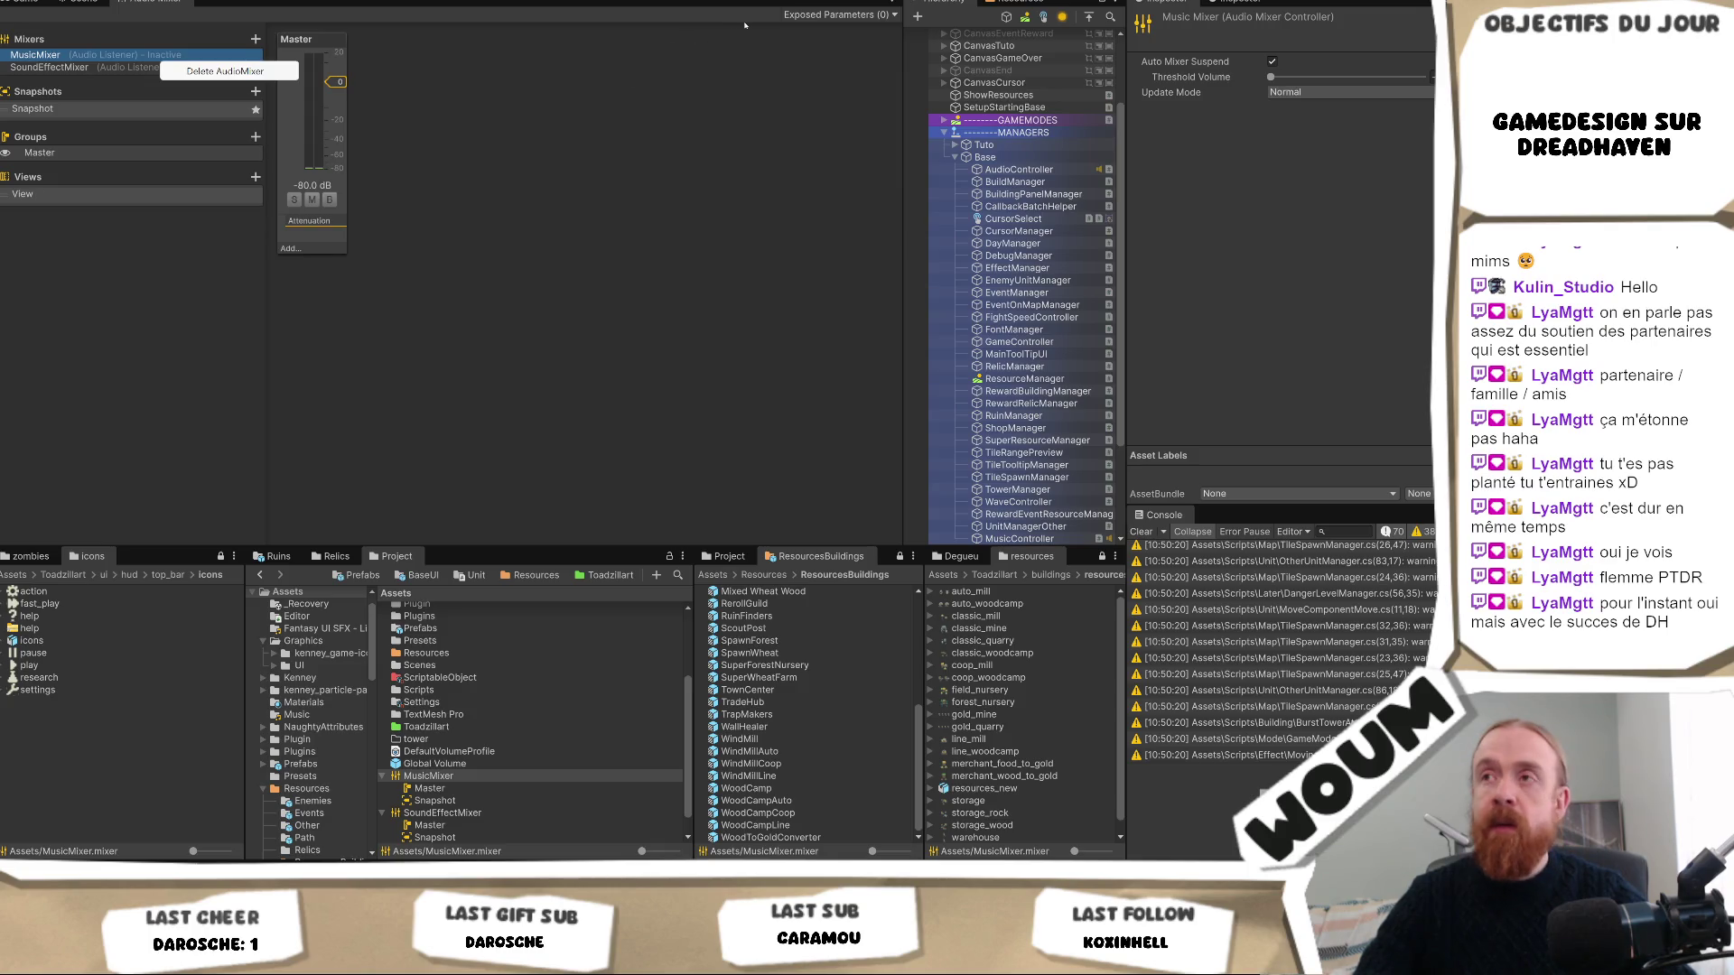
pyautogui.click(863, 12)
pyautogui.click(851, 14)
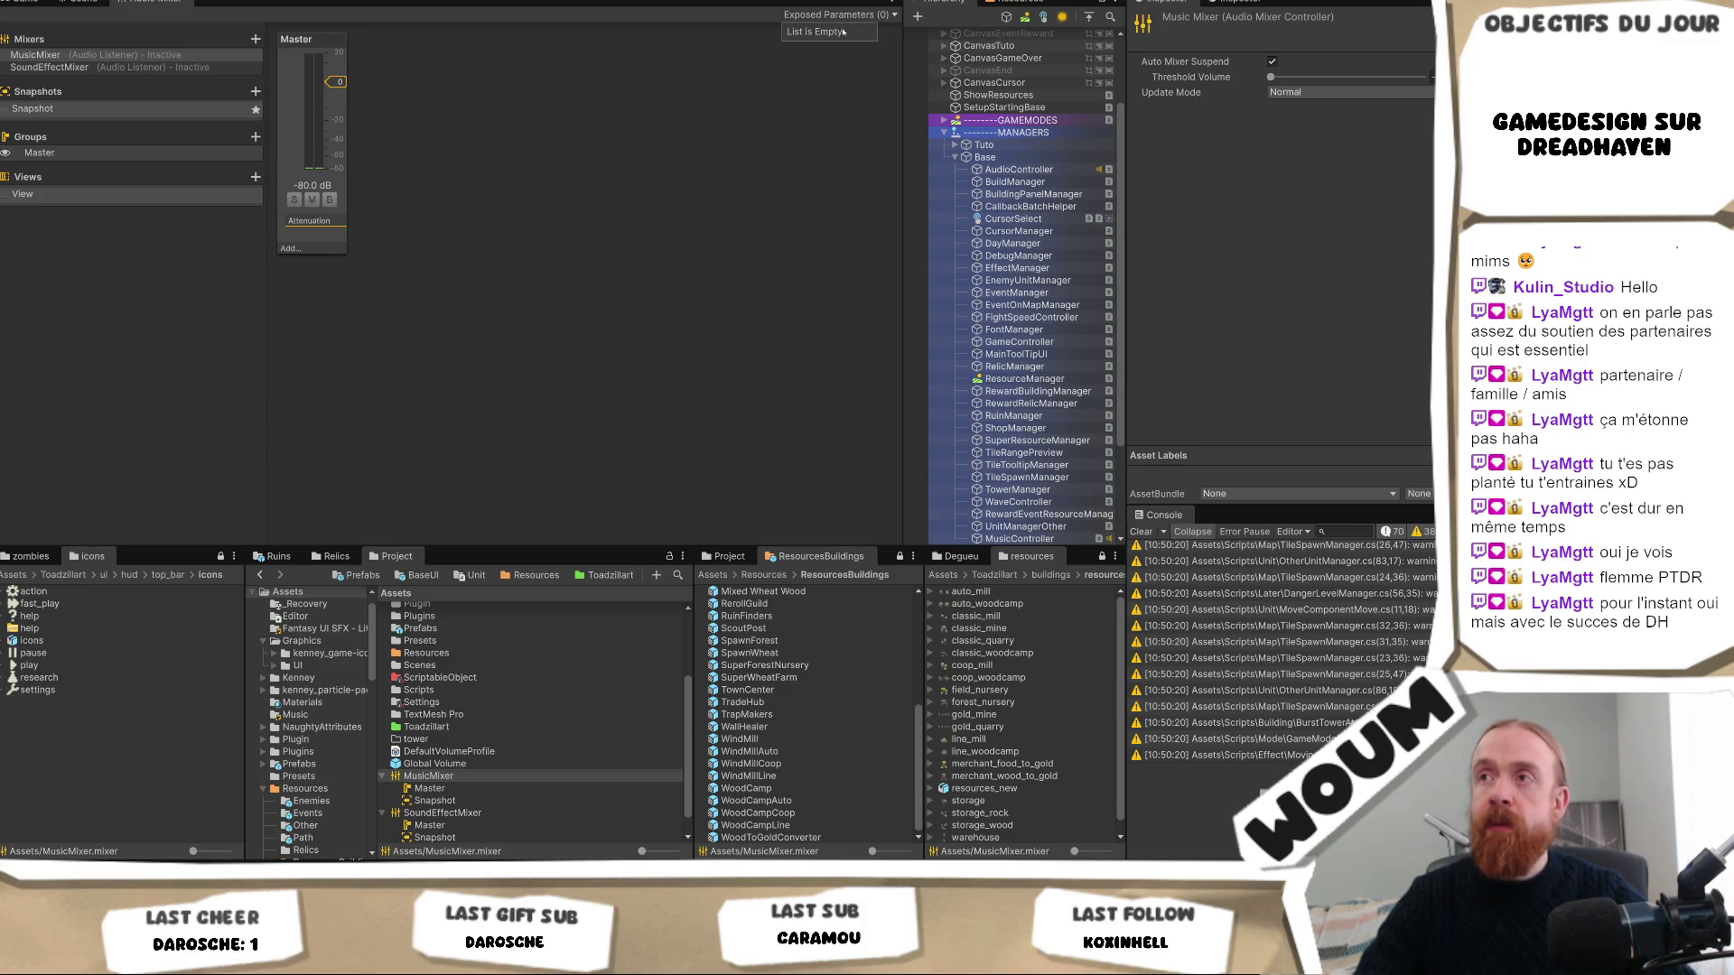
pyautogui.click(890, 2)
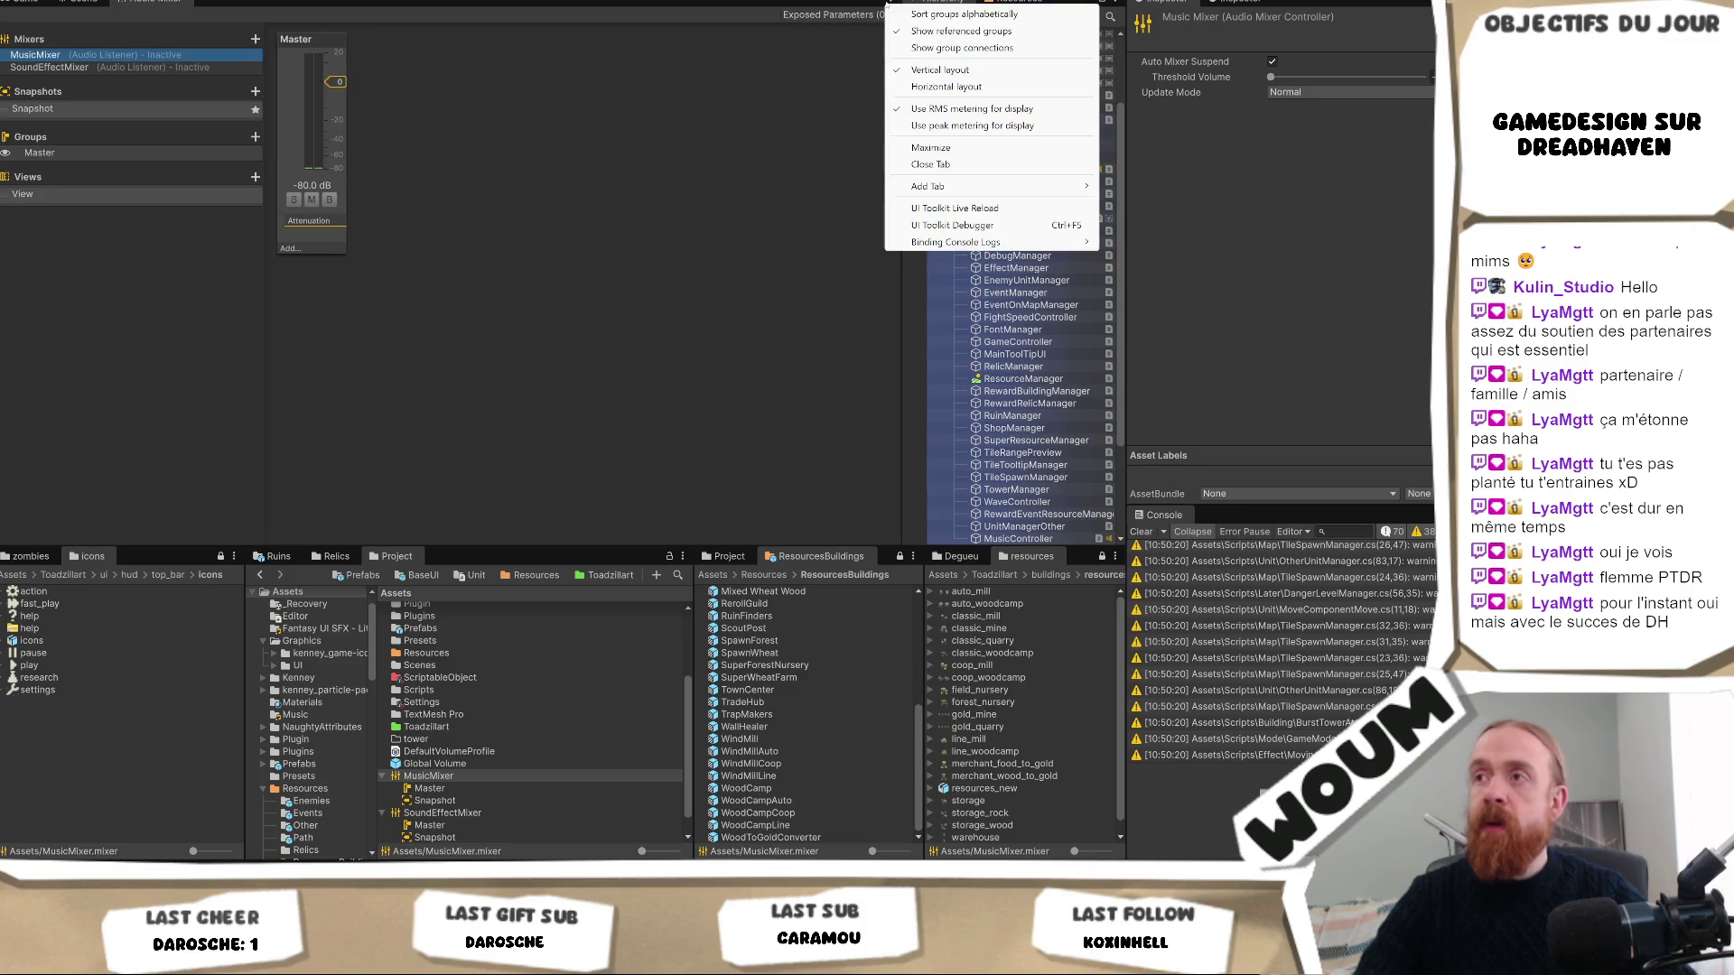
pyautogui.click(839, 16)
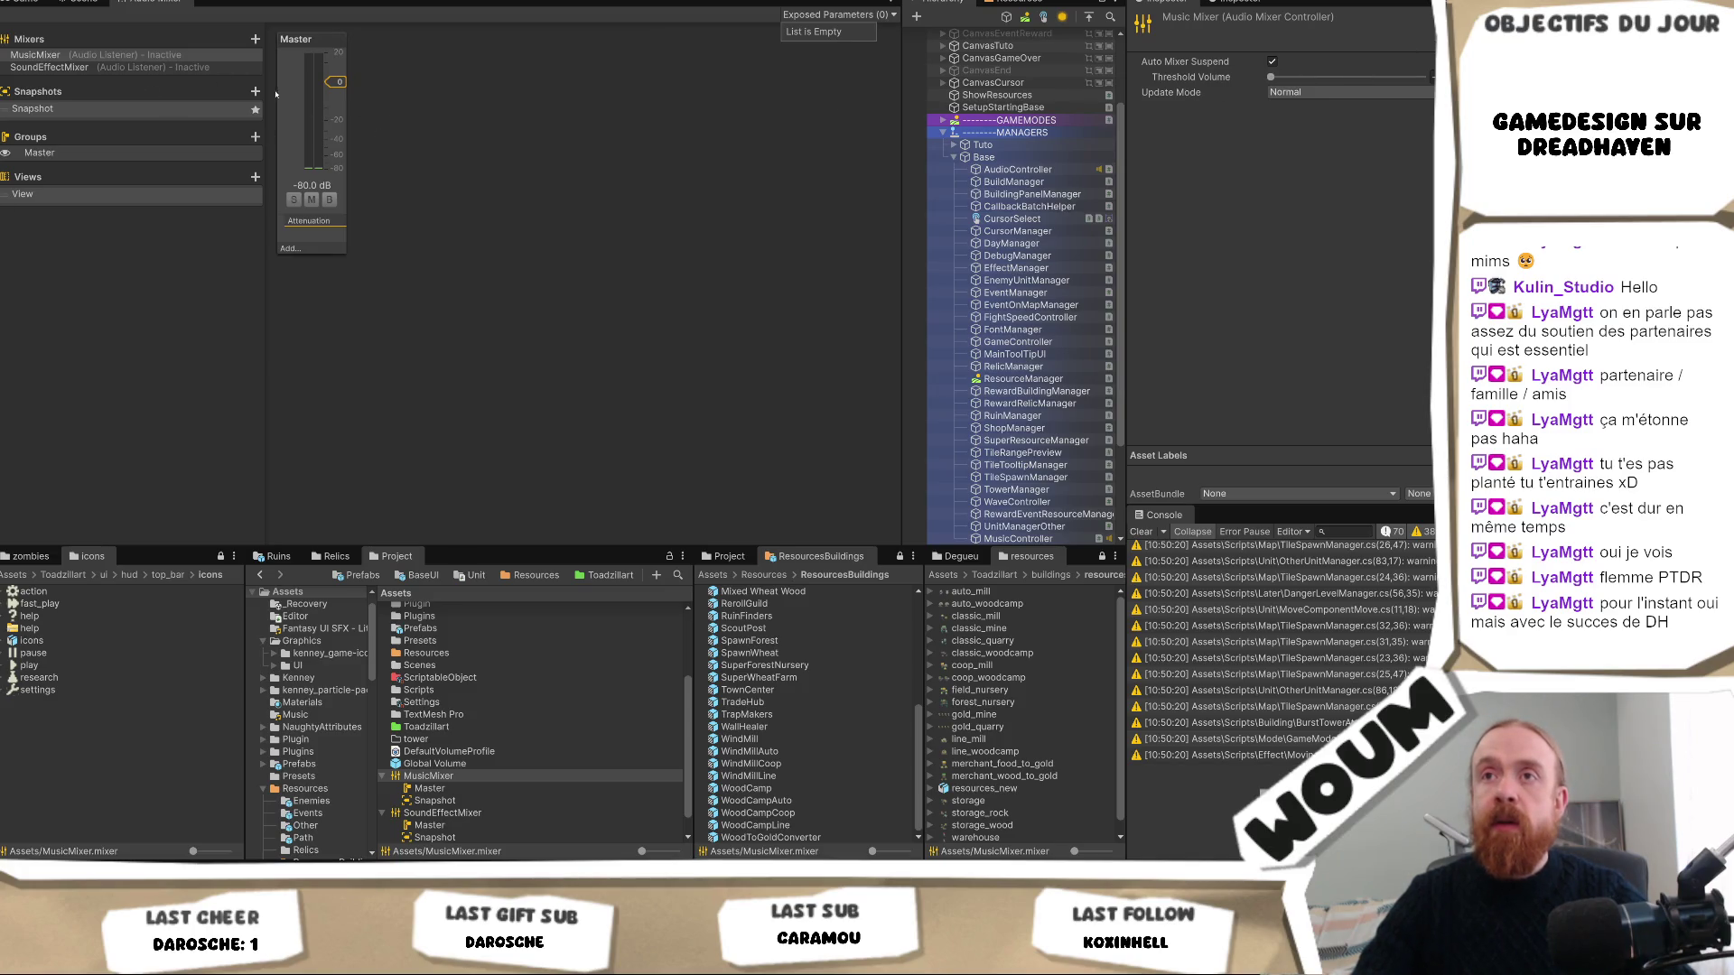
pyautogui.click(1200, 78)
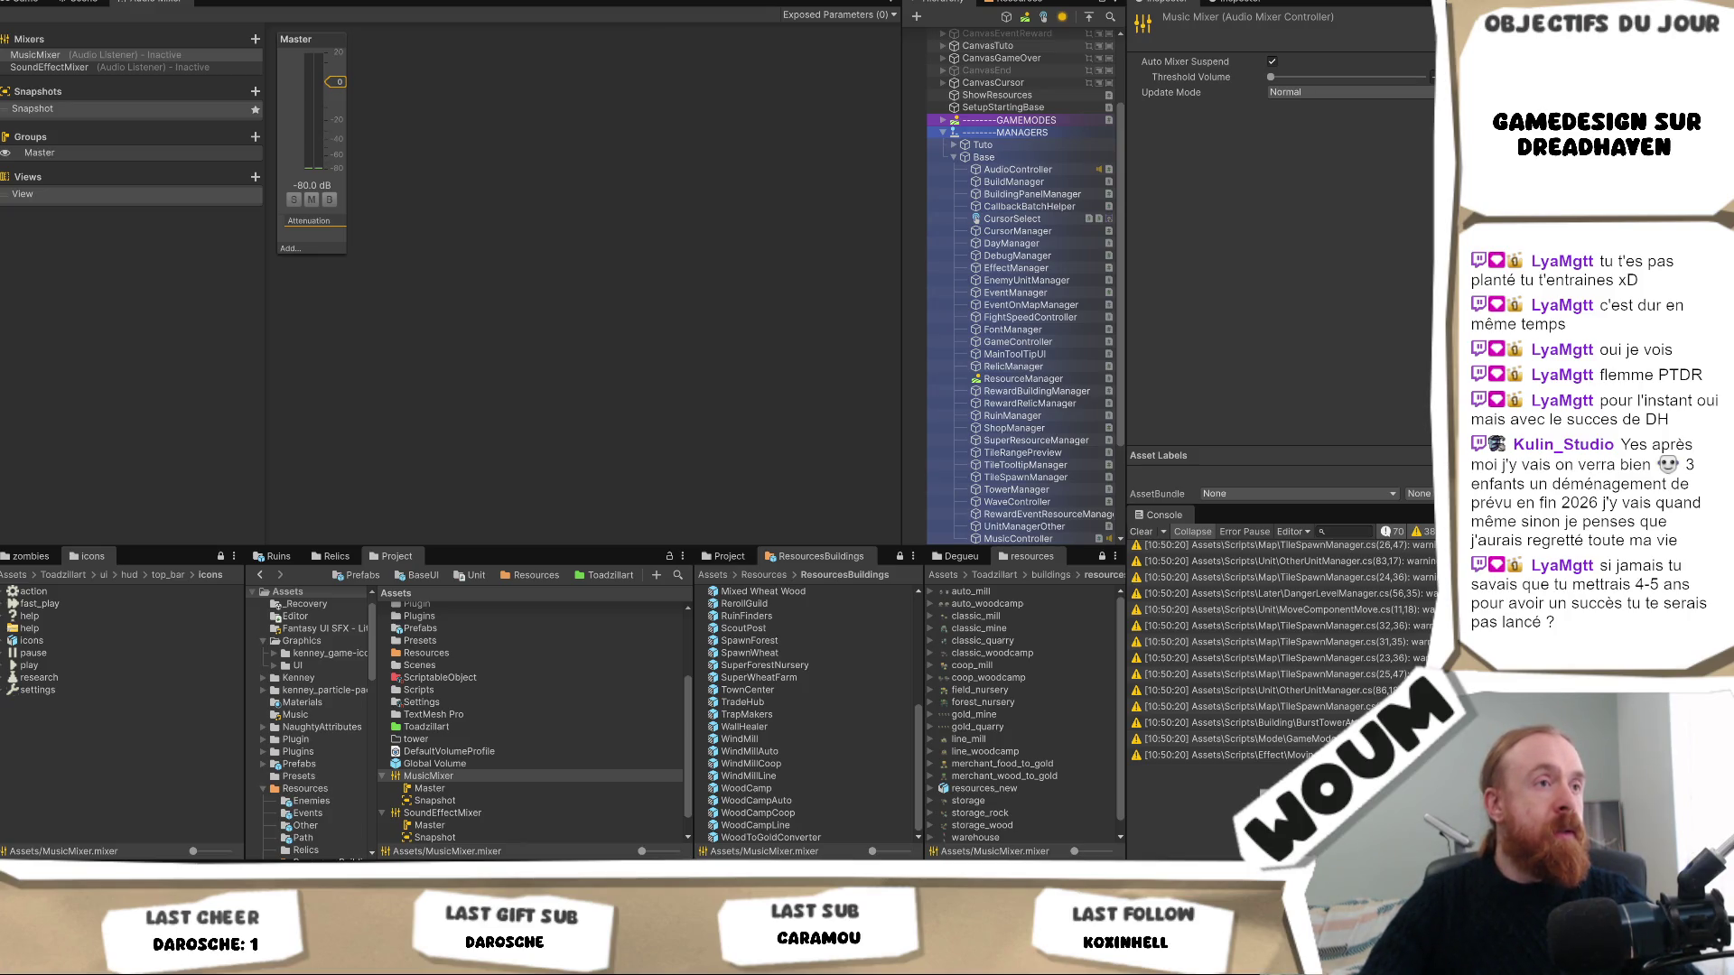
pyautogui.click(65, 56)
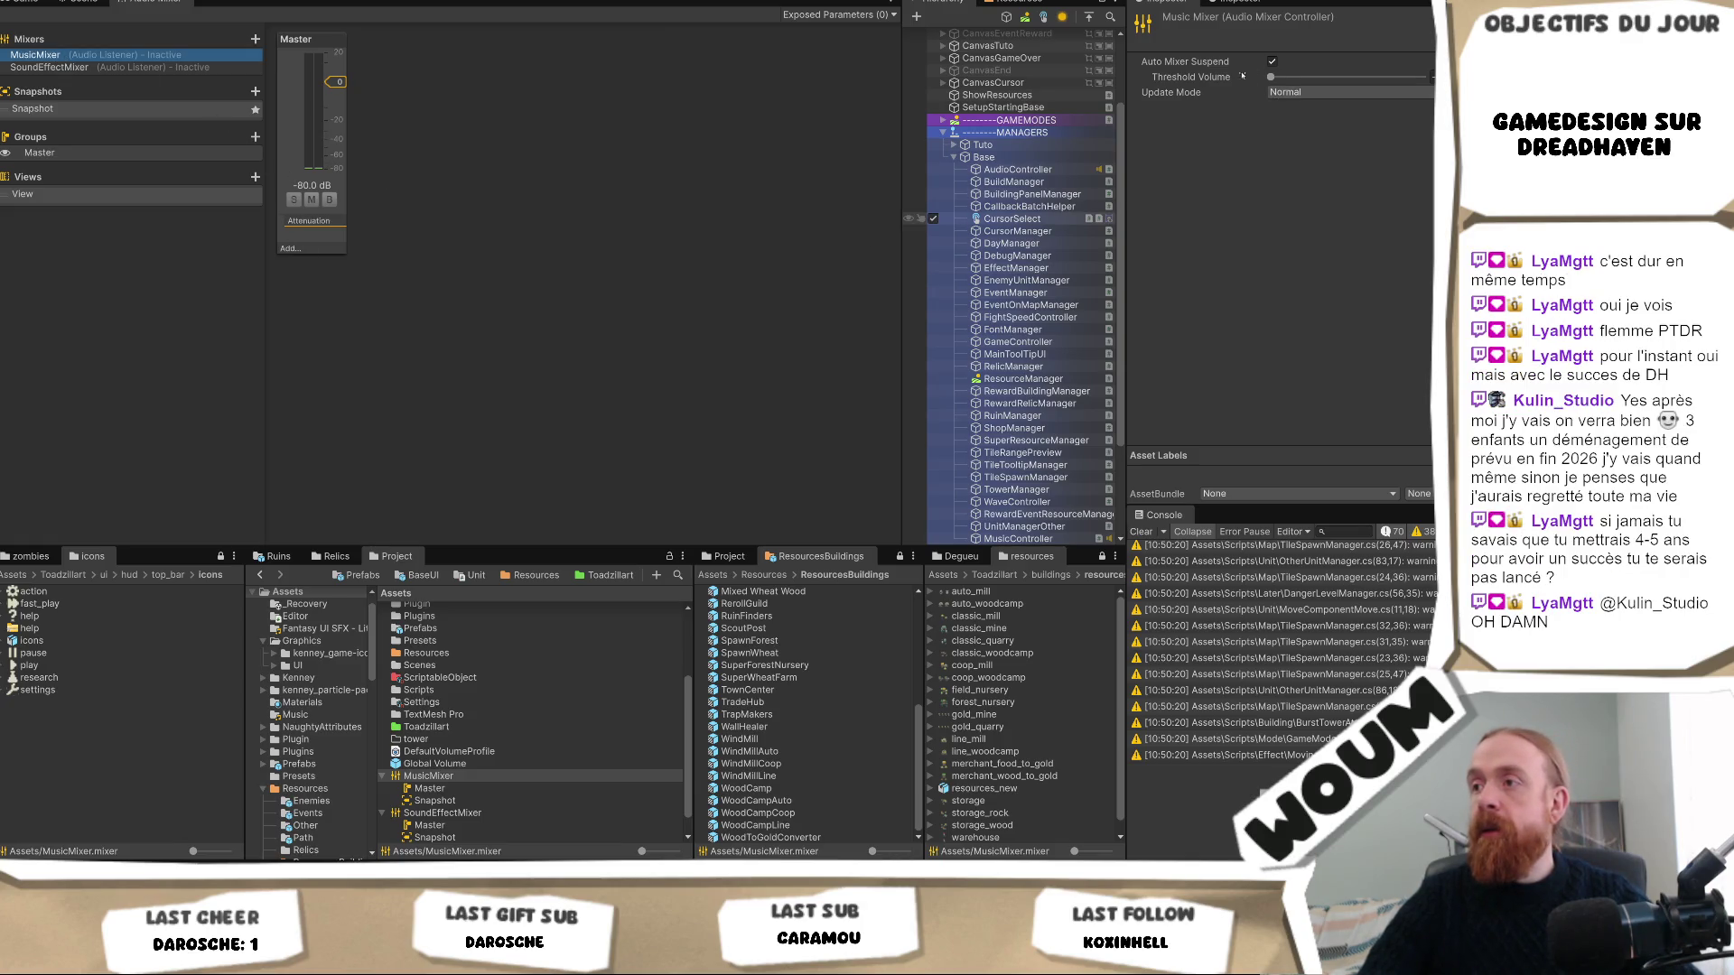
pyautogui.rightClick(1199, 60)
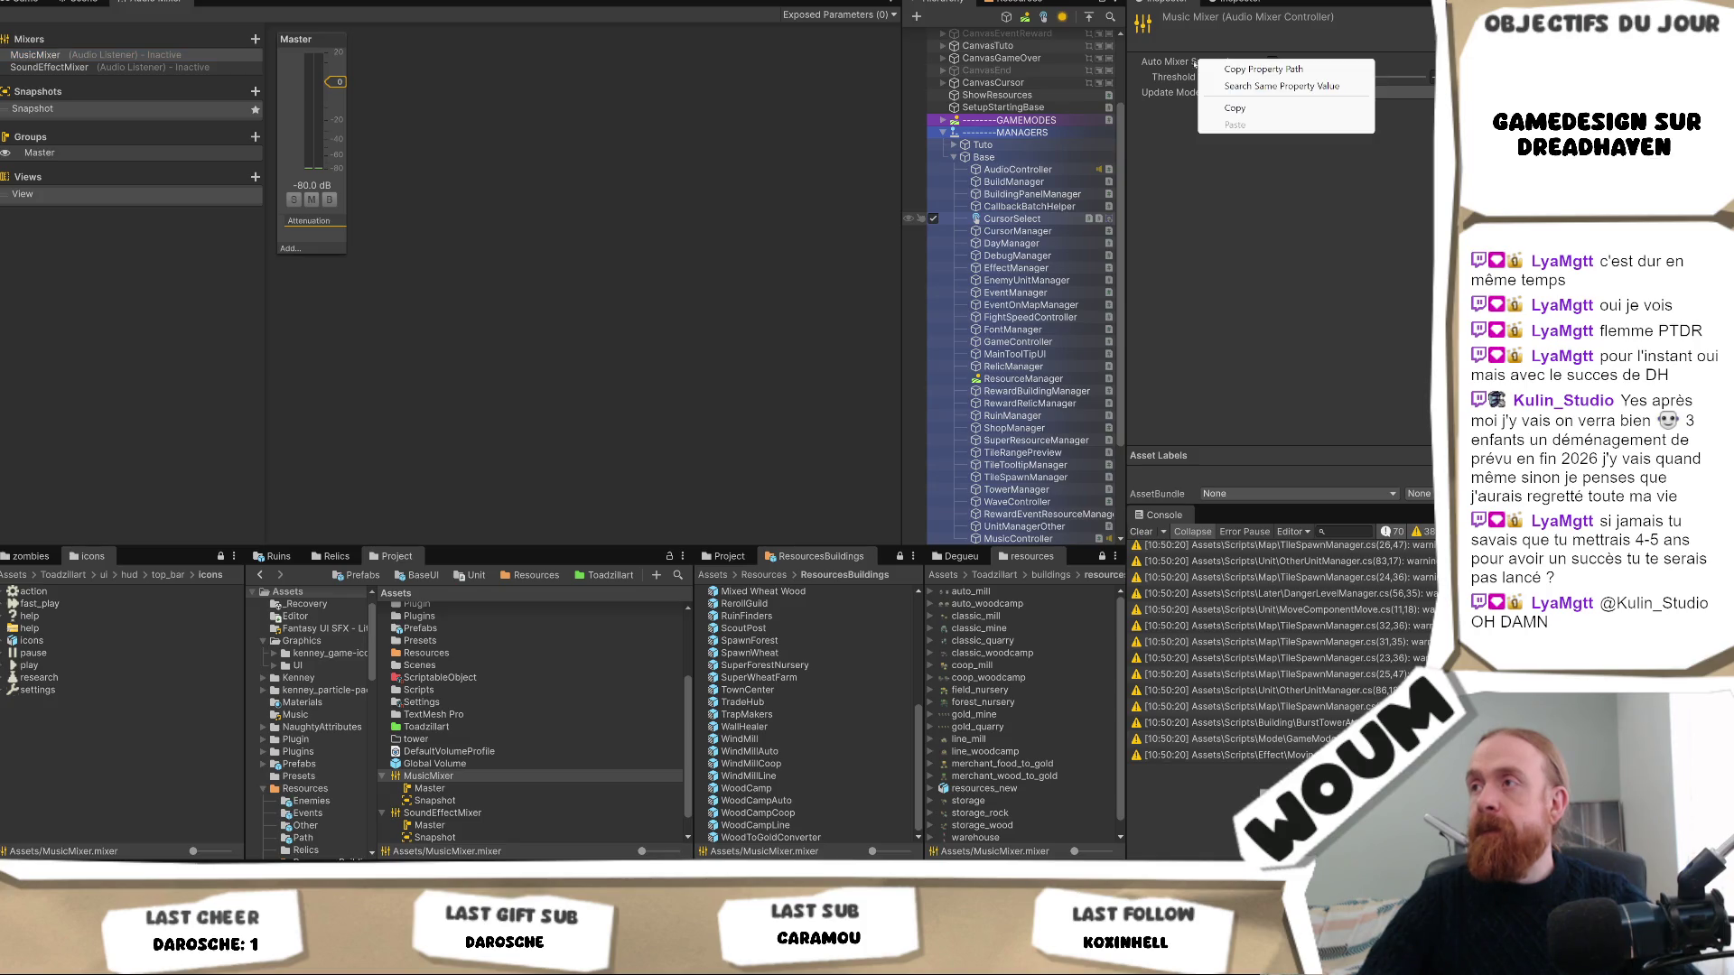
pyautogui.click(1174, 79)
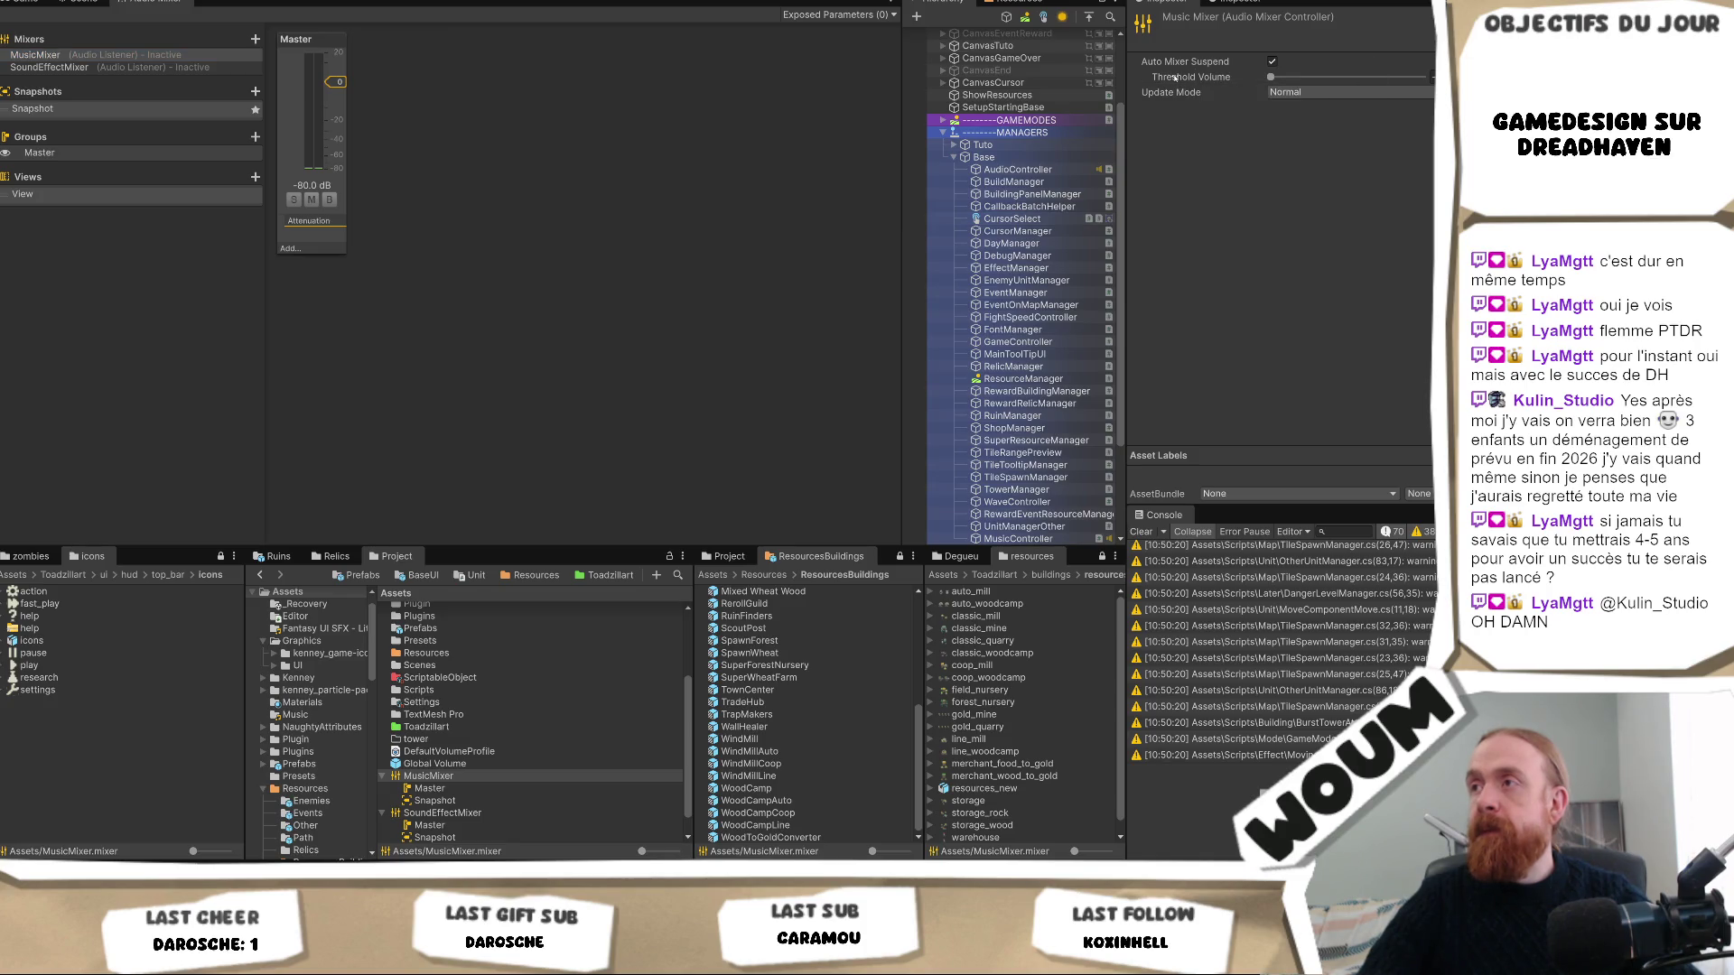
pyautogui.moveTo(1206, 78)
pyautogui.click(339, 137)
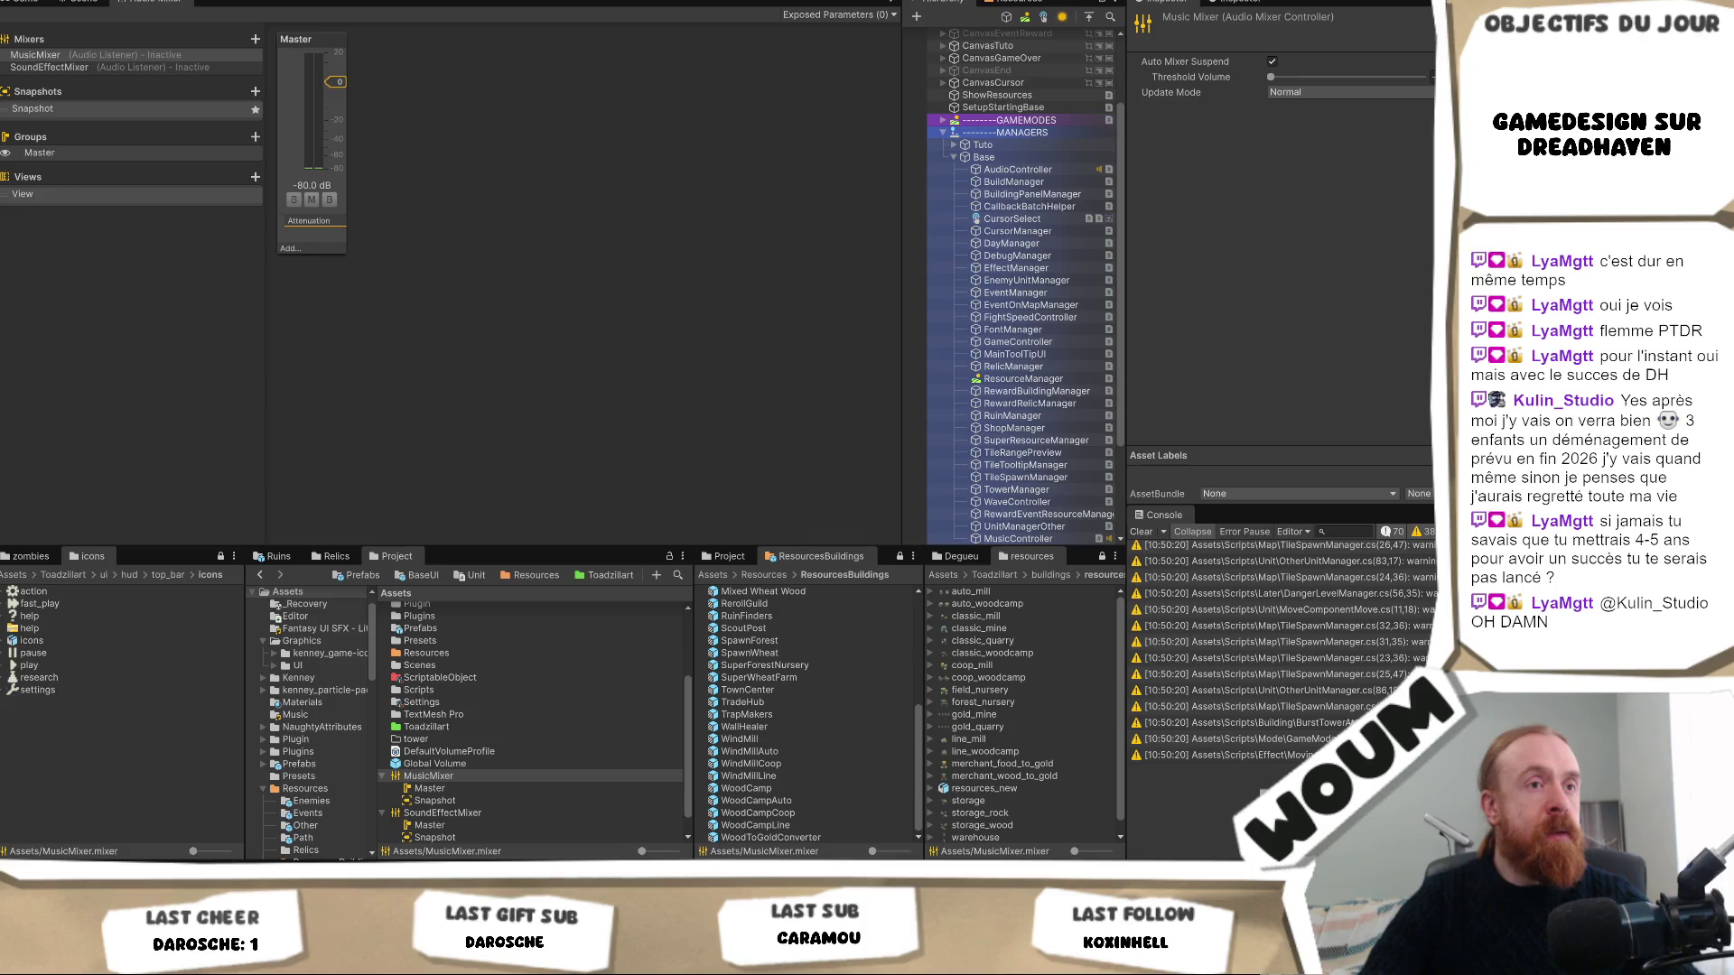
pyautogui.click(33, 55)
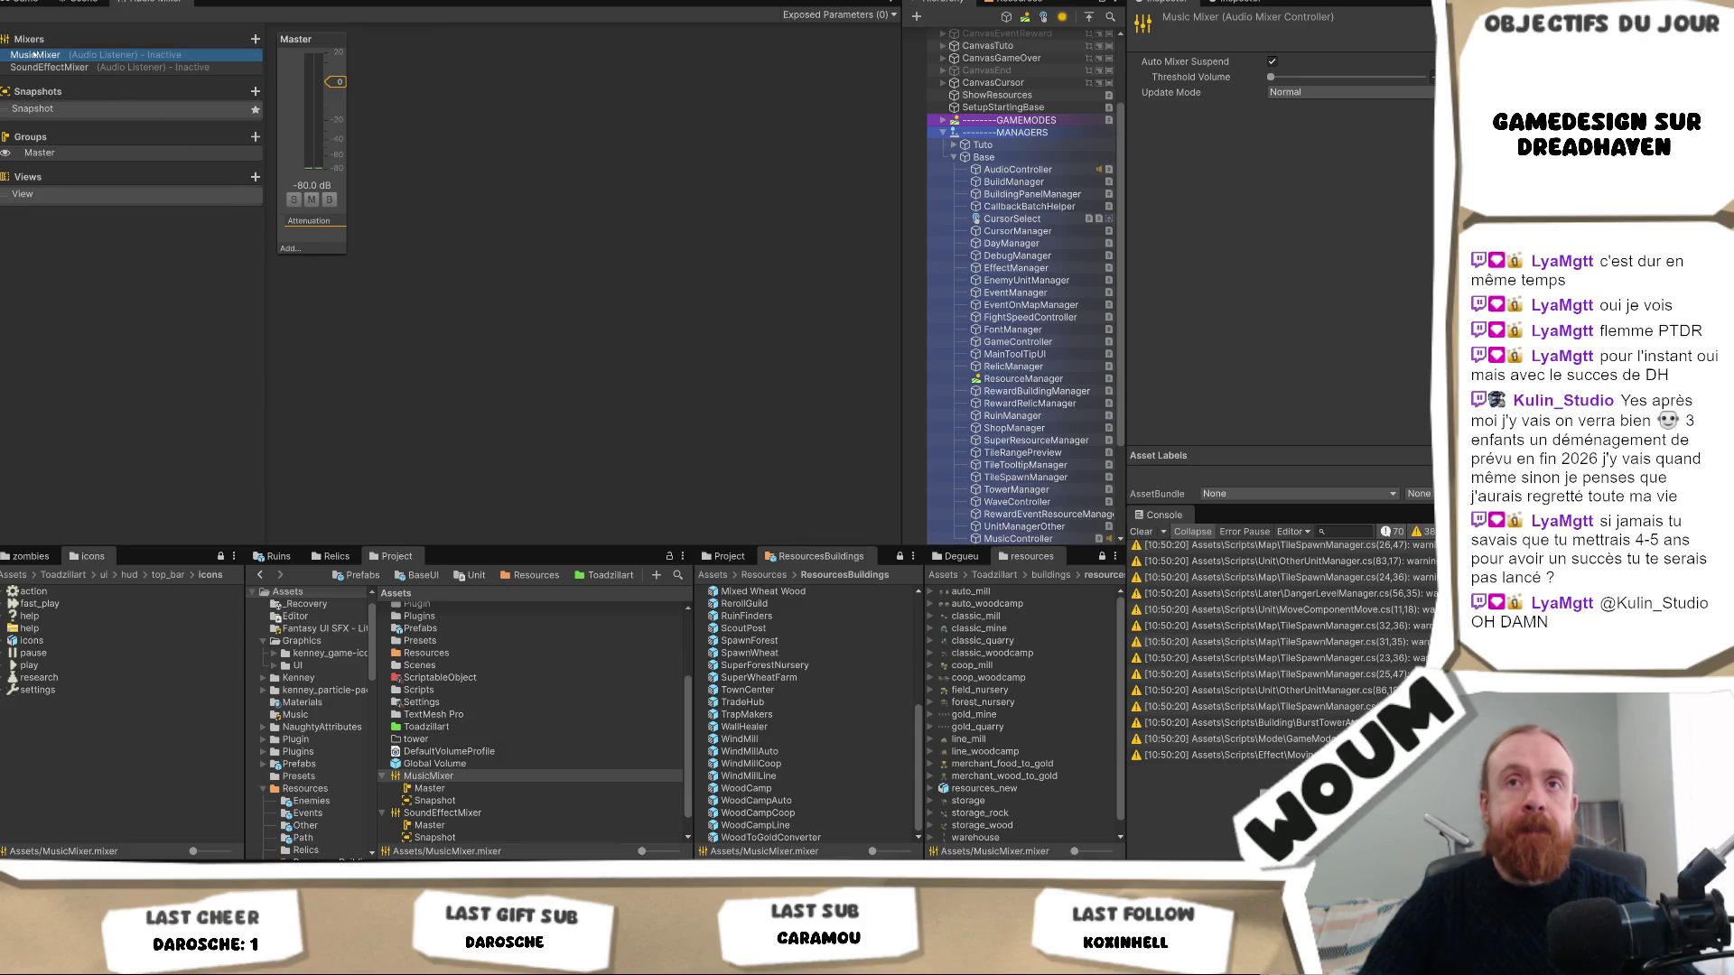
pyautogui.rightClick(34, 55)
pyautogui.click(192, 68)
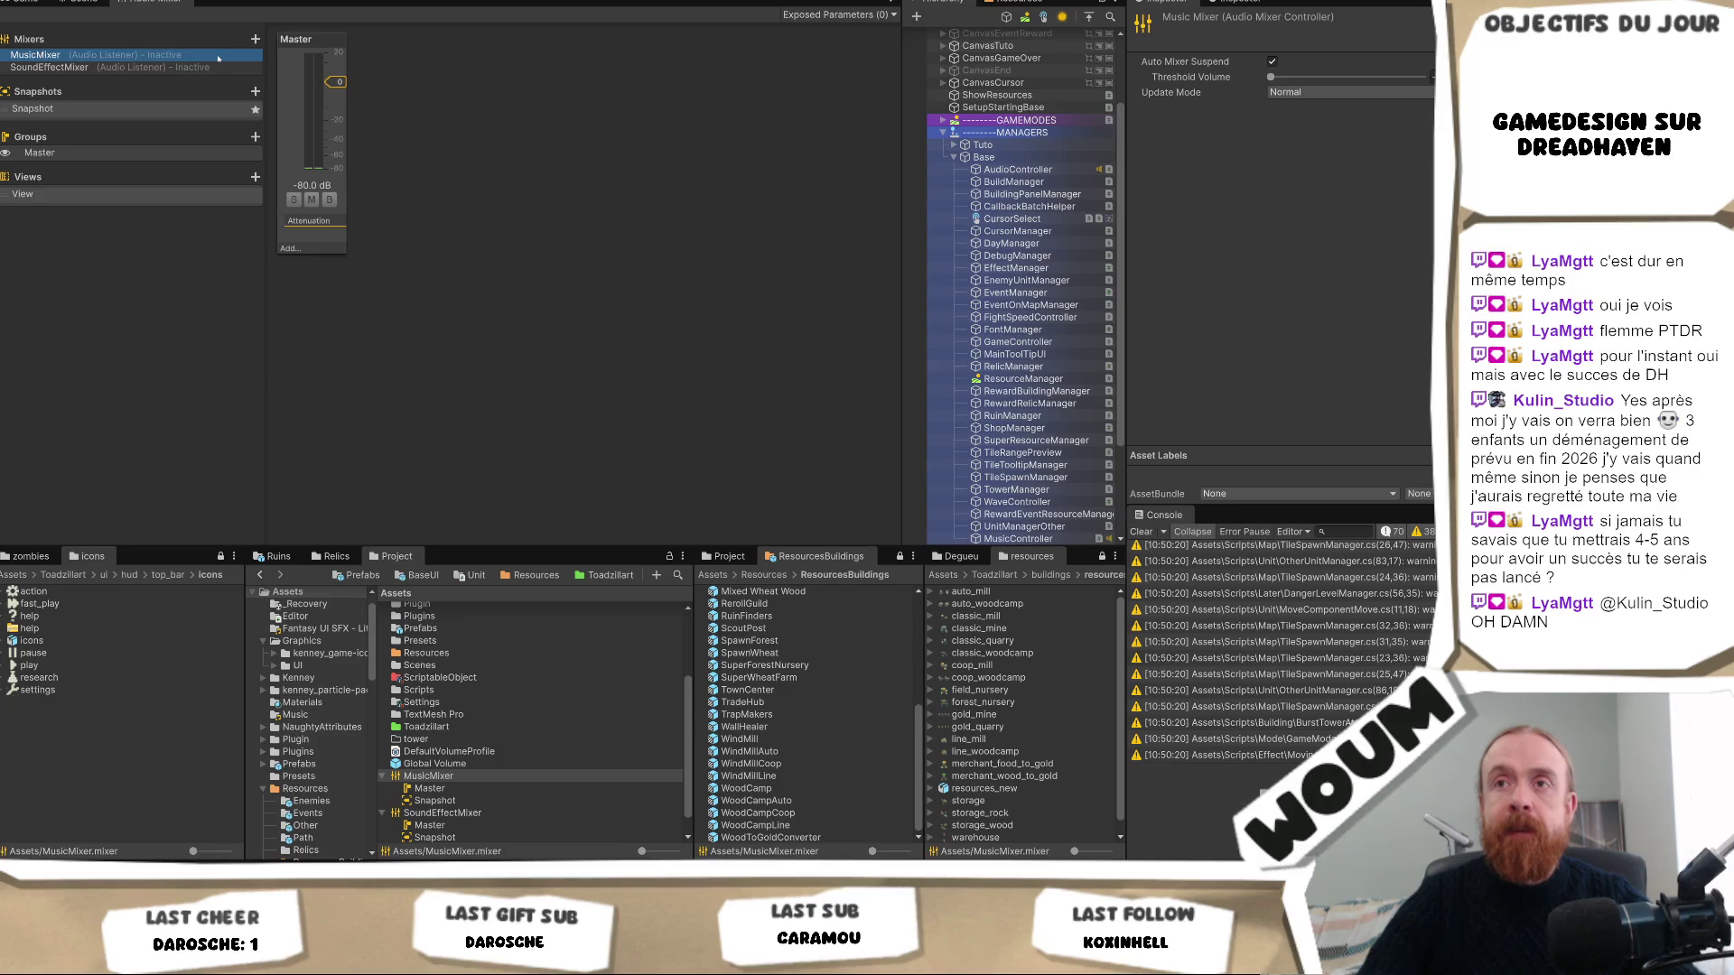
pyautogui.click(192, 69)
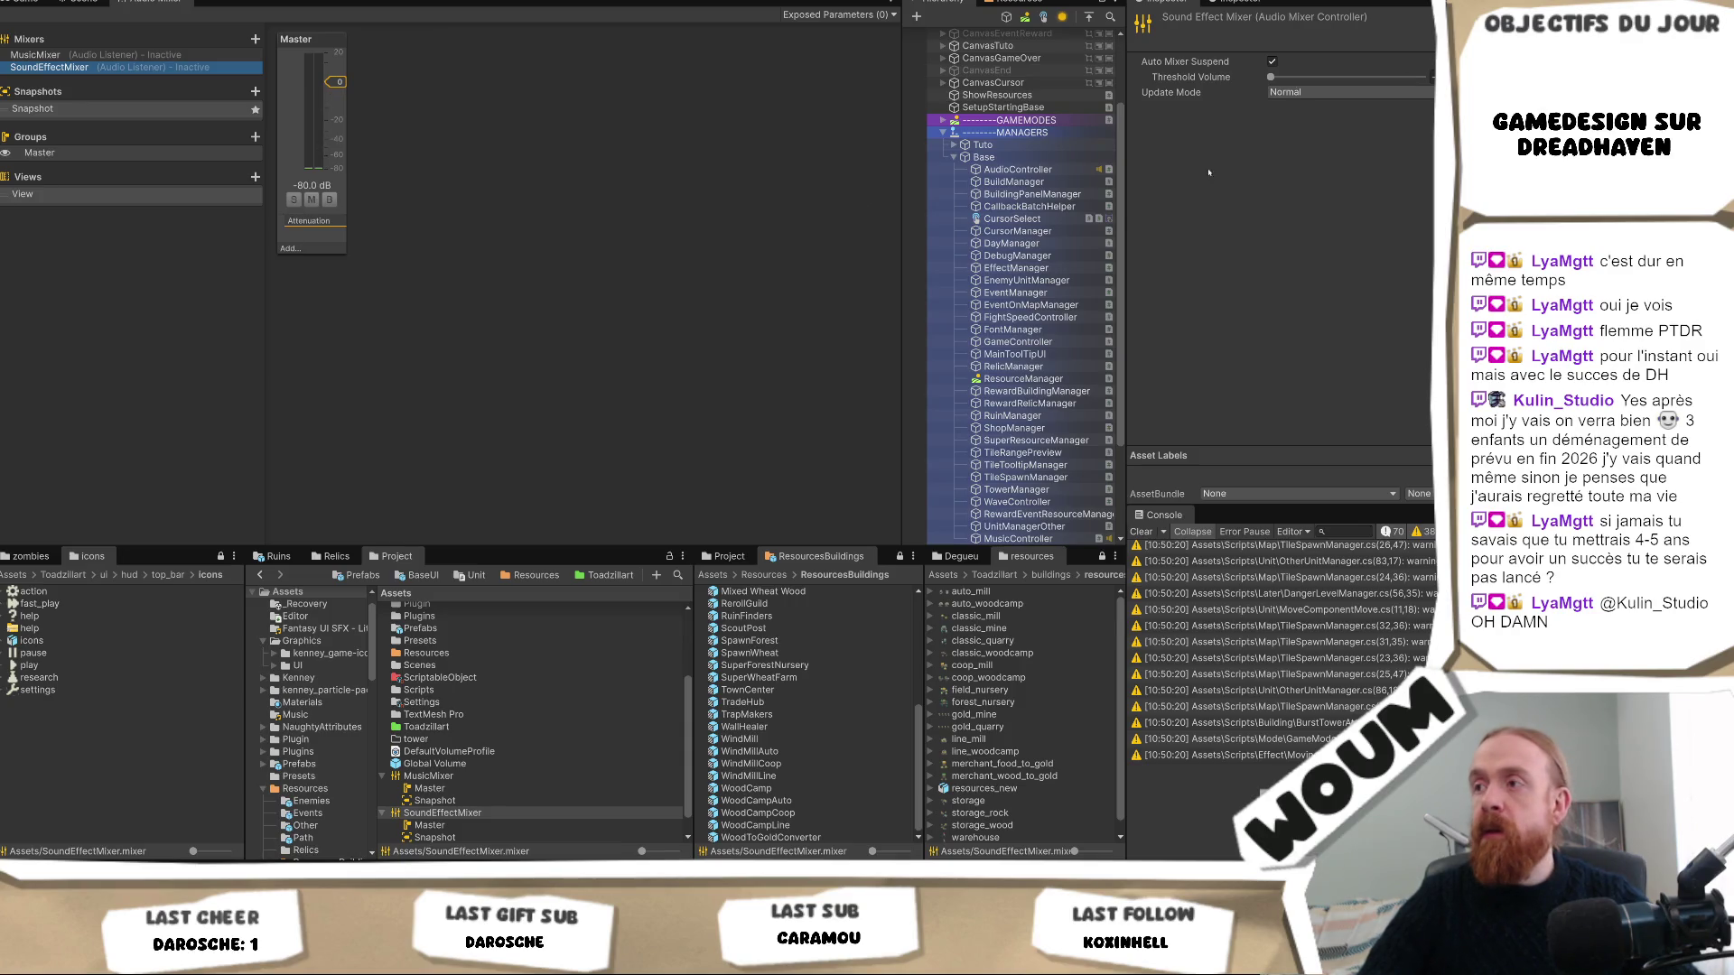
pyautogui.hotkey('alt', 'Tab')
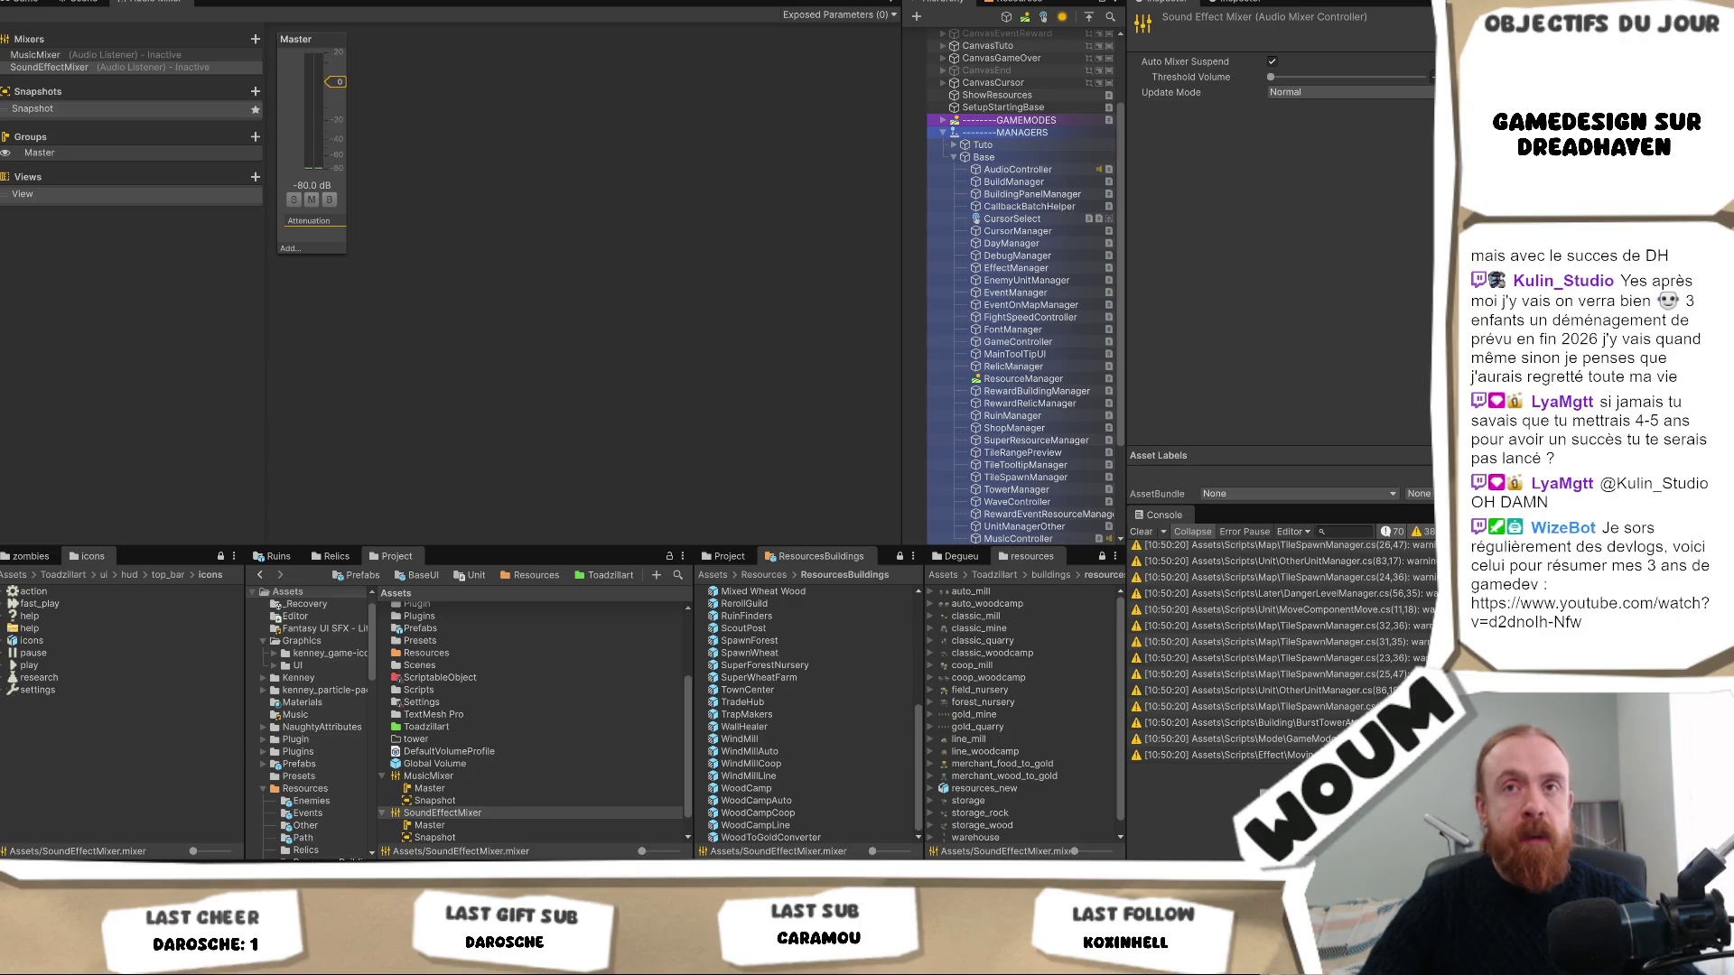
pyautogui.click(263, 276)
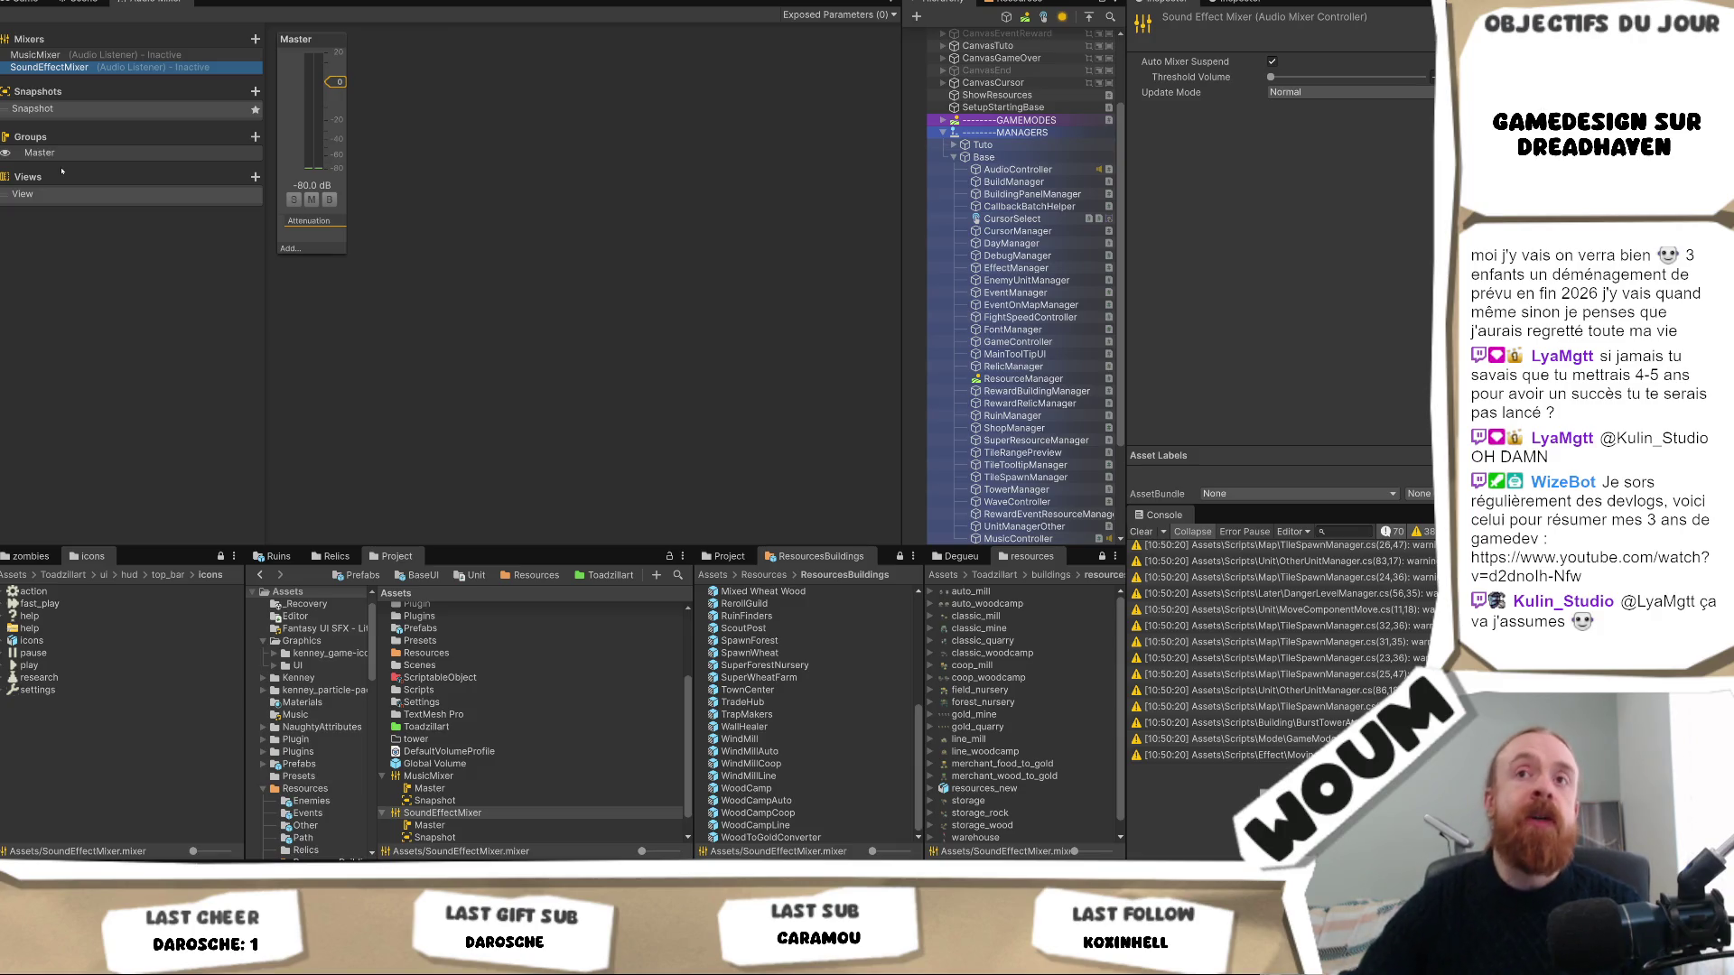
pyautogui.click(58, 56)
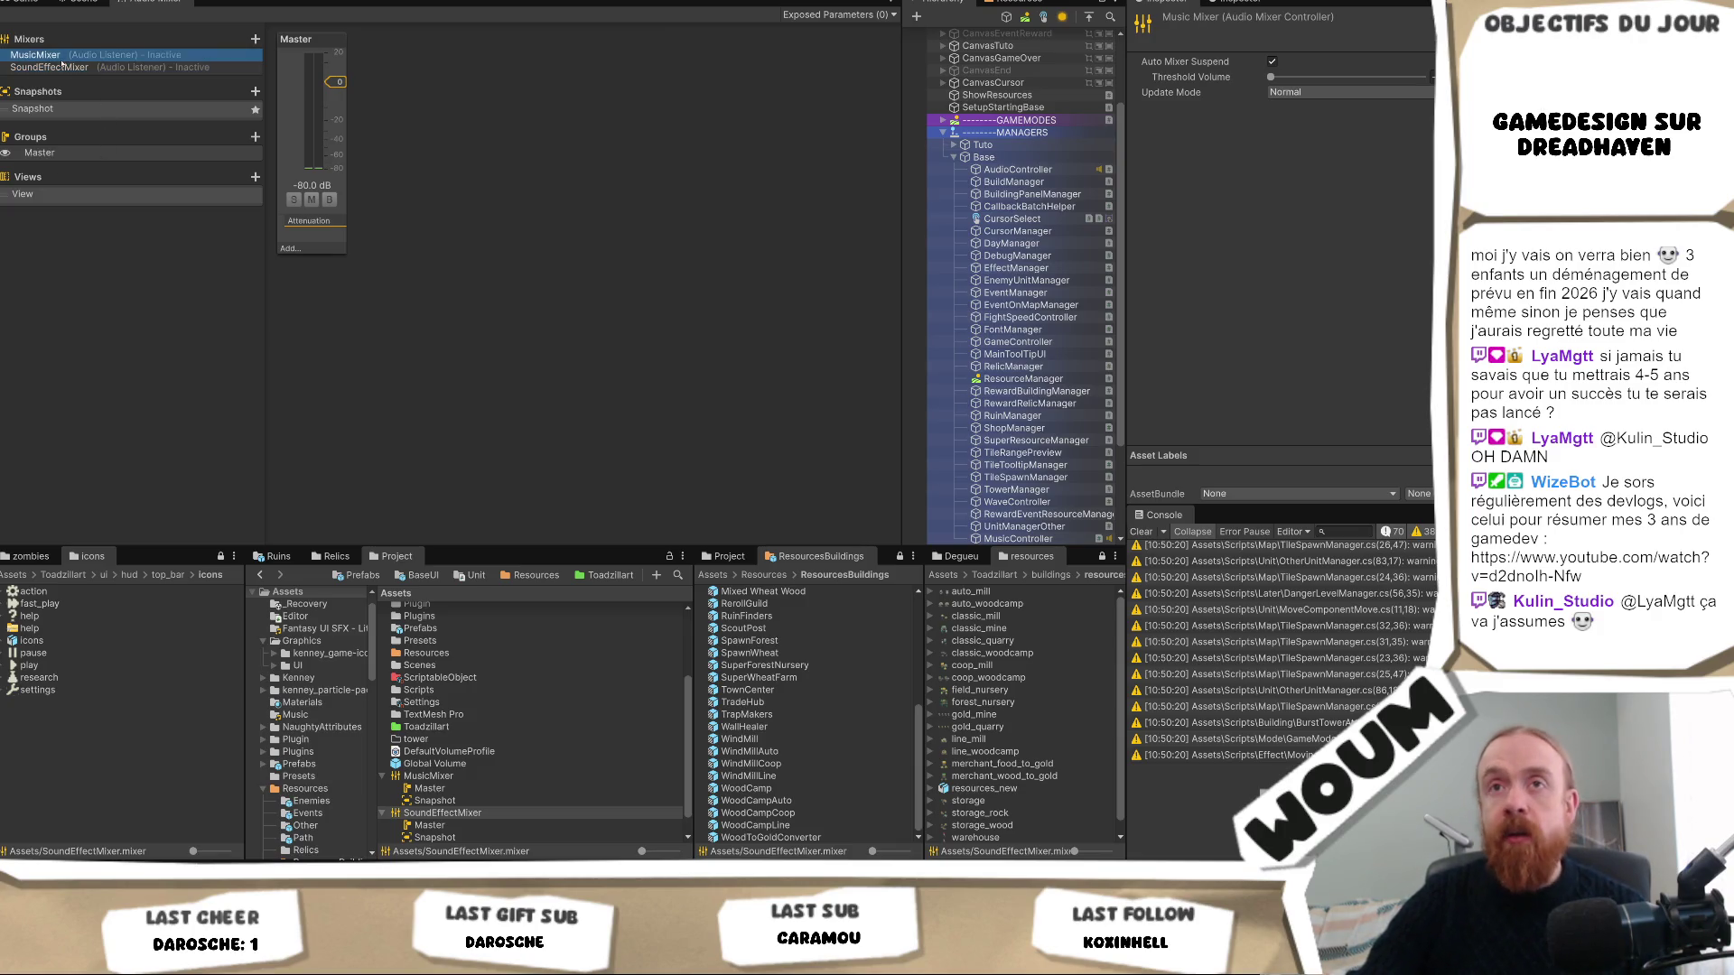
# Drag the Console divider down to enlarge the Inspector, briefly soloing then unsoloing the Master group.
pyautogui.rightClick(60, 58)
pyautogui.click(110, 227)
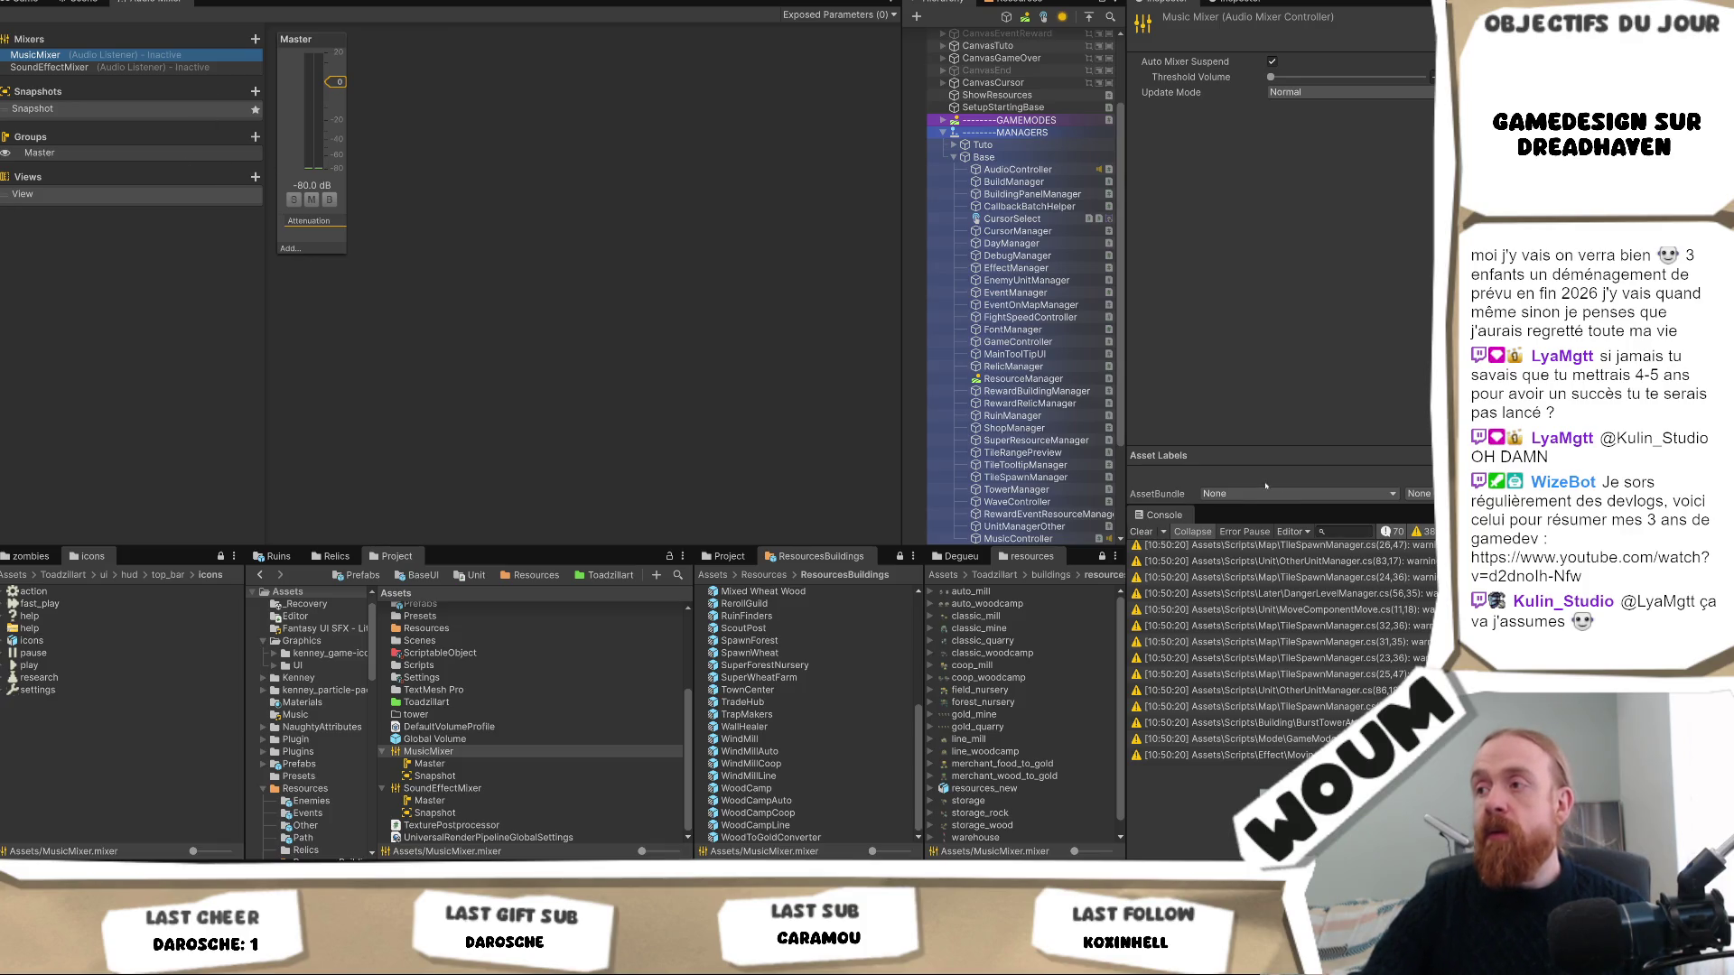
pyautogui.moveTo(1226, 506)
pyautogui.mouseDown()
pyautogui.moveTo(1255, 587)
pyautogui.moveTo(1270, 545)
pyautogui.mouseUp()
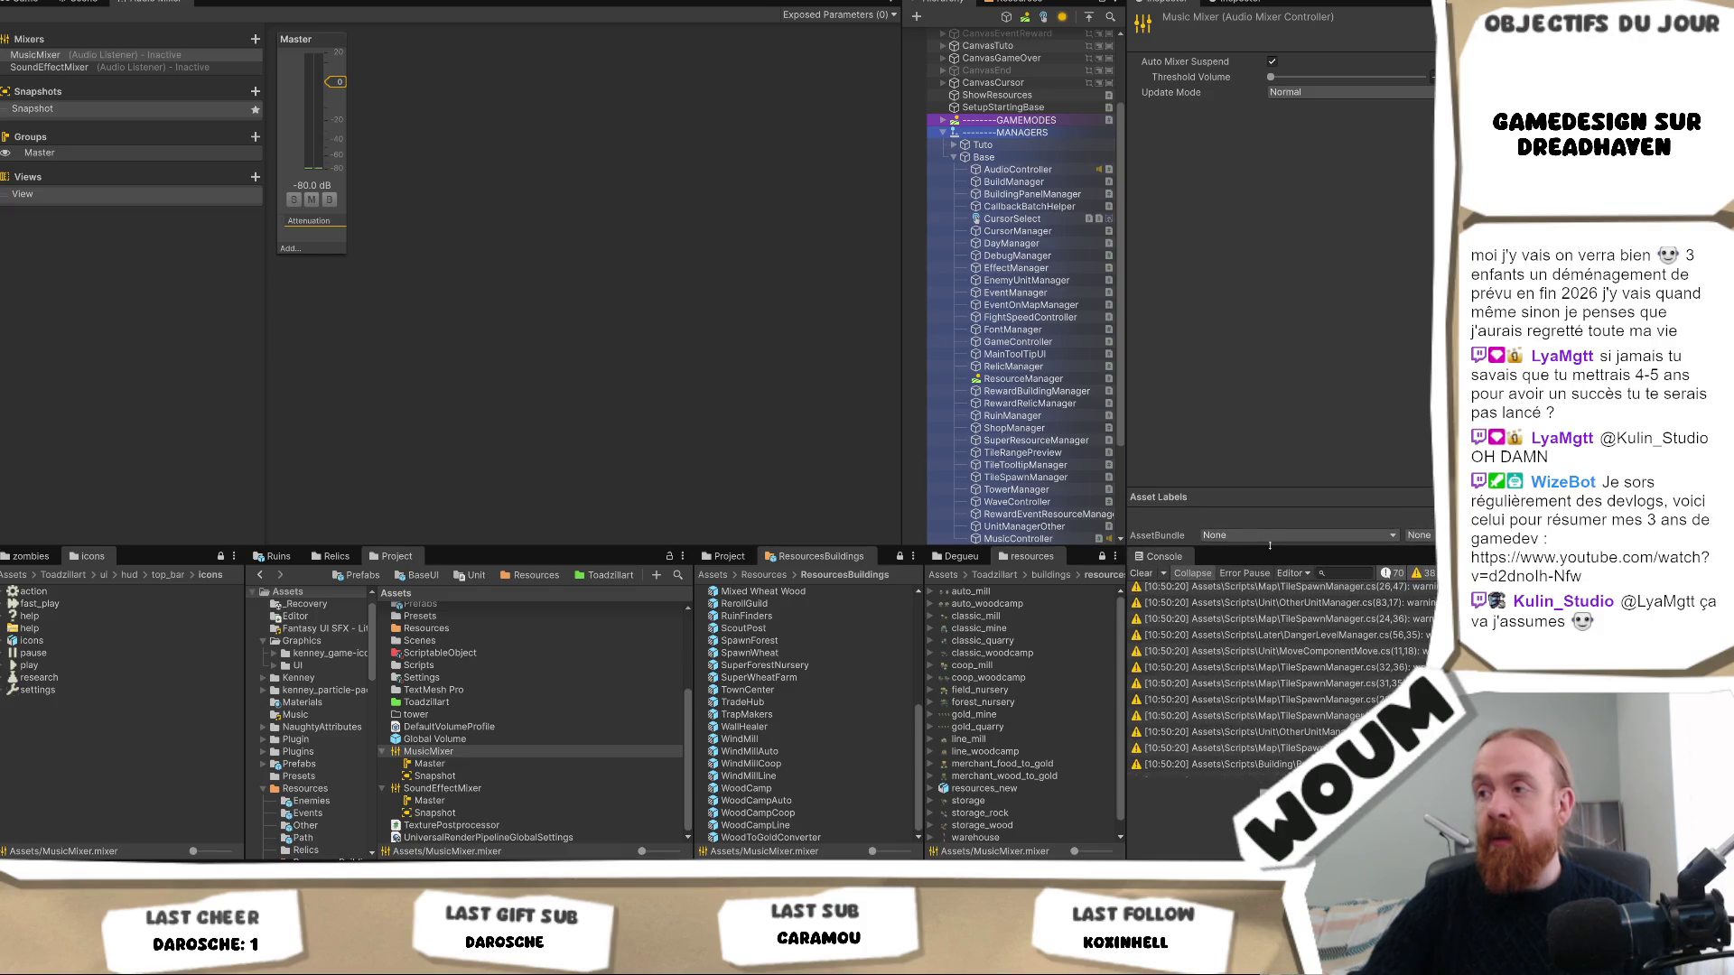
pyautogui.click(180, 55)
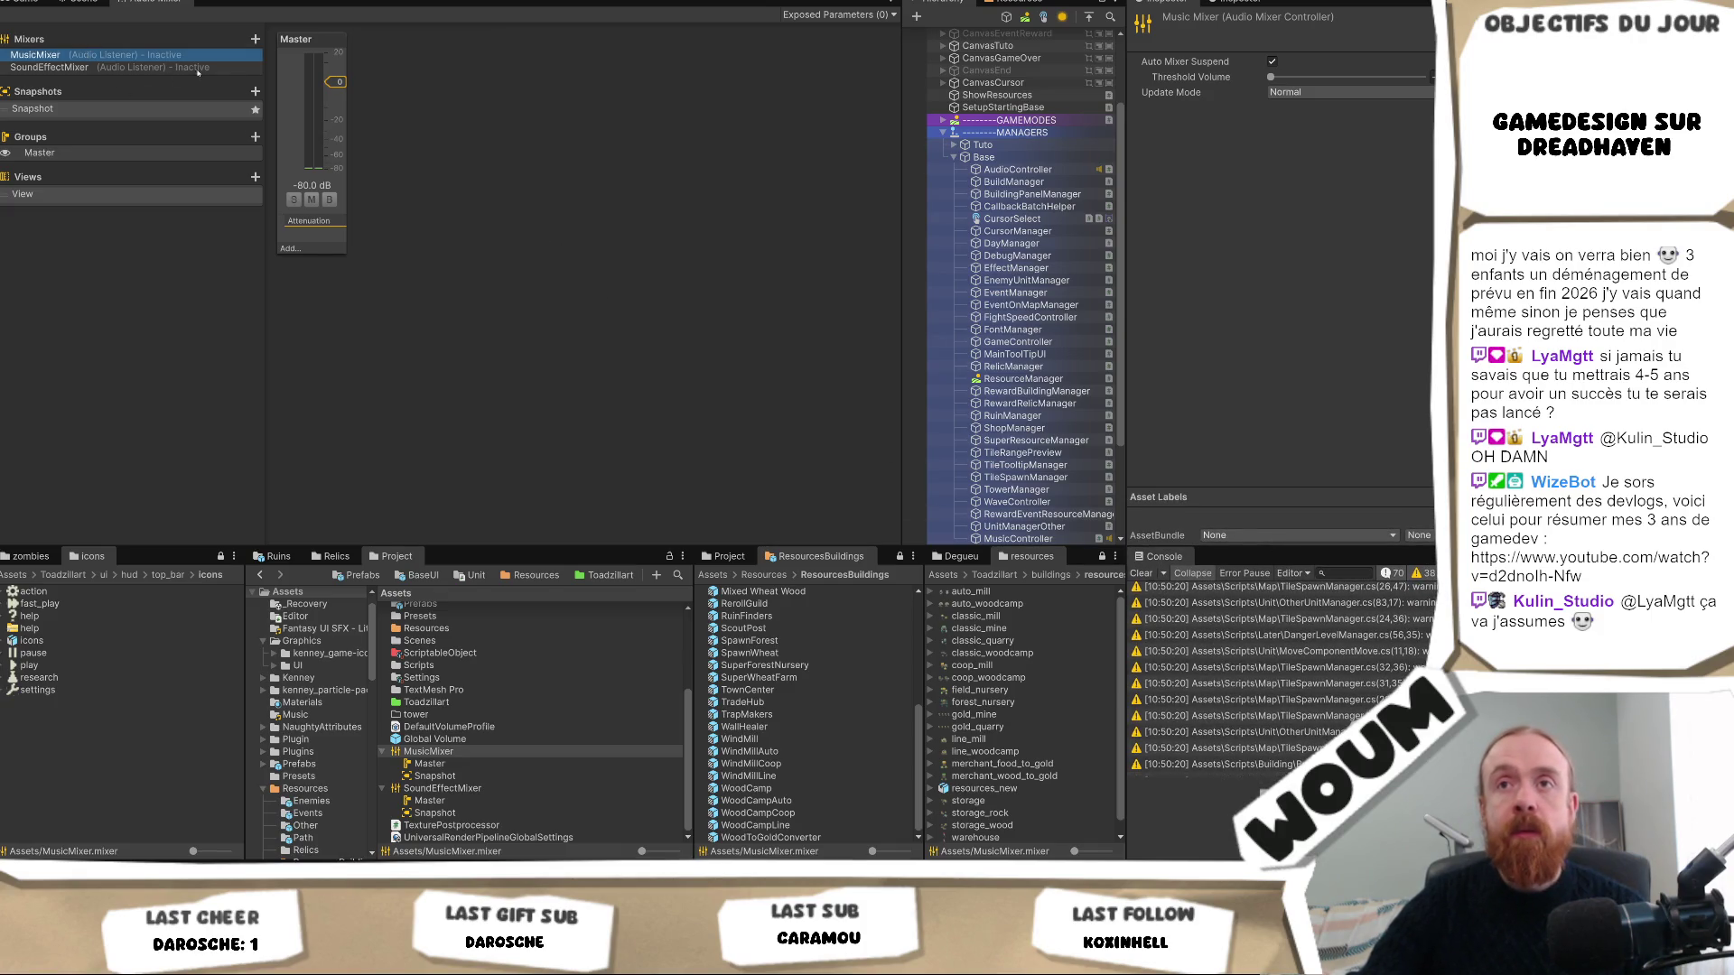
pyautogui.click(295, 200)
pyautogui.click(295, 200)
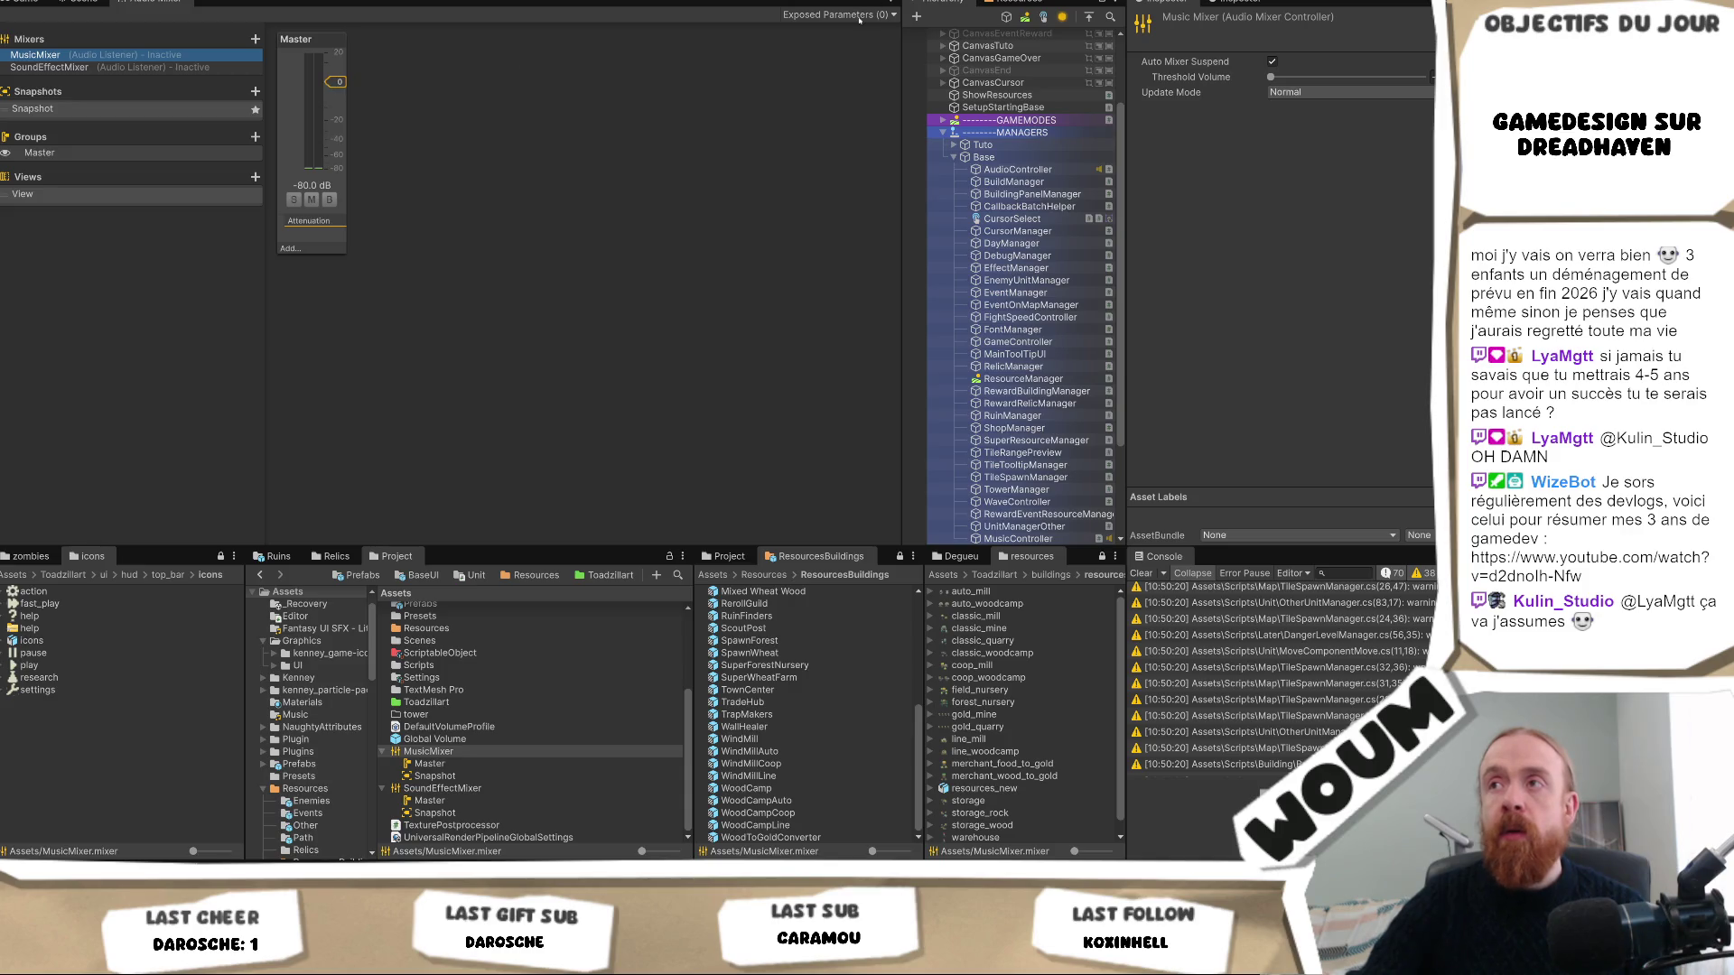
pyautogui.click(889, 4)
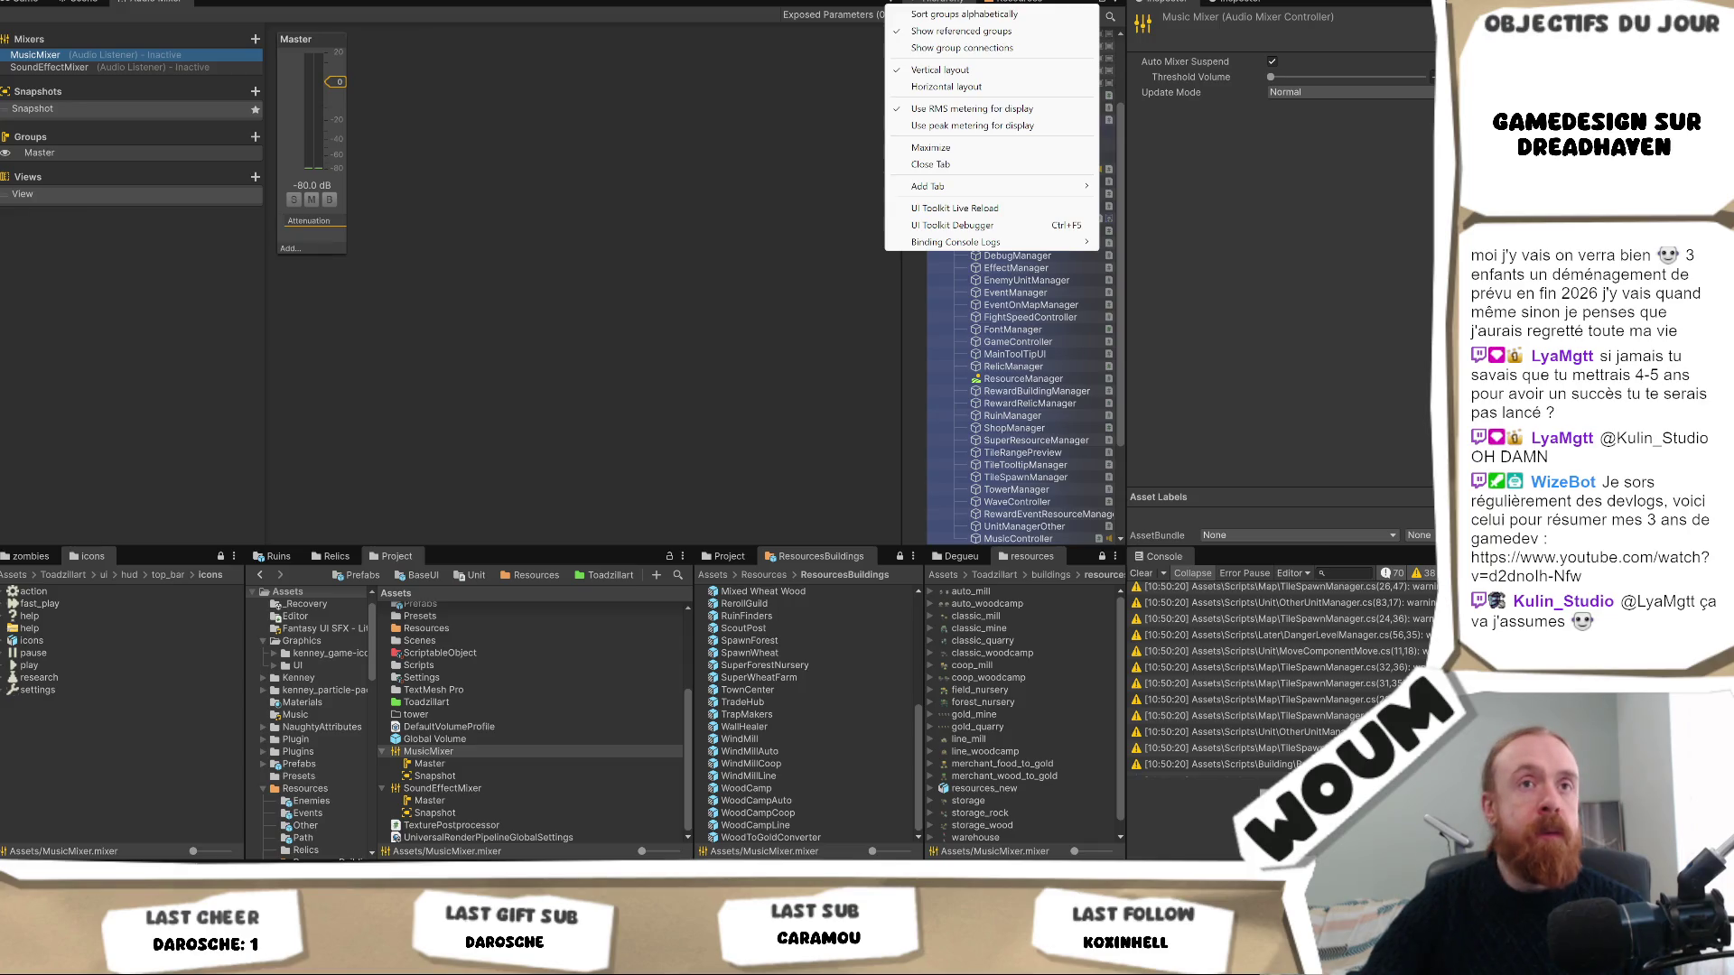
pyautogui.press('Escape')
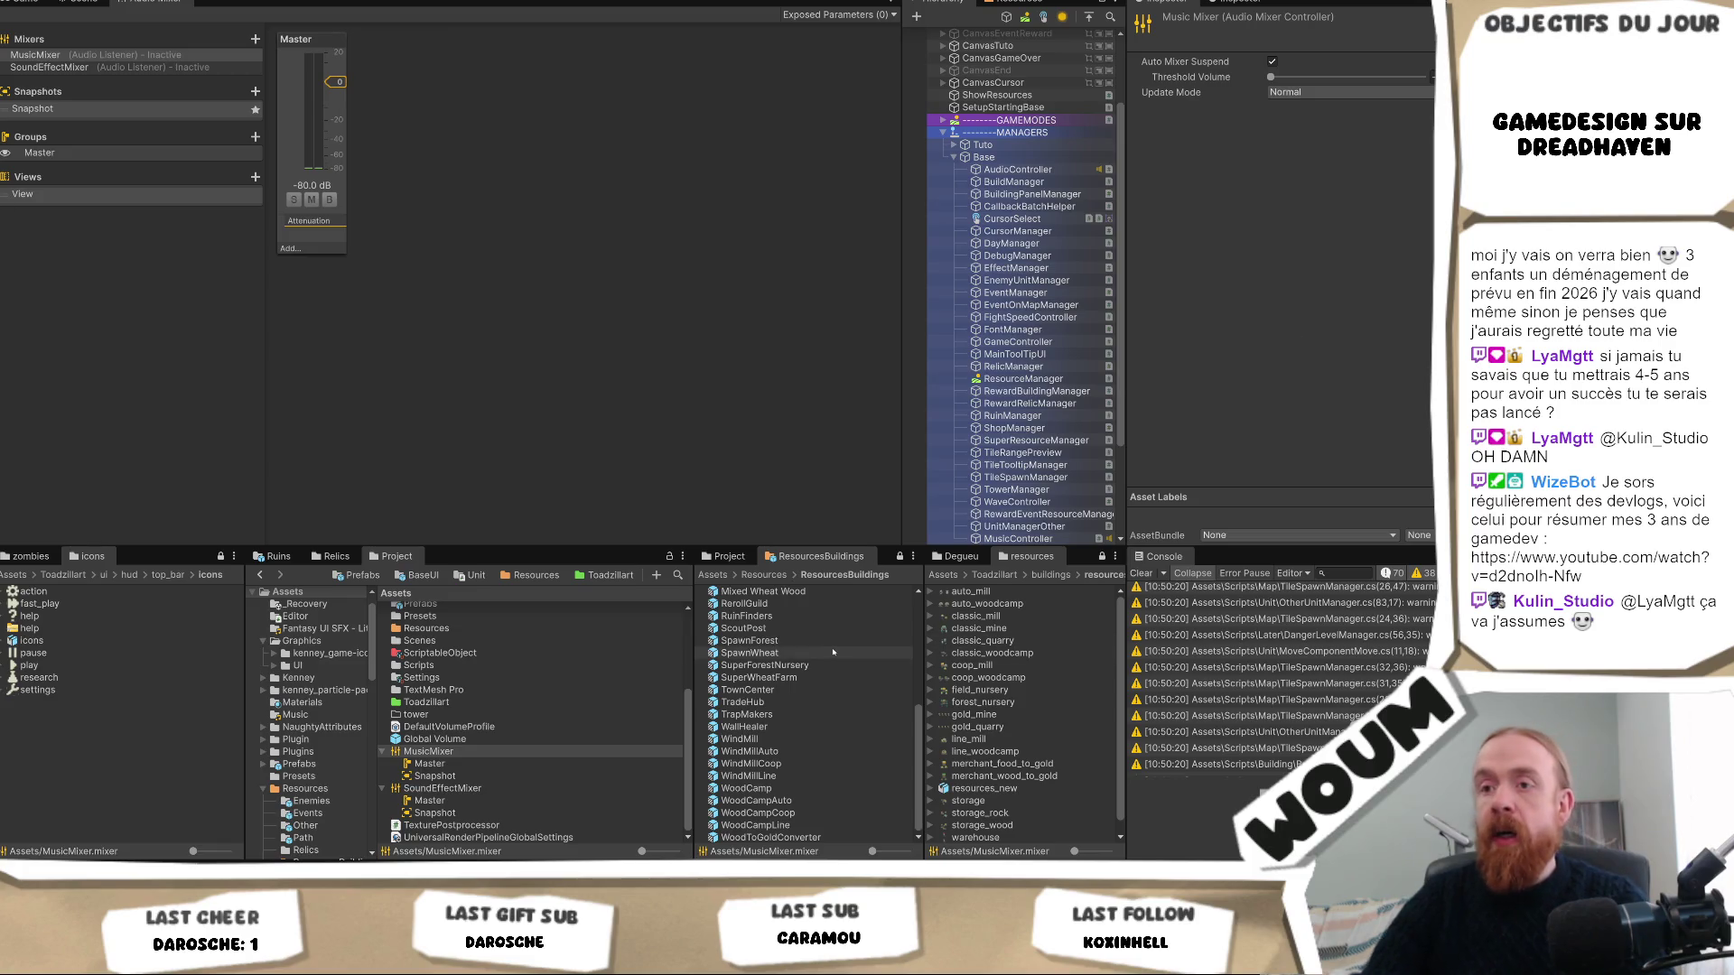
# Show MusicMixer's Master group settings: pitch 100% and attenuation volume 0.00 dB.
pyautogui.click(456, 753)
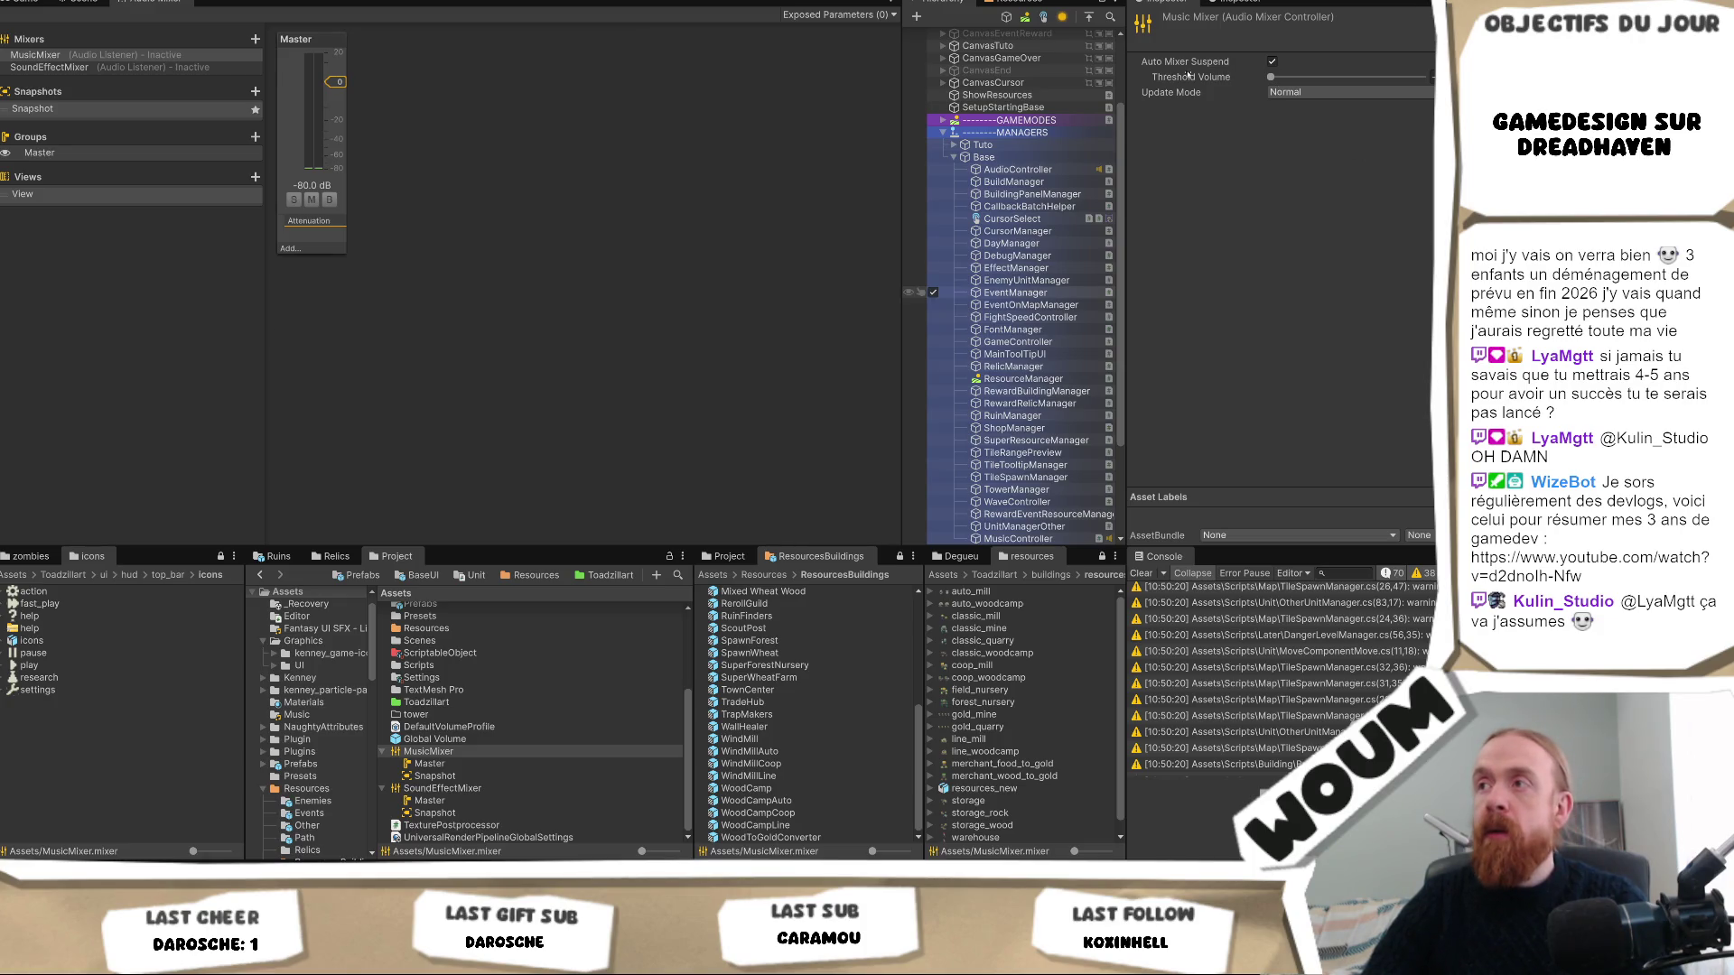
pyautogui.click(1271, 61)
pyautogui.click(1272, 62)
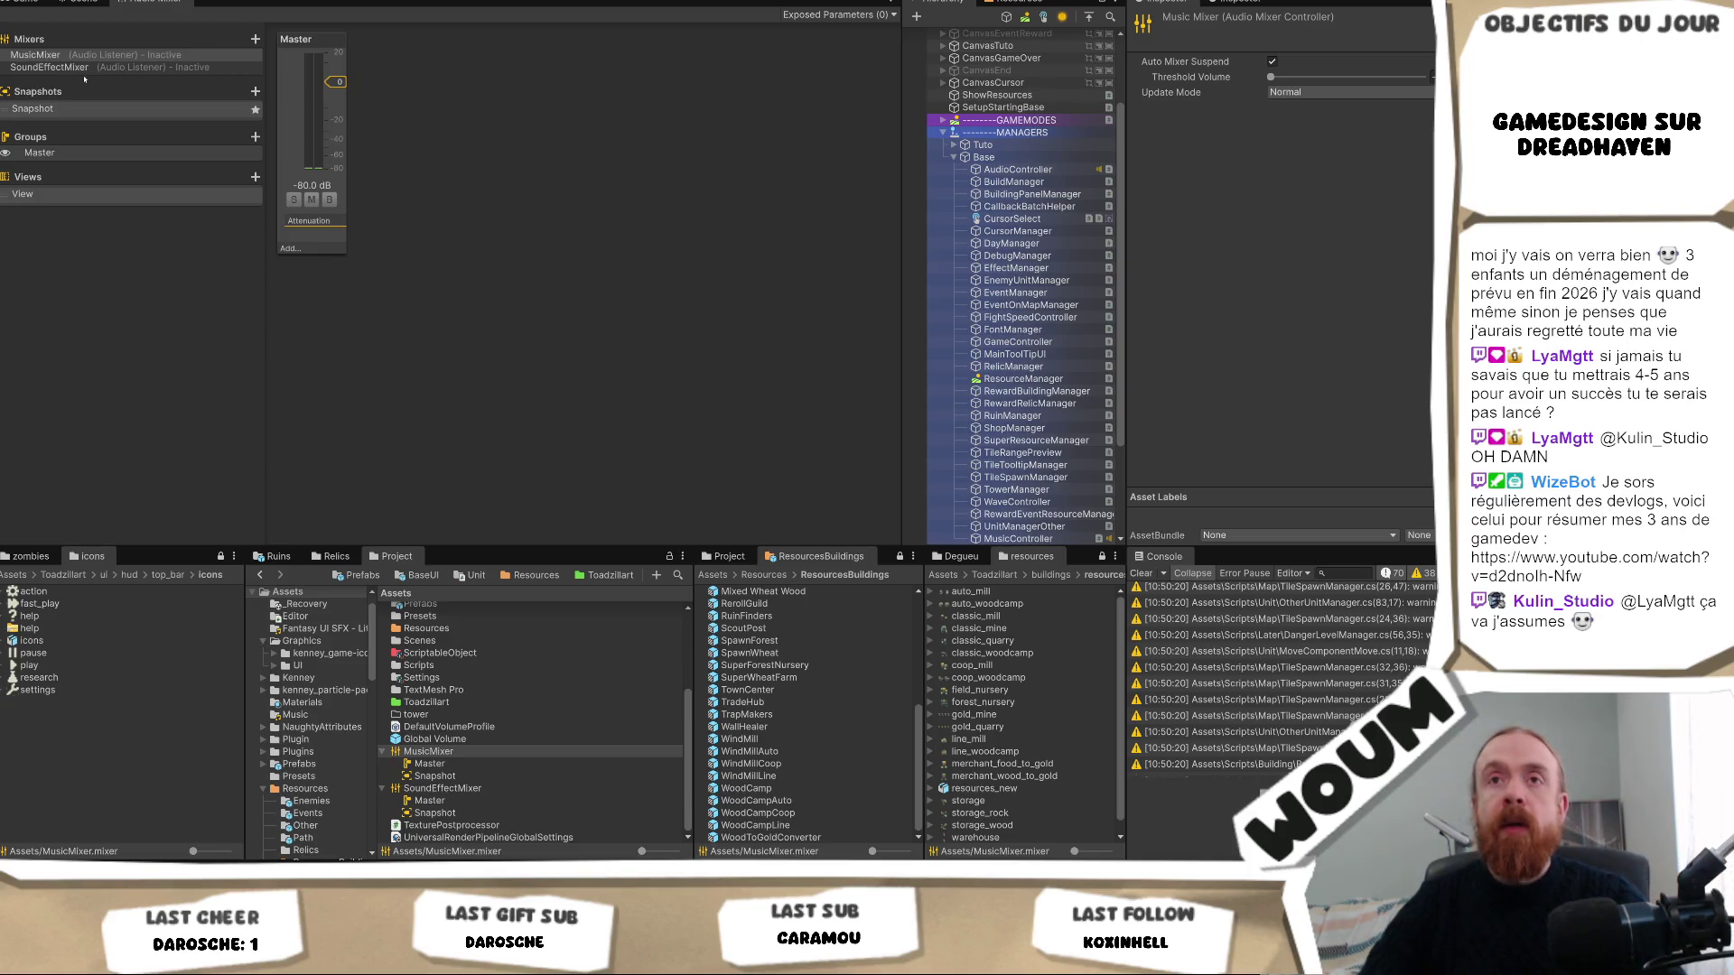
pyautogui.click(54, 66)
pyautogui.click(36, 55)
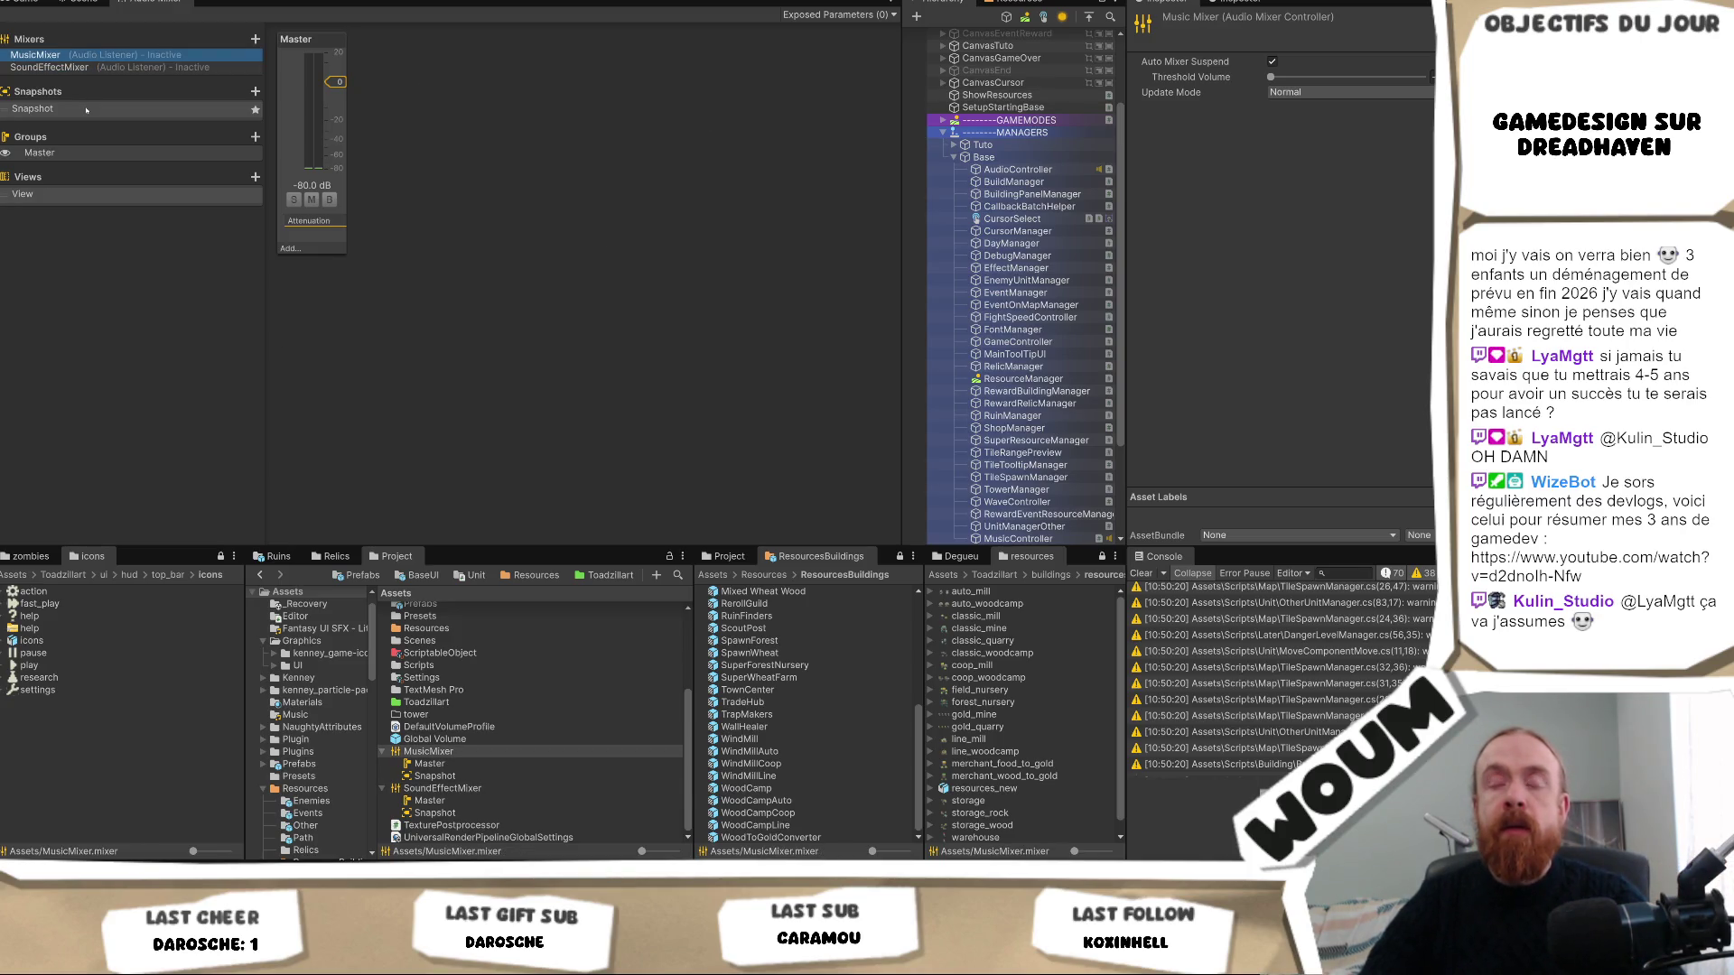
pyautogui.click(54, 154)
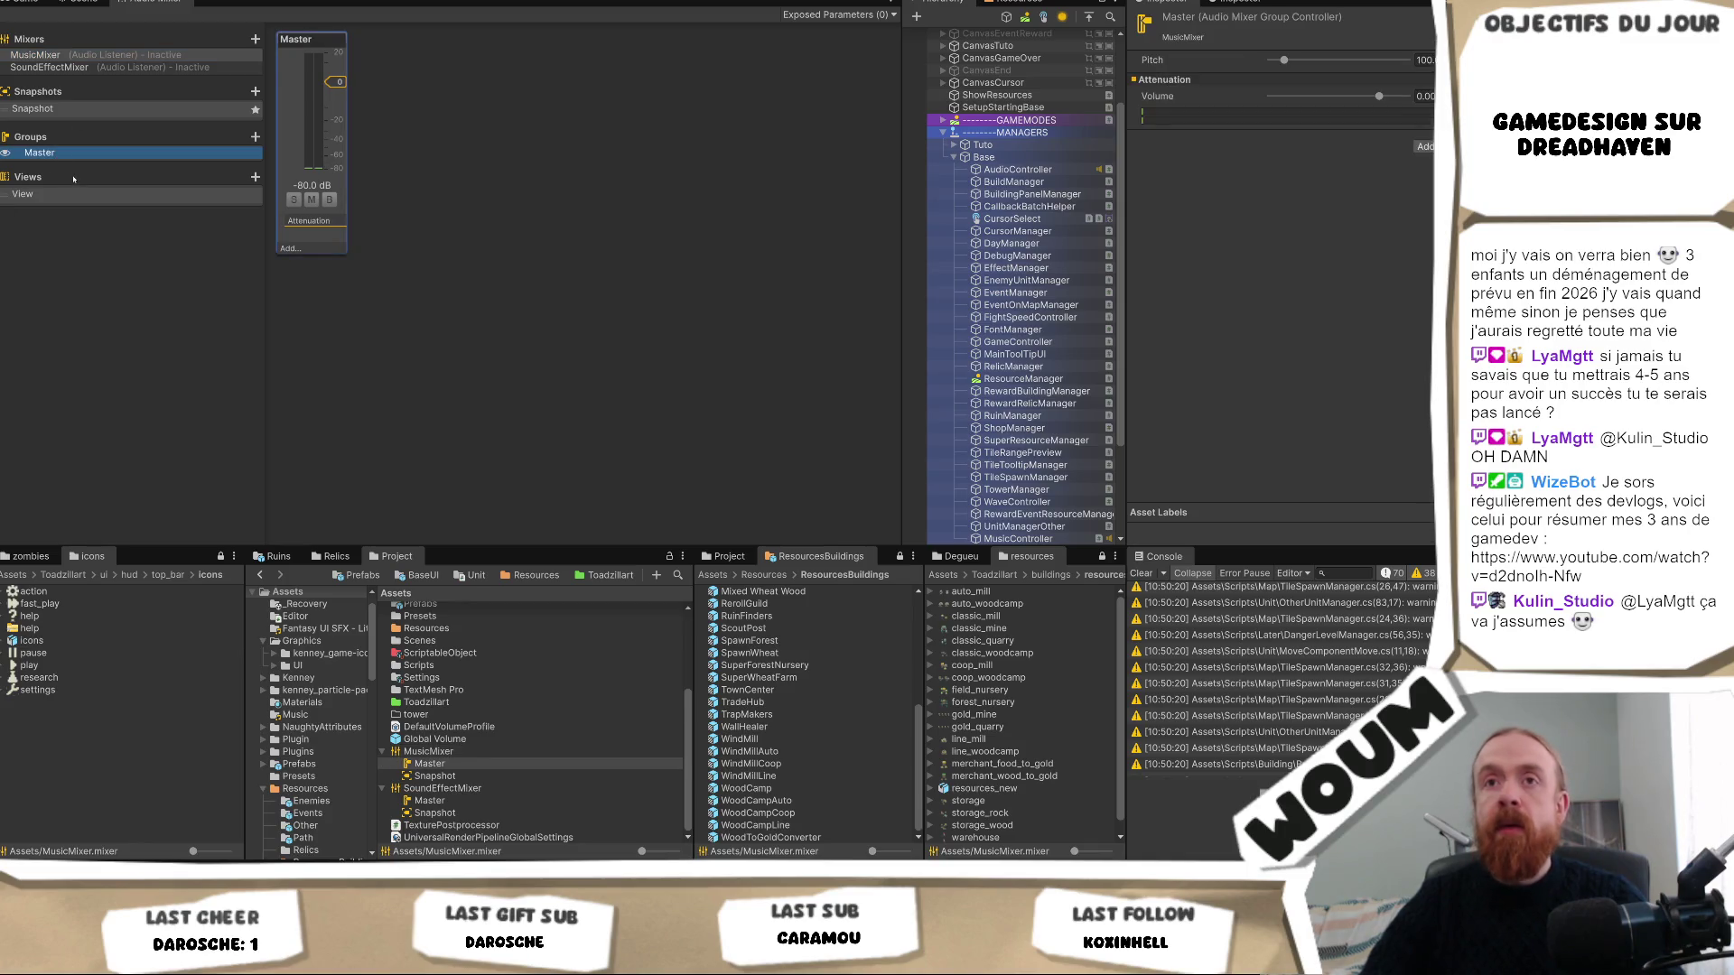
# Expose the MusicMixer Master group's Volume to scripts.
pyautogui.click(54, 67)
pyautogui.click(101, 55)
pyautogui.click(470, 777)
pyautogui.click(474, 765)
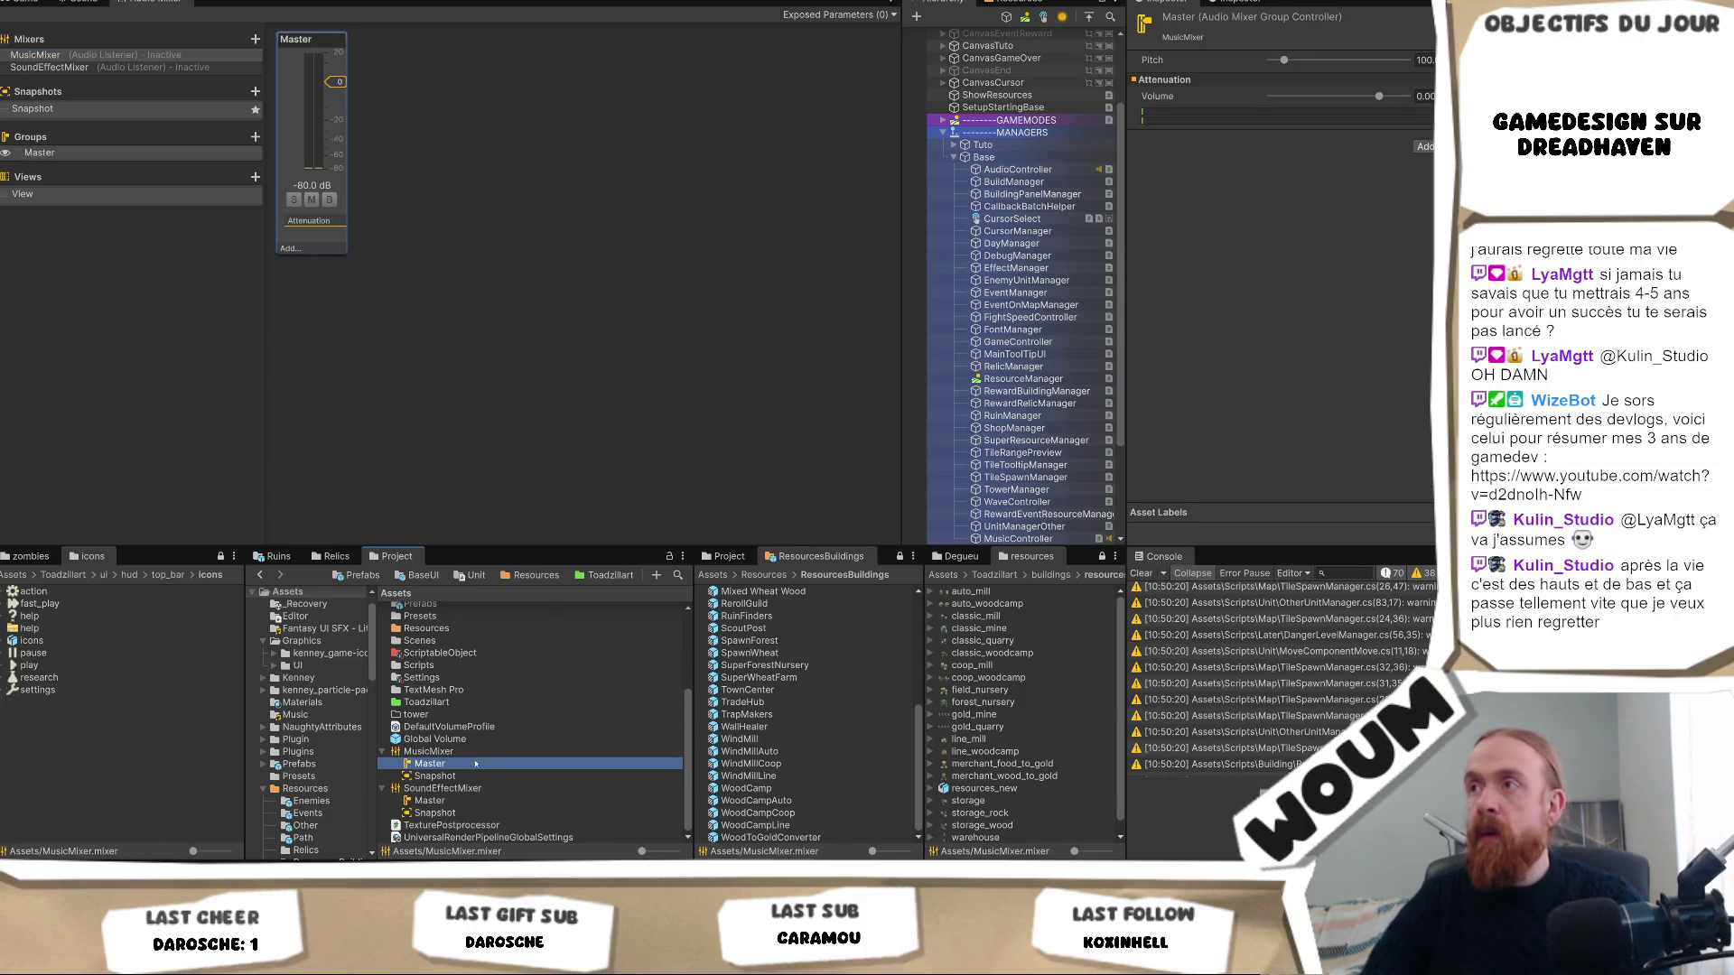
pyautogui.rightClick(1158, 97)
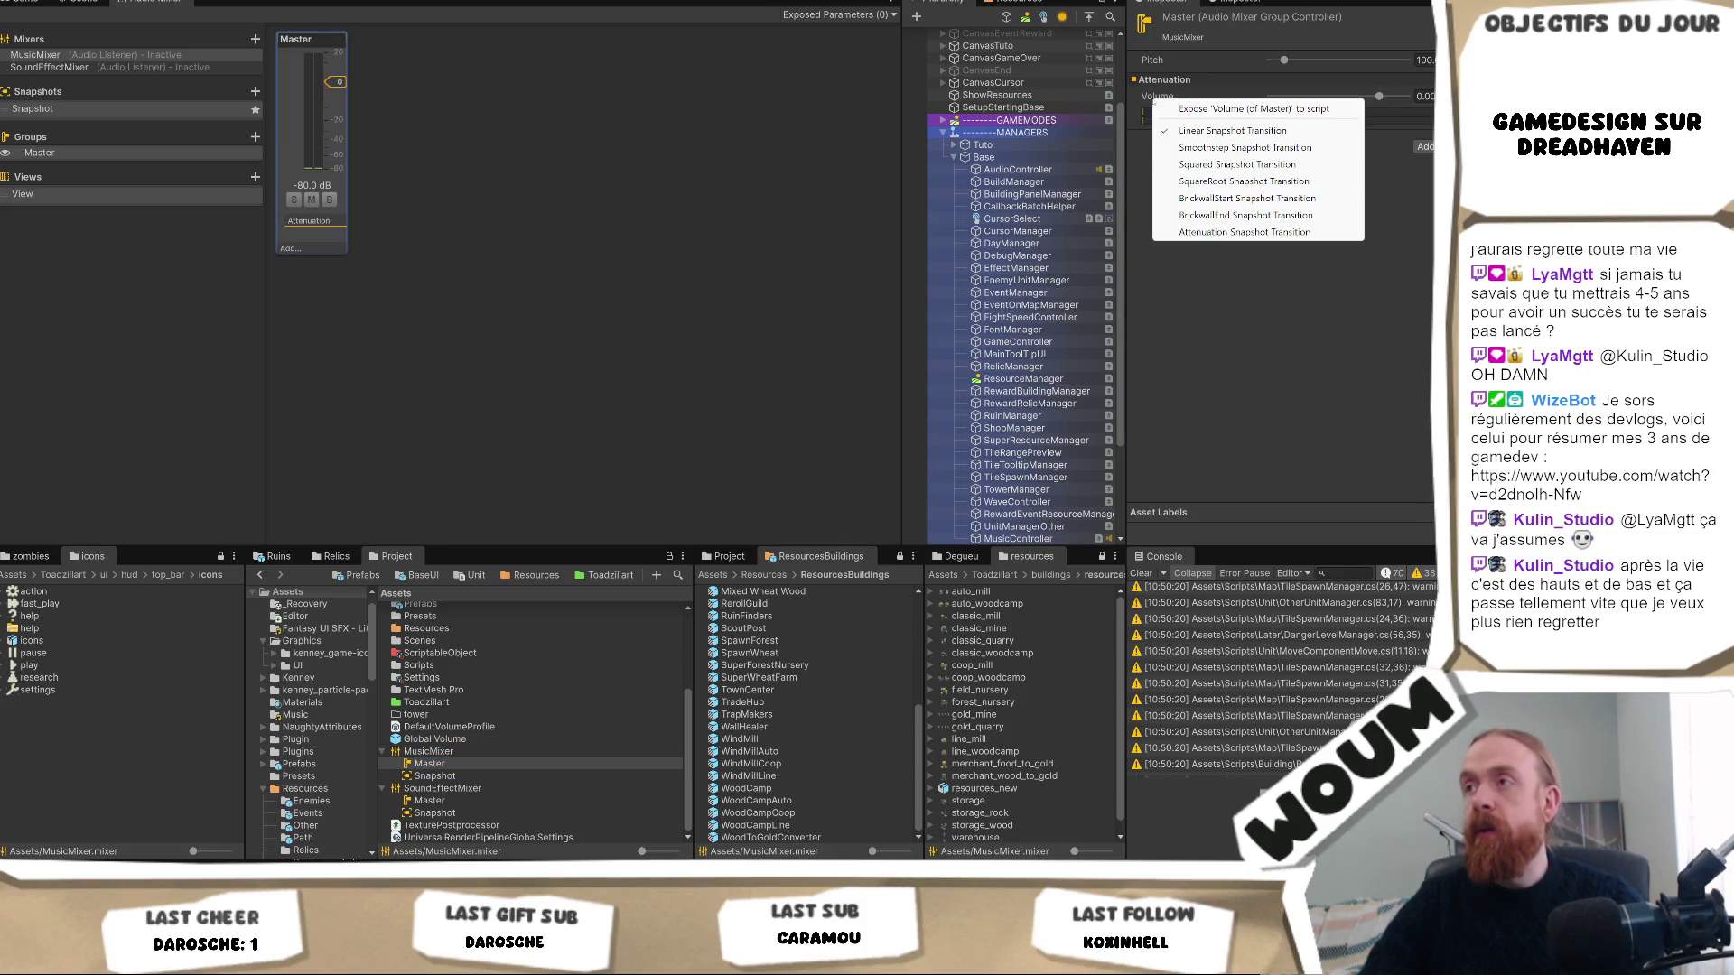
pyautogui.click(1265, 109)
# Check the new MyExposedParam in Exposed Parameters, then switch to MusicController in Visual Studio.
pyautogui.click(849, 14)
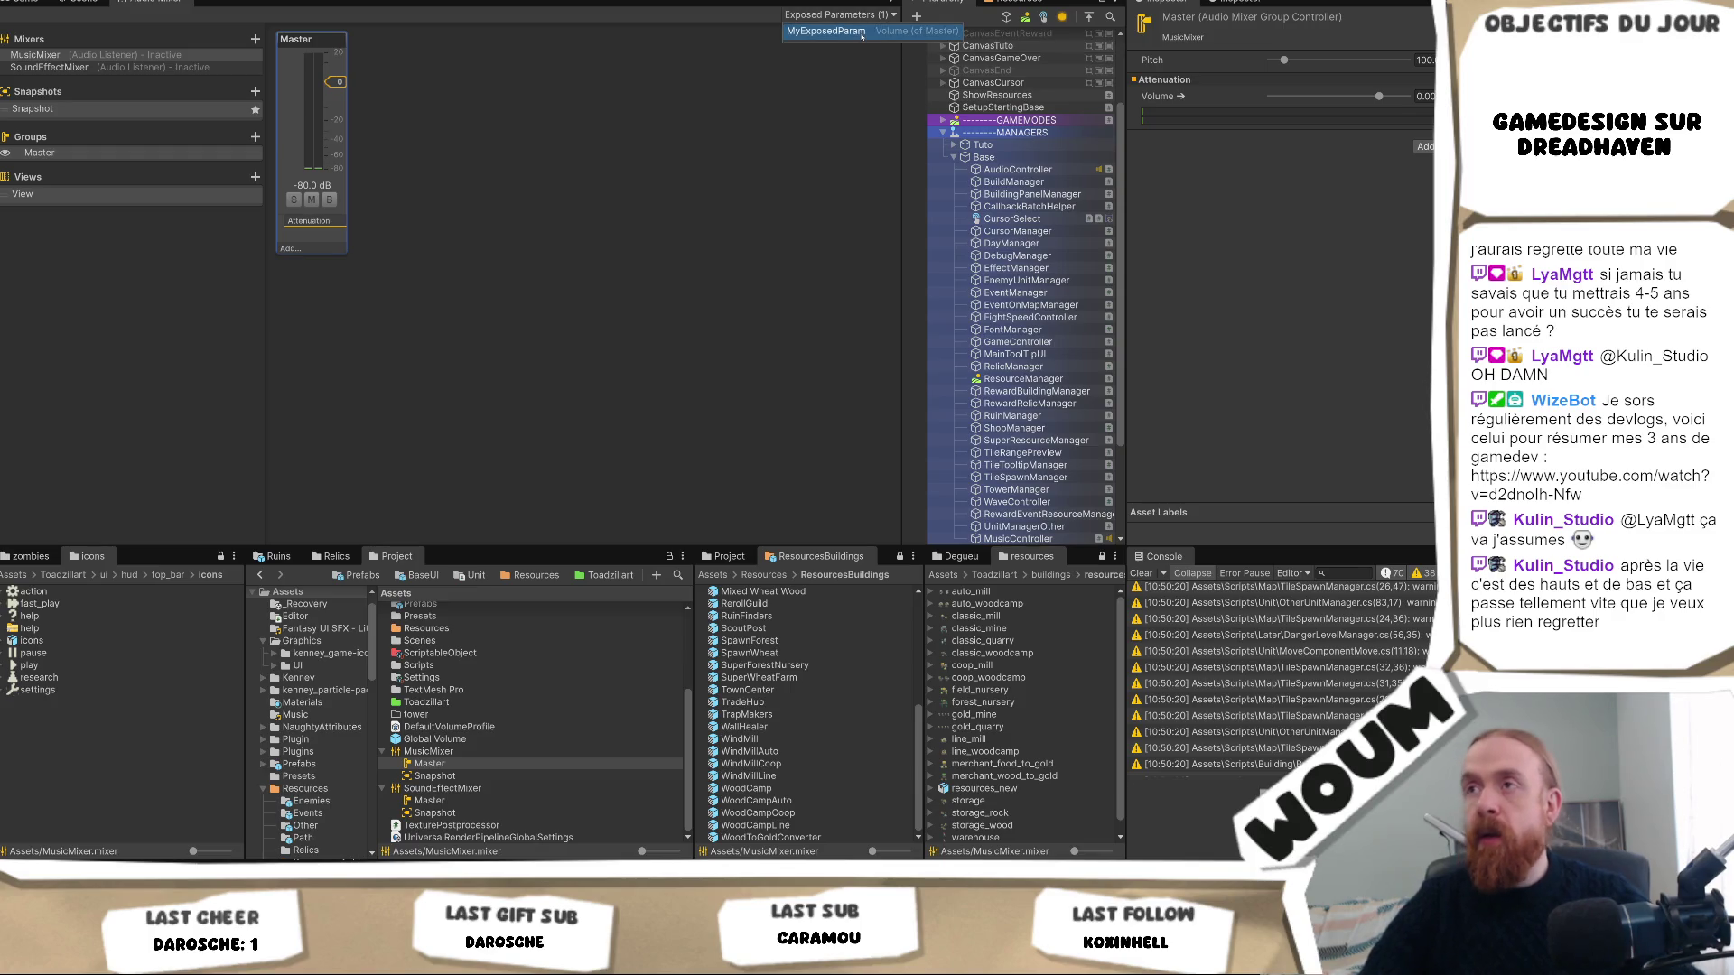
pyautogui.doubleClick(862, 34)
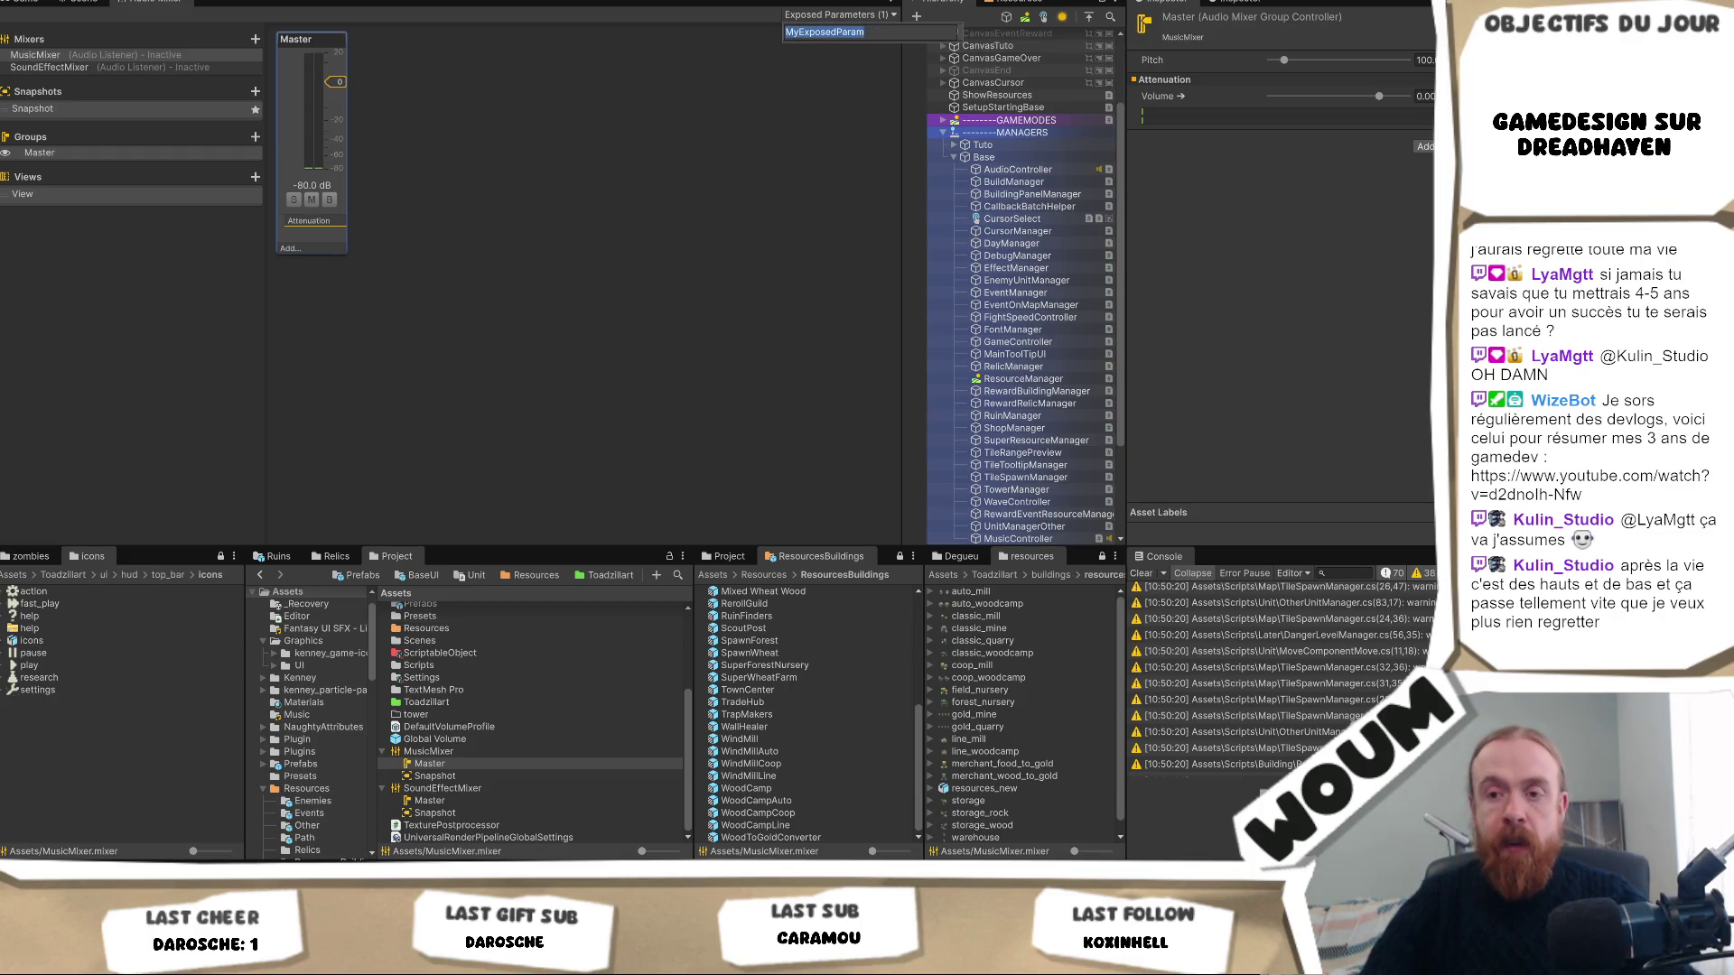
pyautogui.moveTo(323, 962)
pyautogui.click(190, 962)
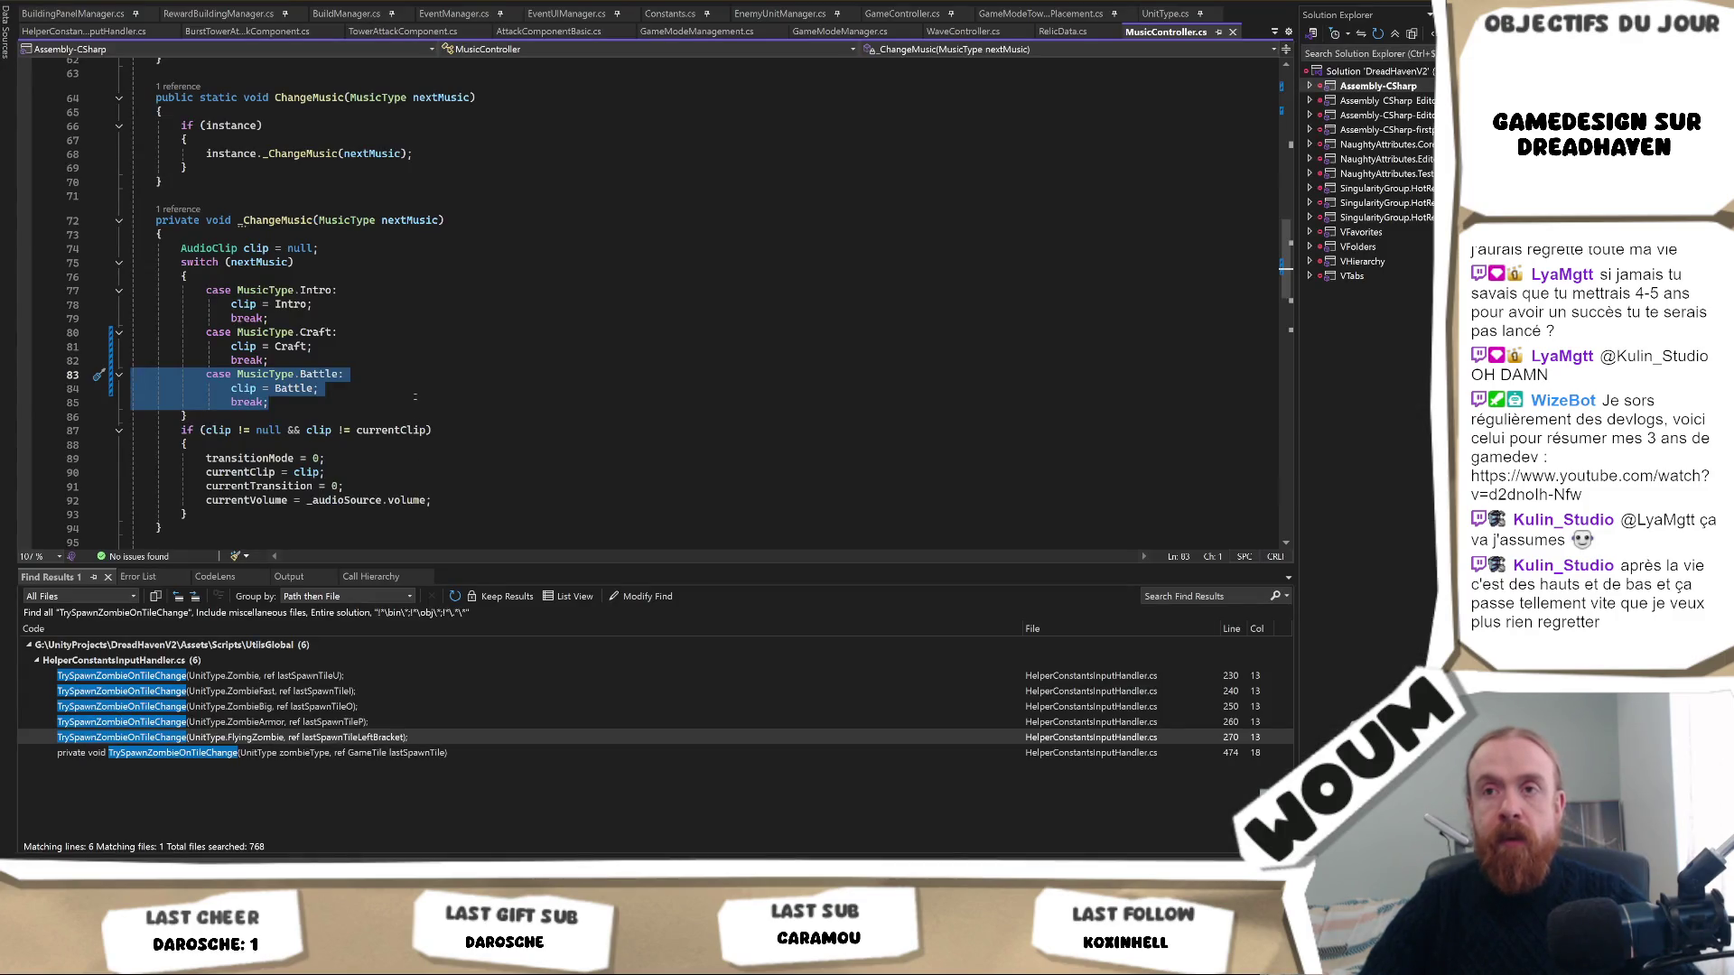
# Find the 'Volume' name SetSound passes to SetFloat in MusicController.cs, then return to Unity.
pyautogui.scroll(-6, 417, 395)
pyautogui.scroll(-2, 417, 395)
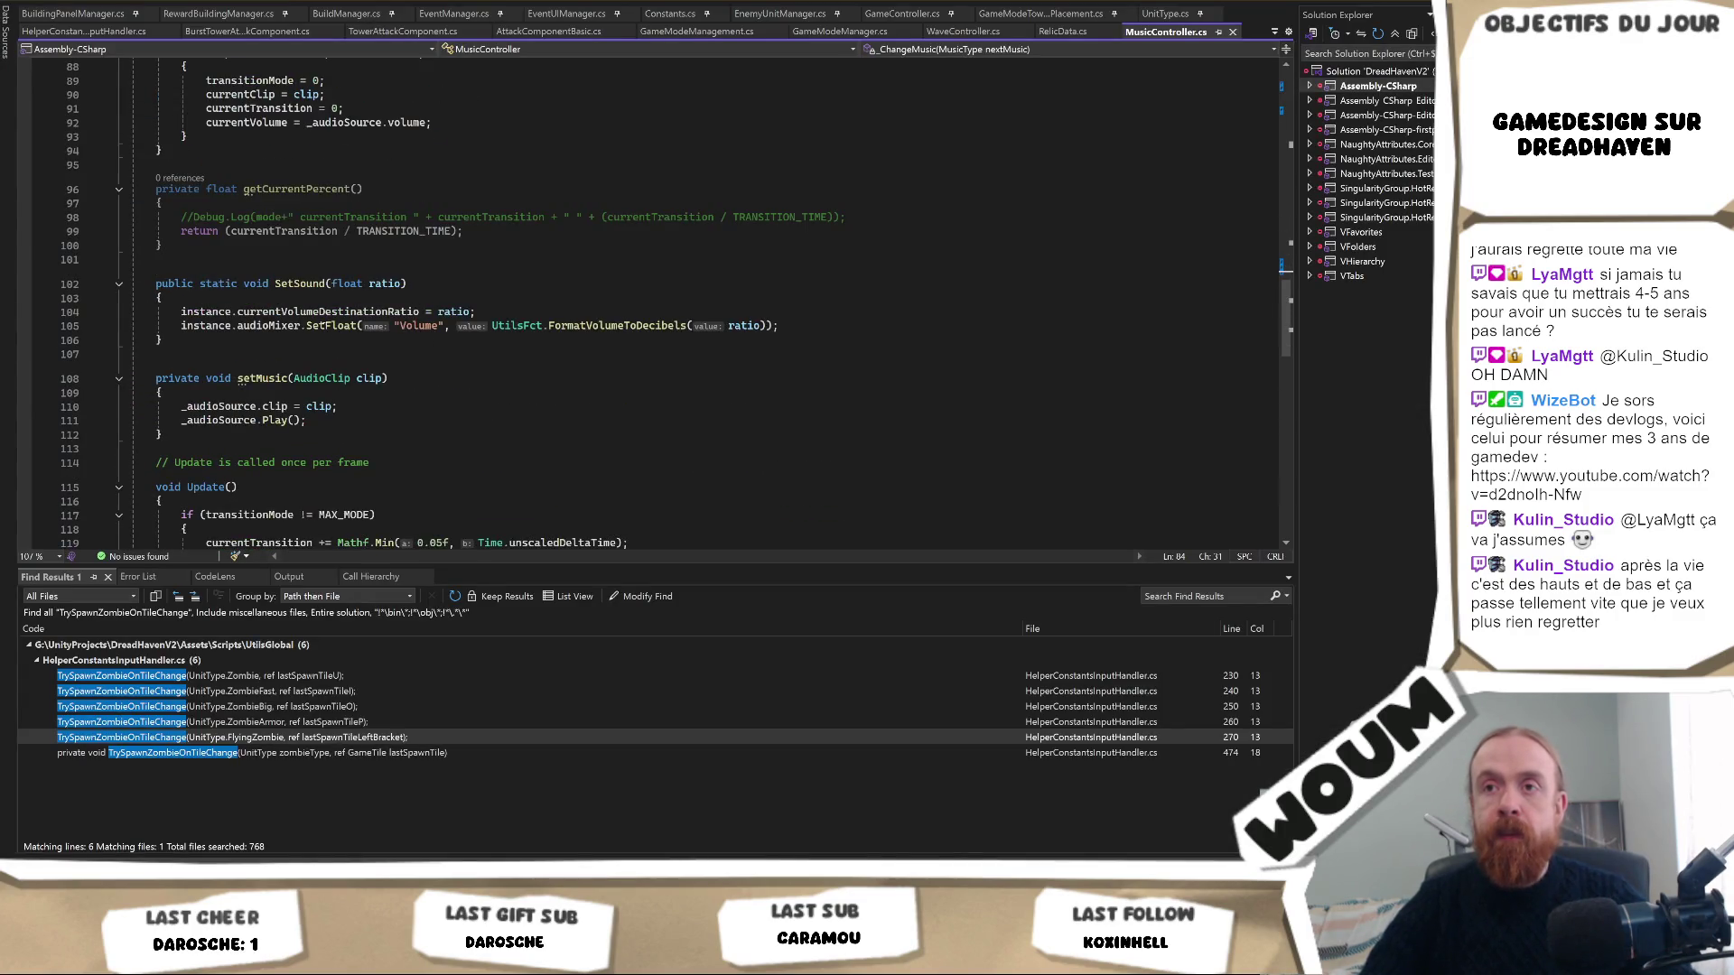
pyautogui.scroll(-2, 342, 451)
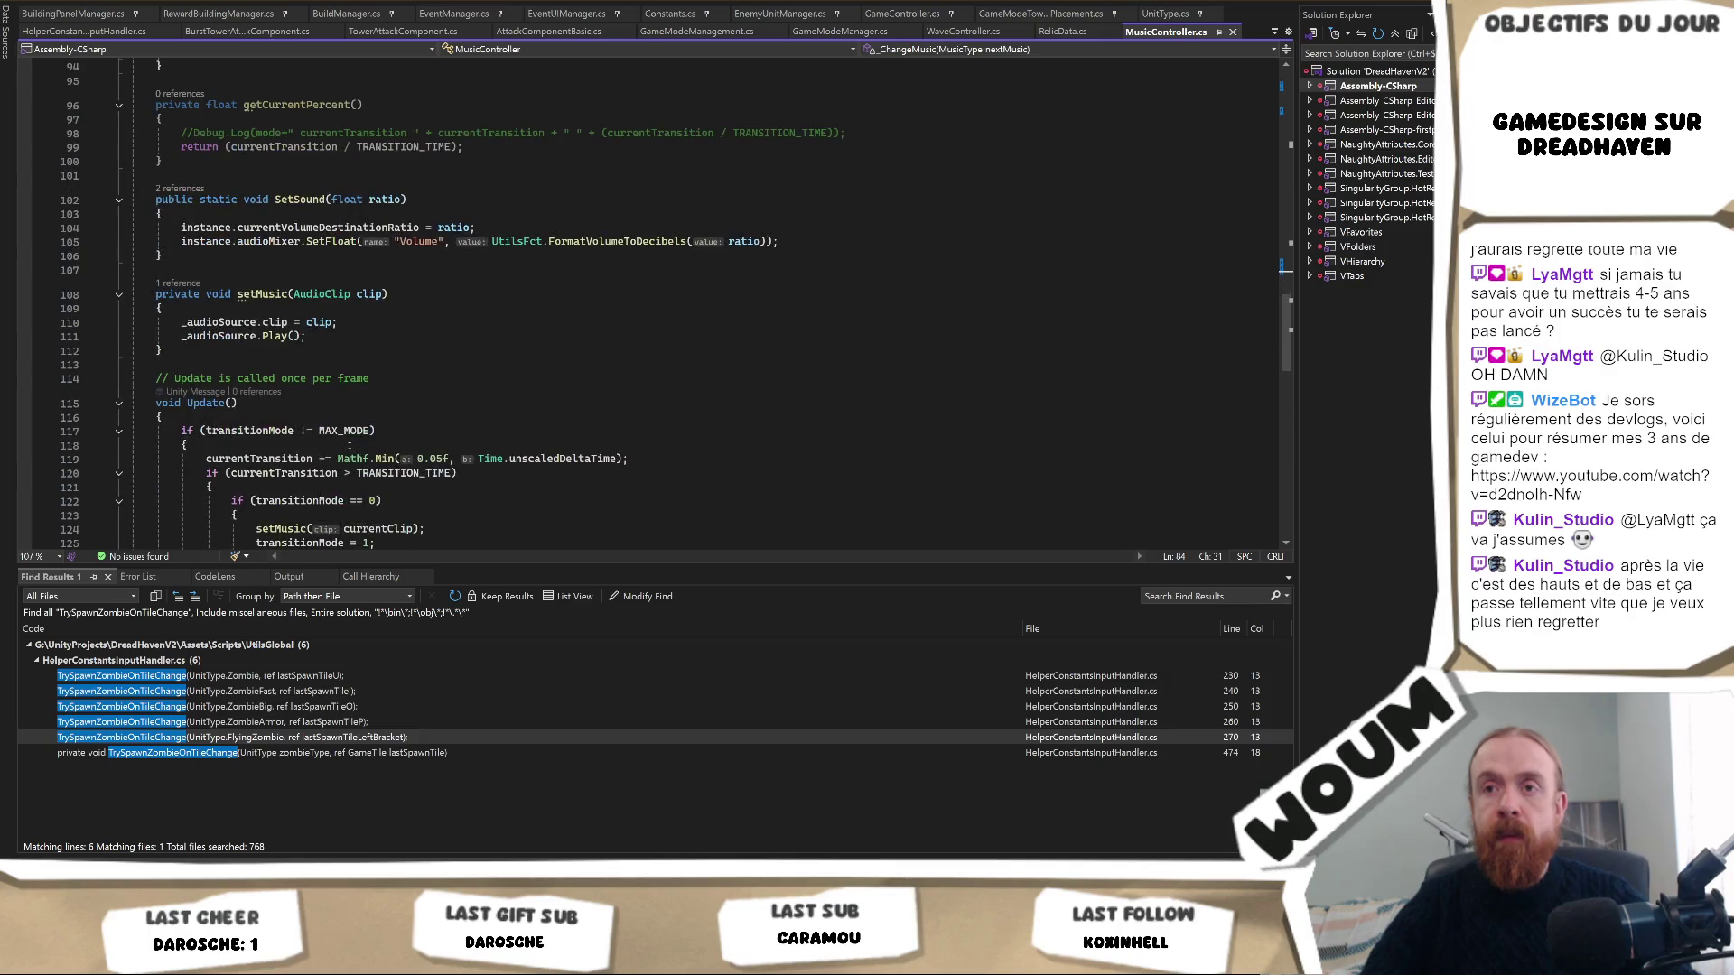
pyautogui.scroll(-8, 416, 378)
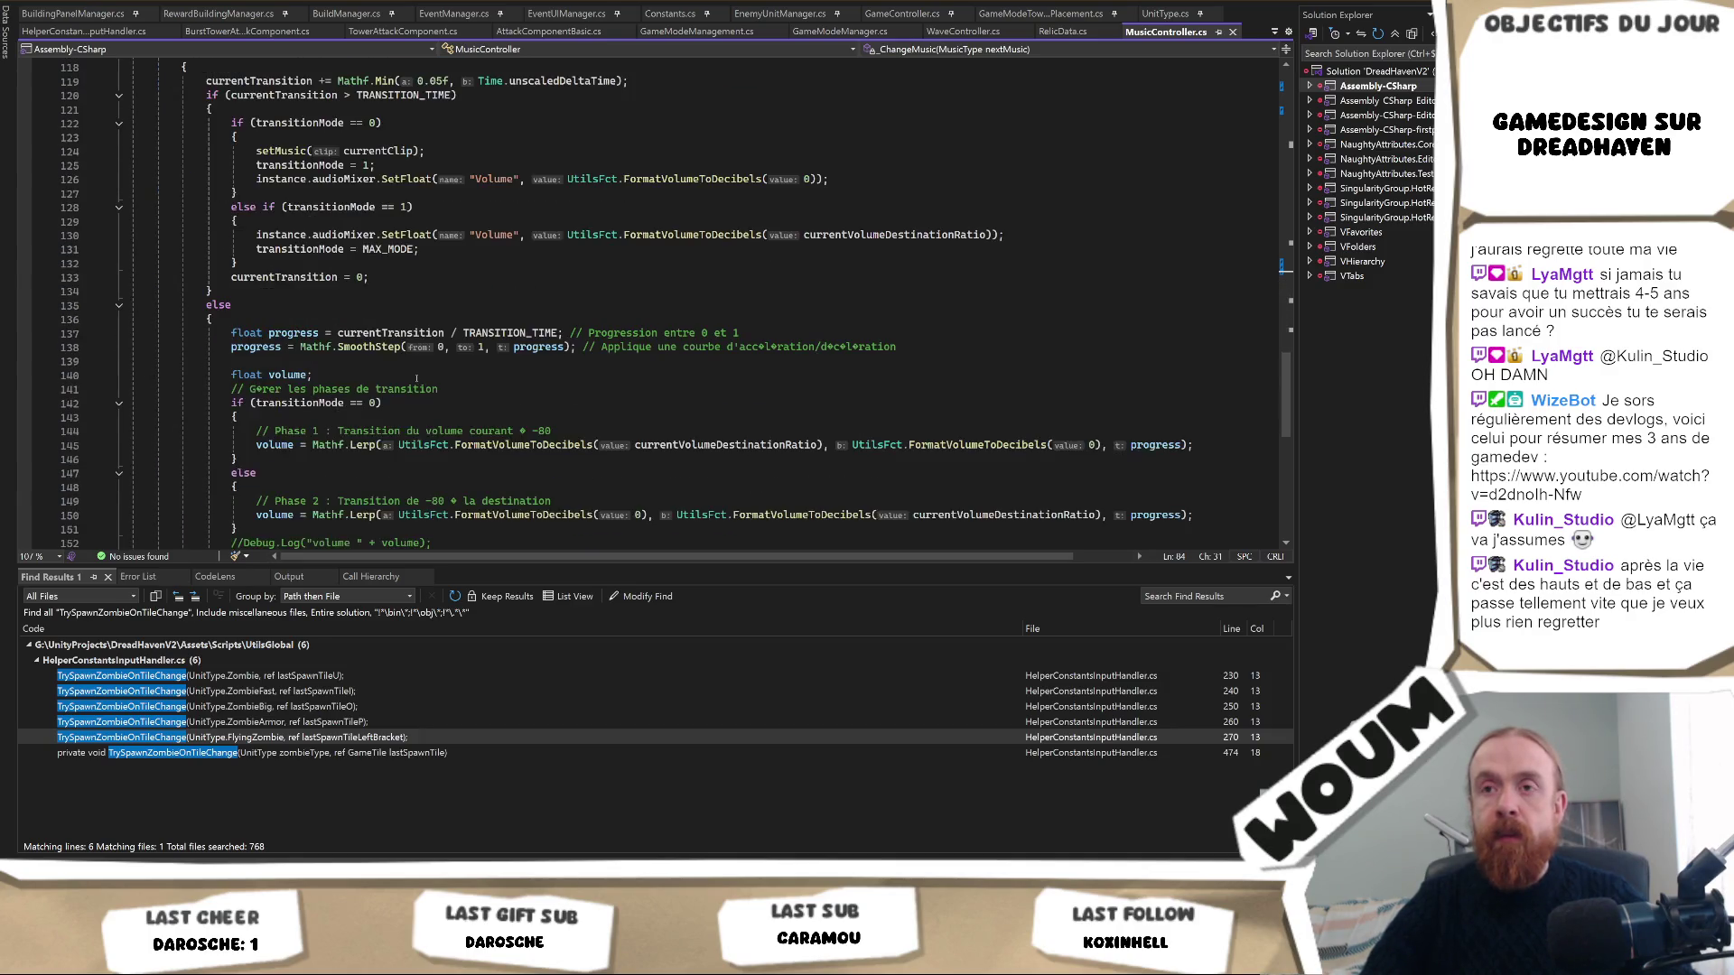
pyautogui.scroll(7, 422, 383)
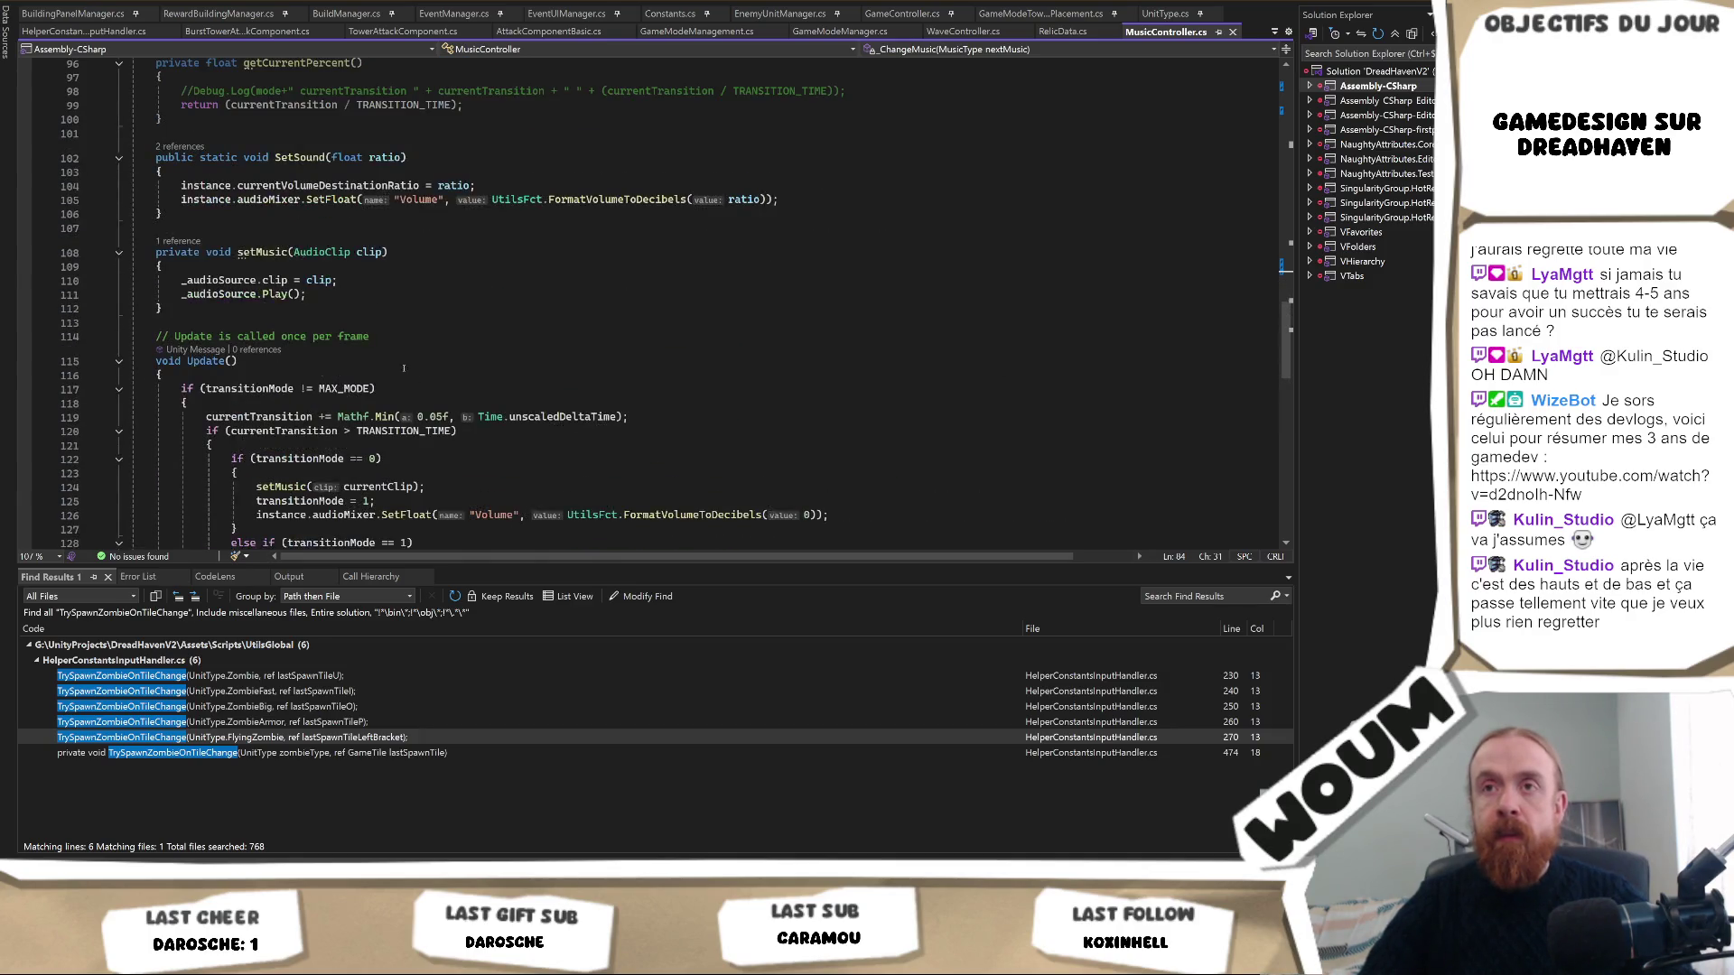
pyautogui.click(435, 199)
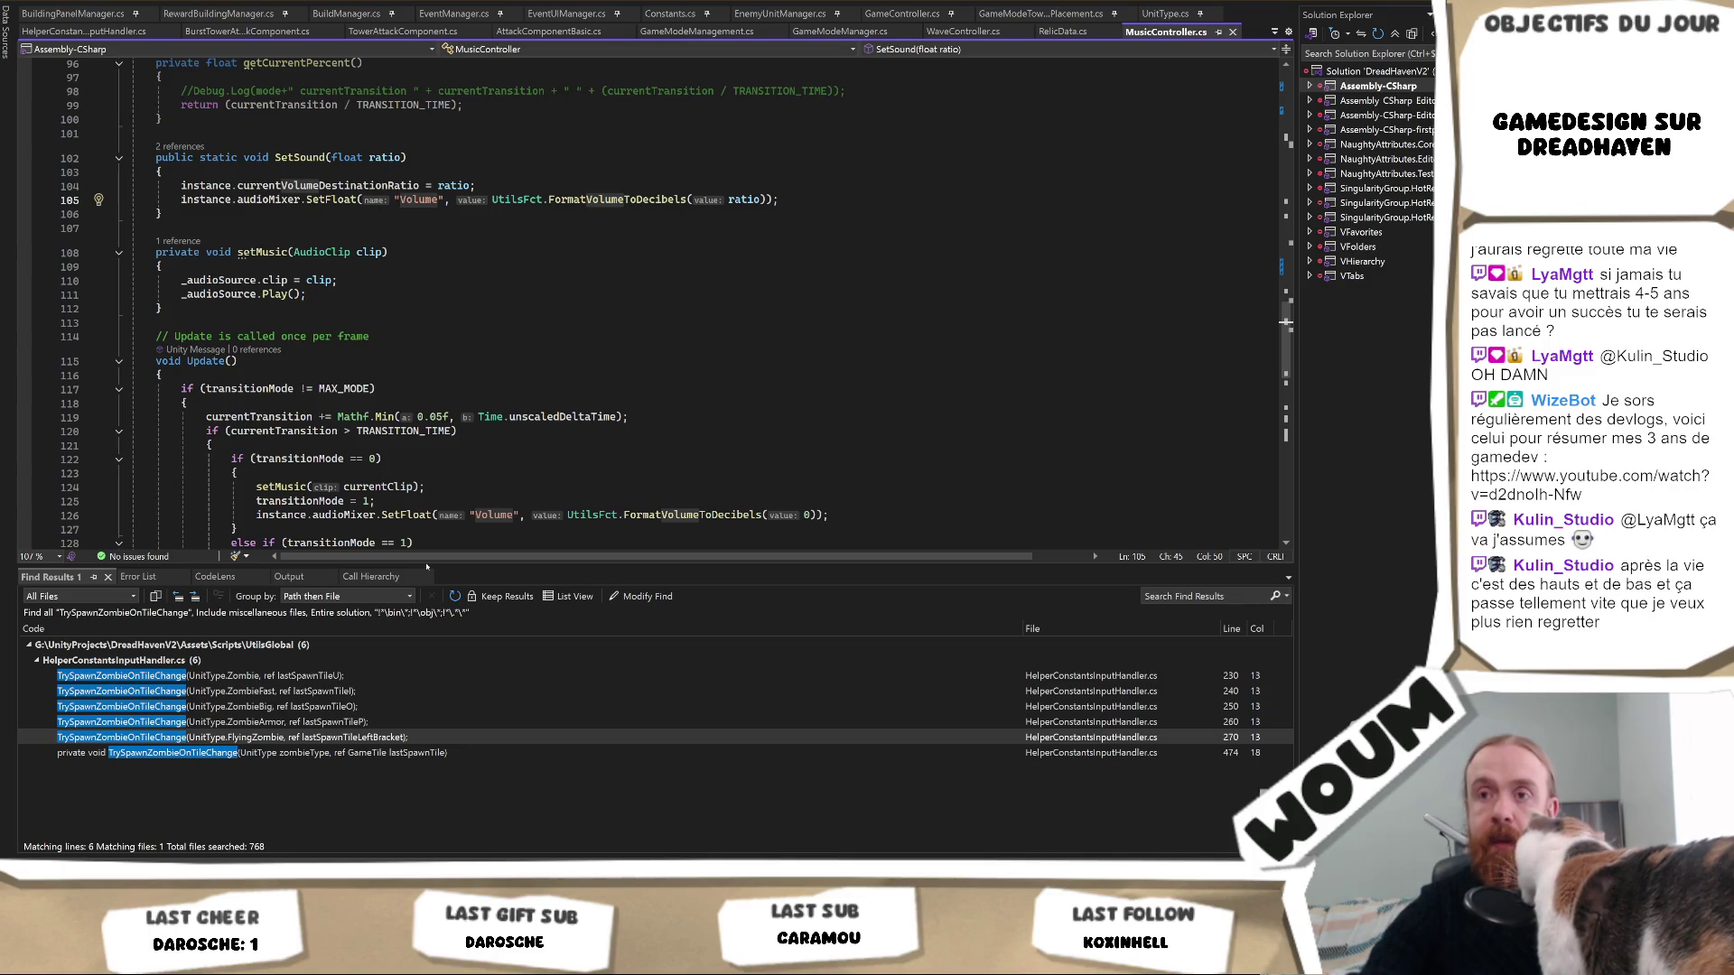
pyautogui.hotkey('alt', 'Tab')
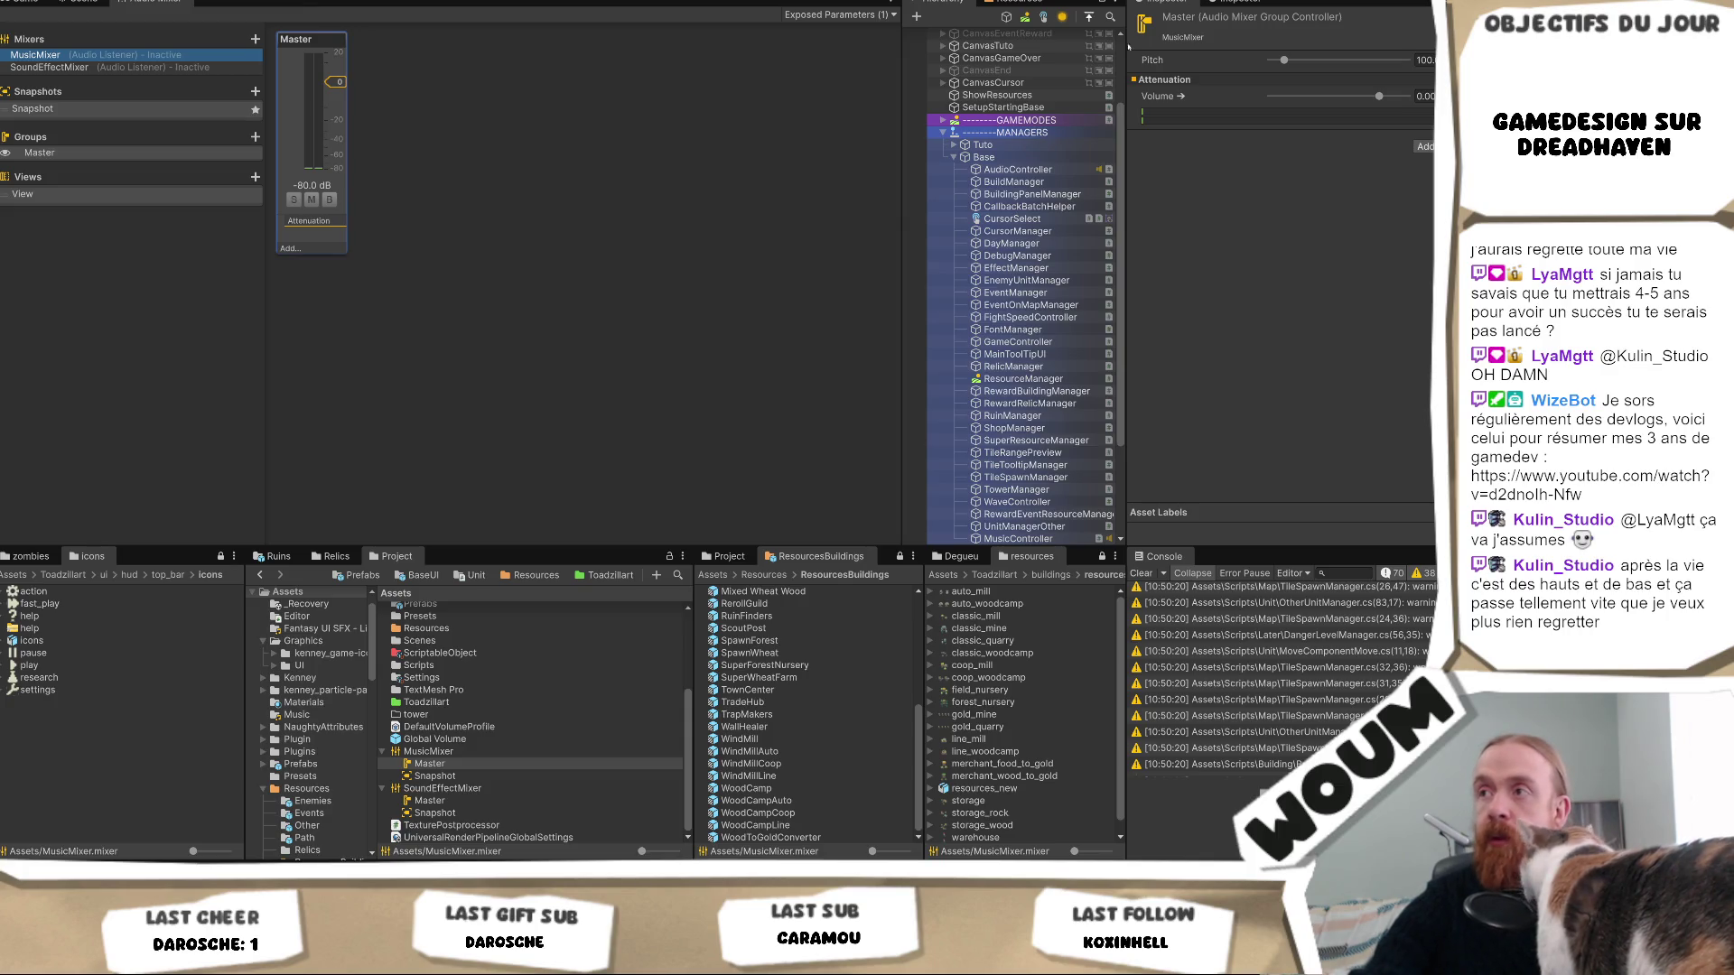
# Rename MusicMixer's MyExposedParam to Volume and switch the Audio Mixer to SoundEffectMixer.
pyautogui.click(836, 14)
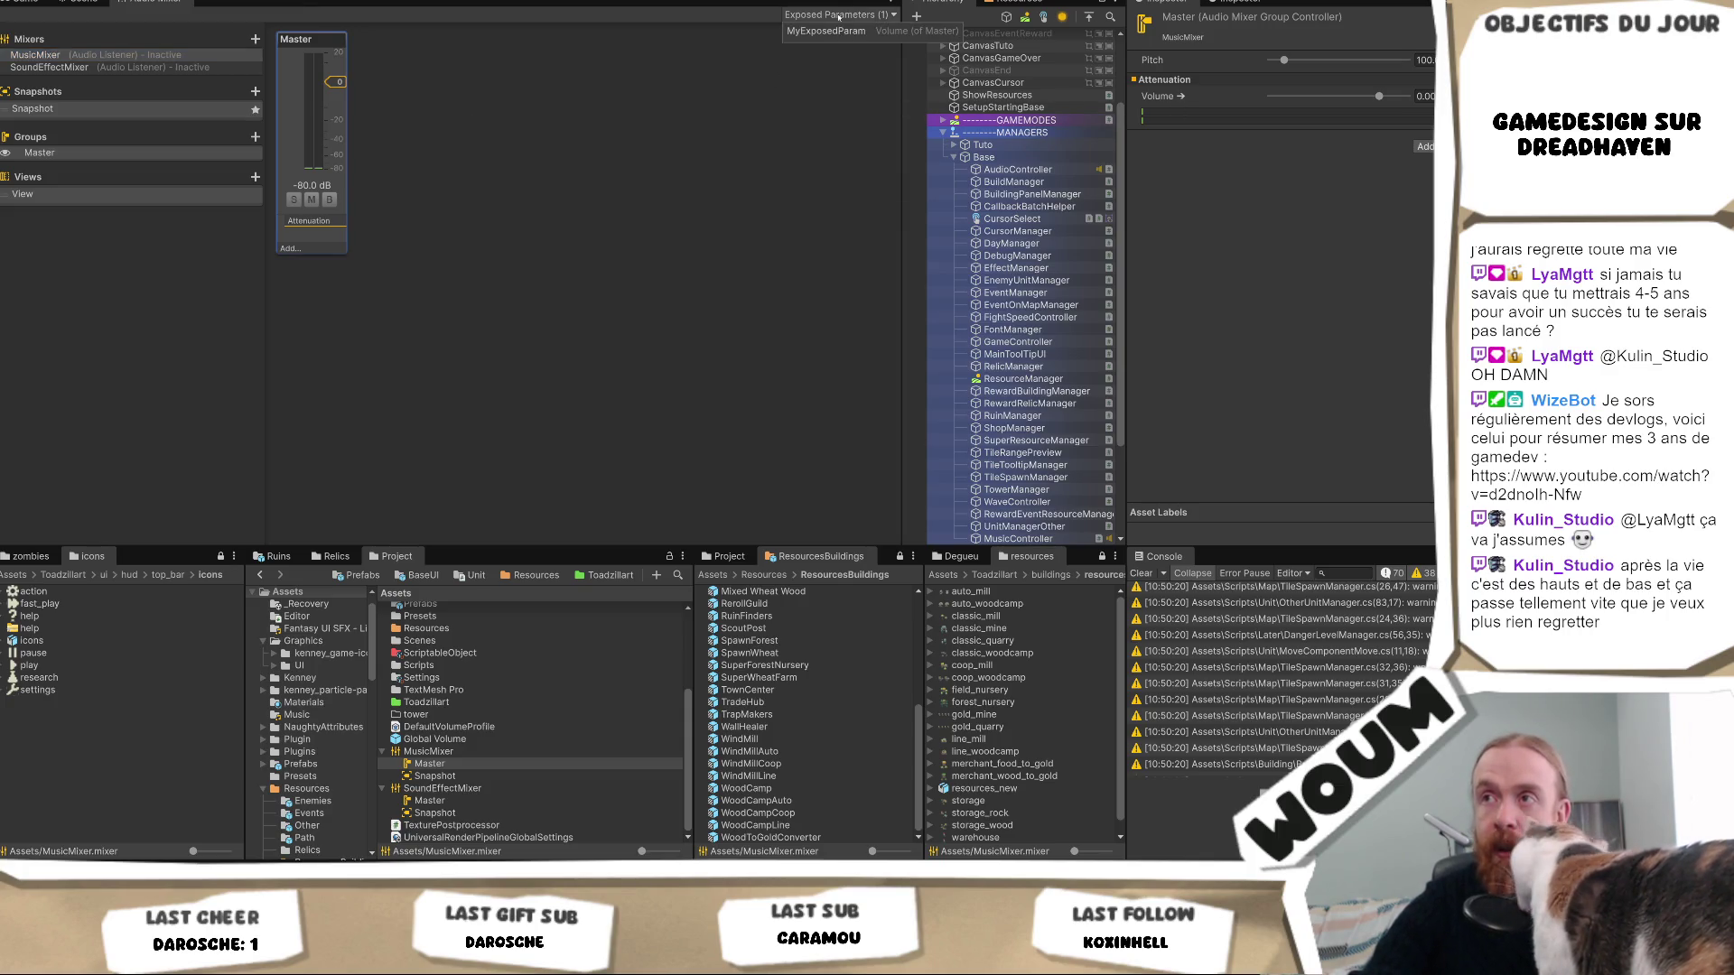
pyautogui.doubleClick(827, 32)
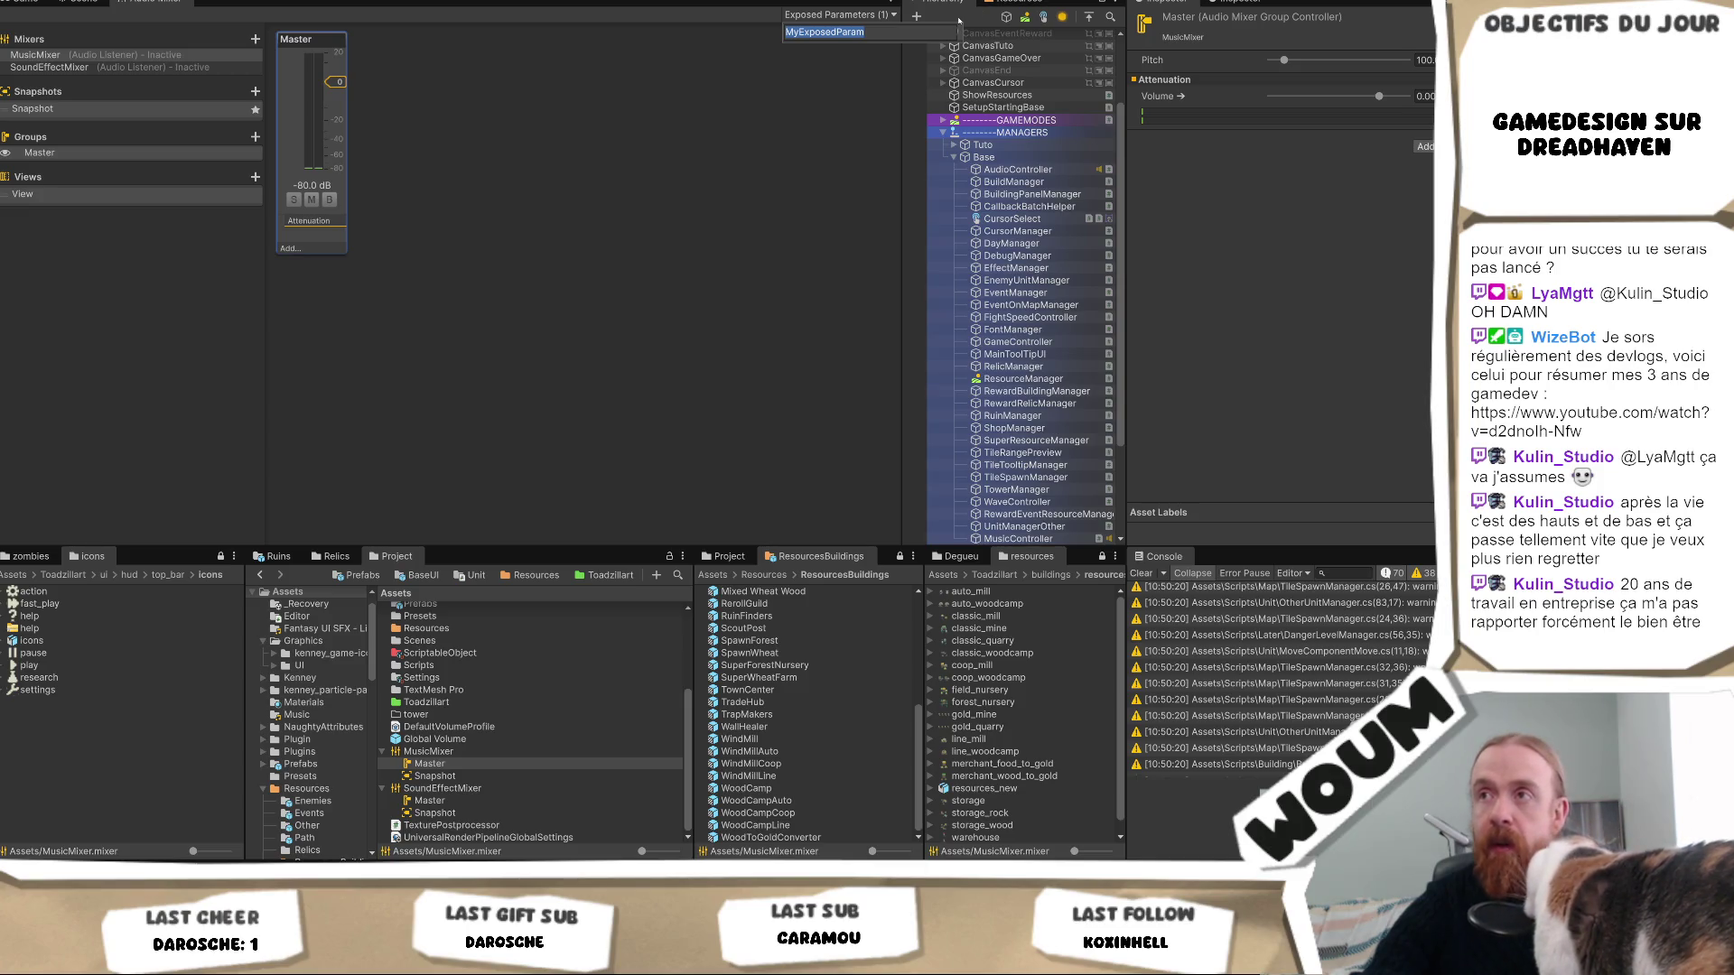
pyautogui.write('Volume')
pyautogui.press('Return')
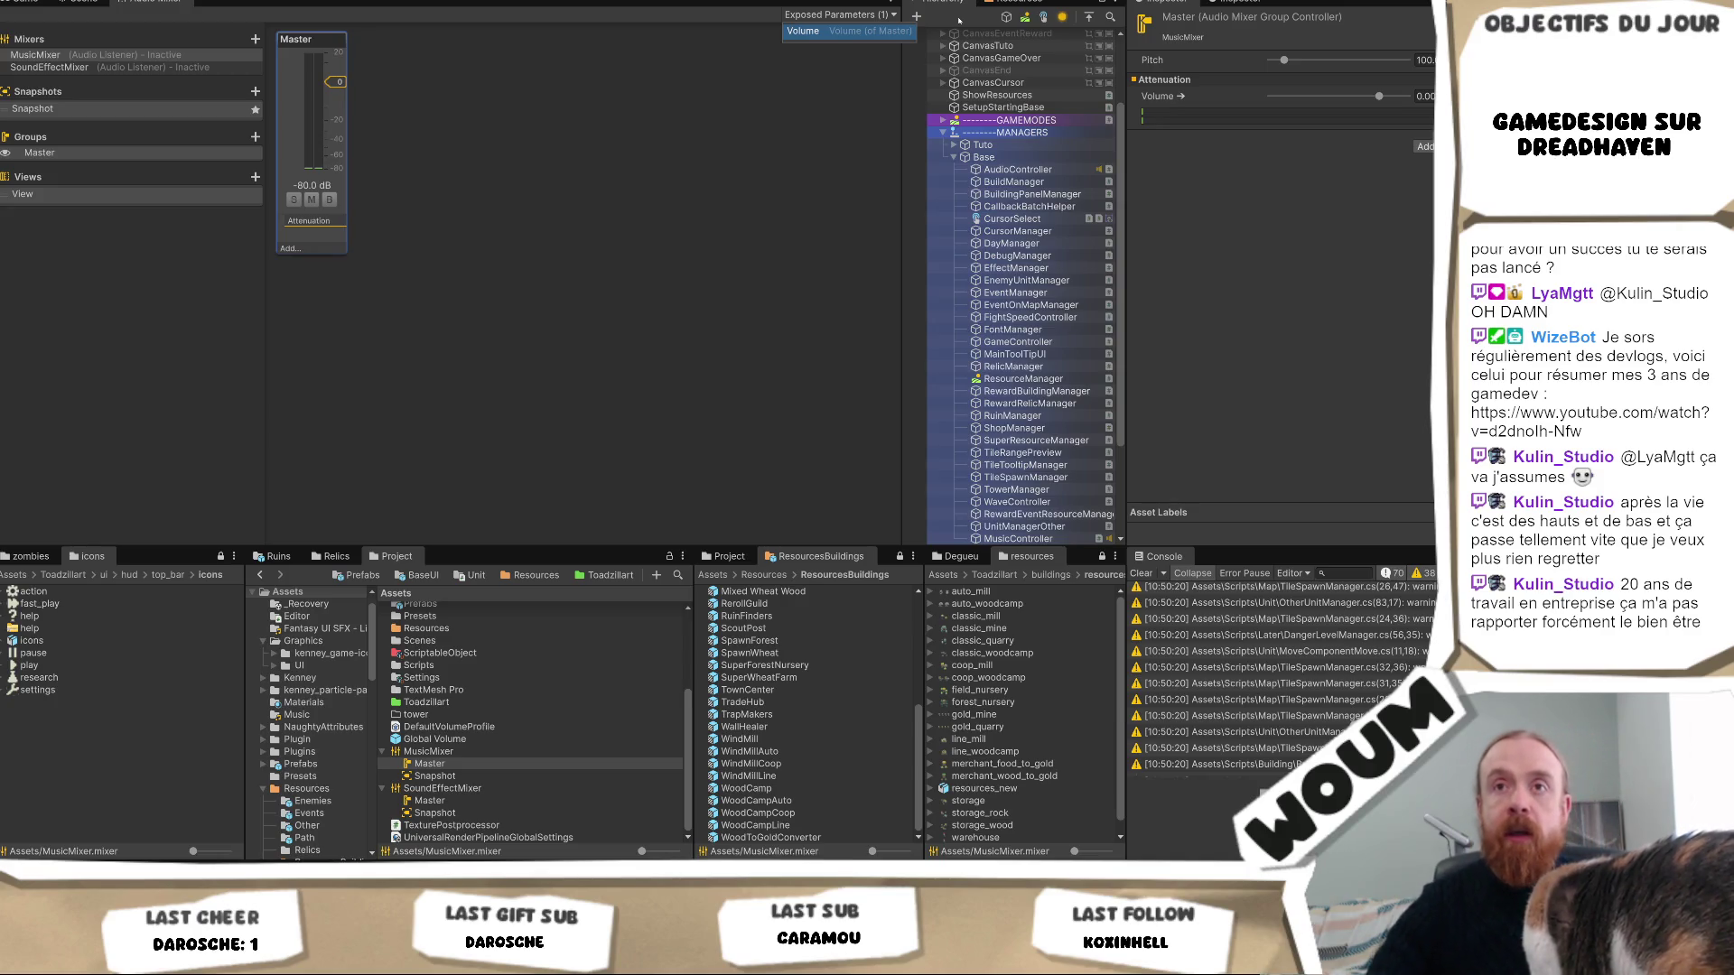
pyautogui.click(49, 67)
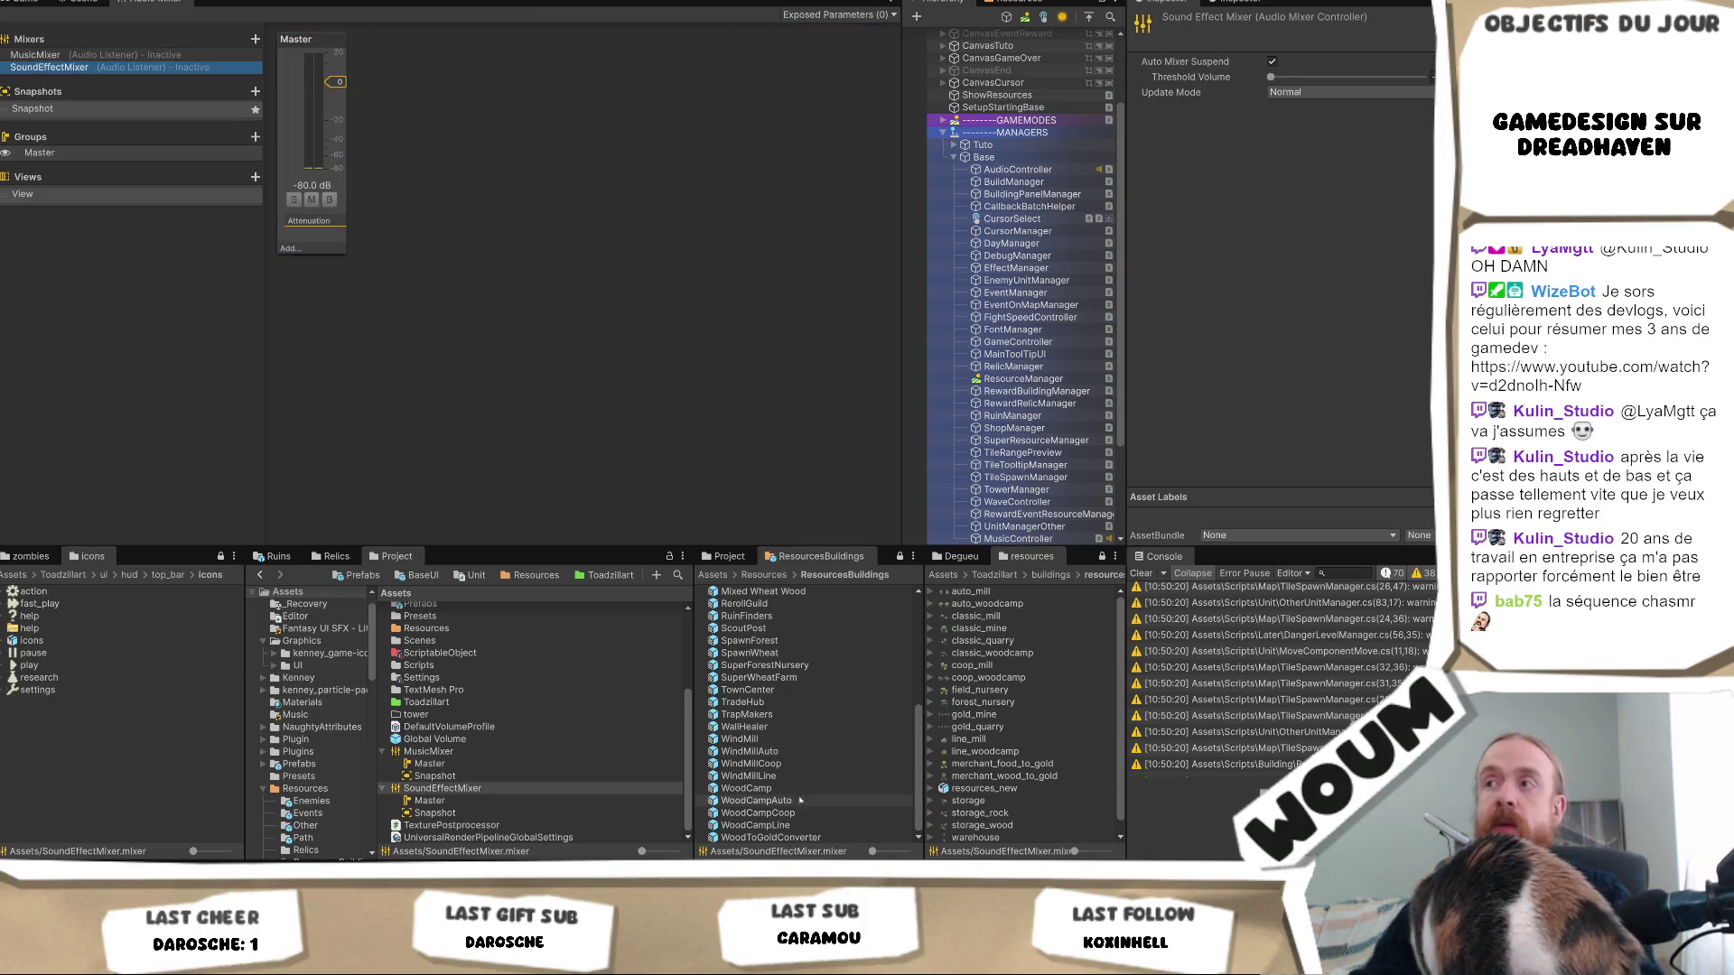
# Show SoundEffectMixer's Master group settings: pitch 100% and attenuation volume 0.00 dB.
pyautogui.click(461, 800)
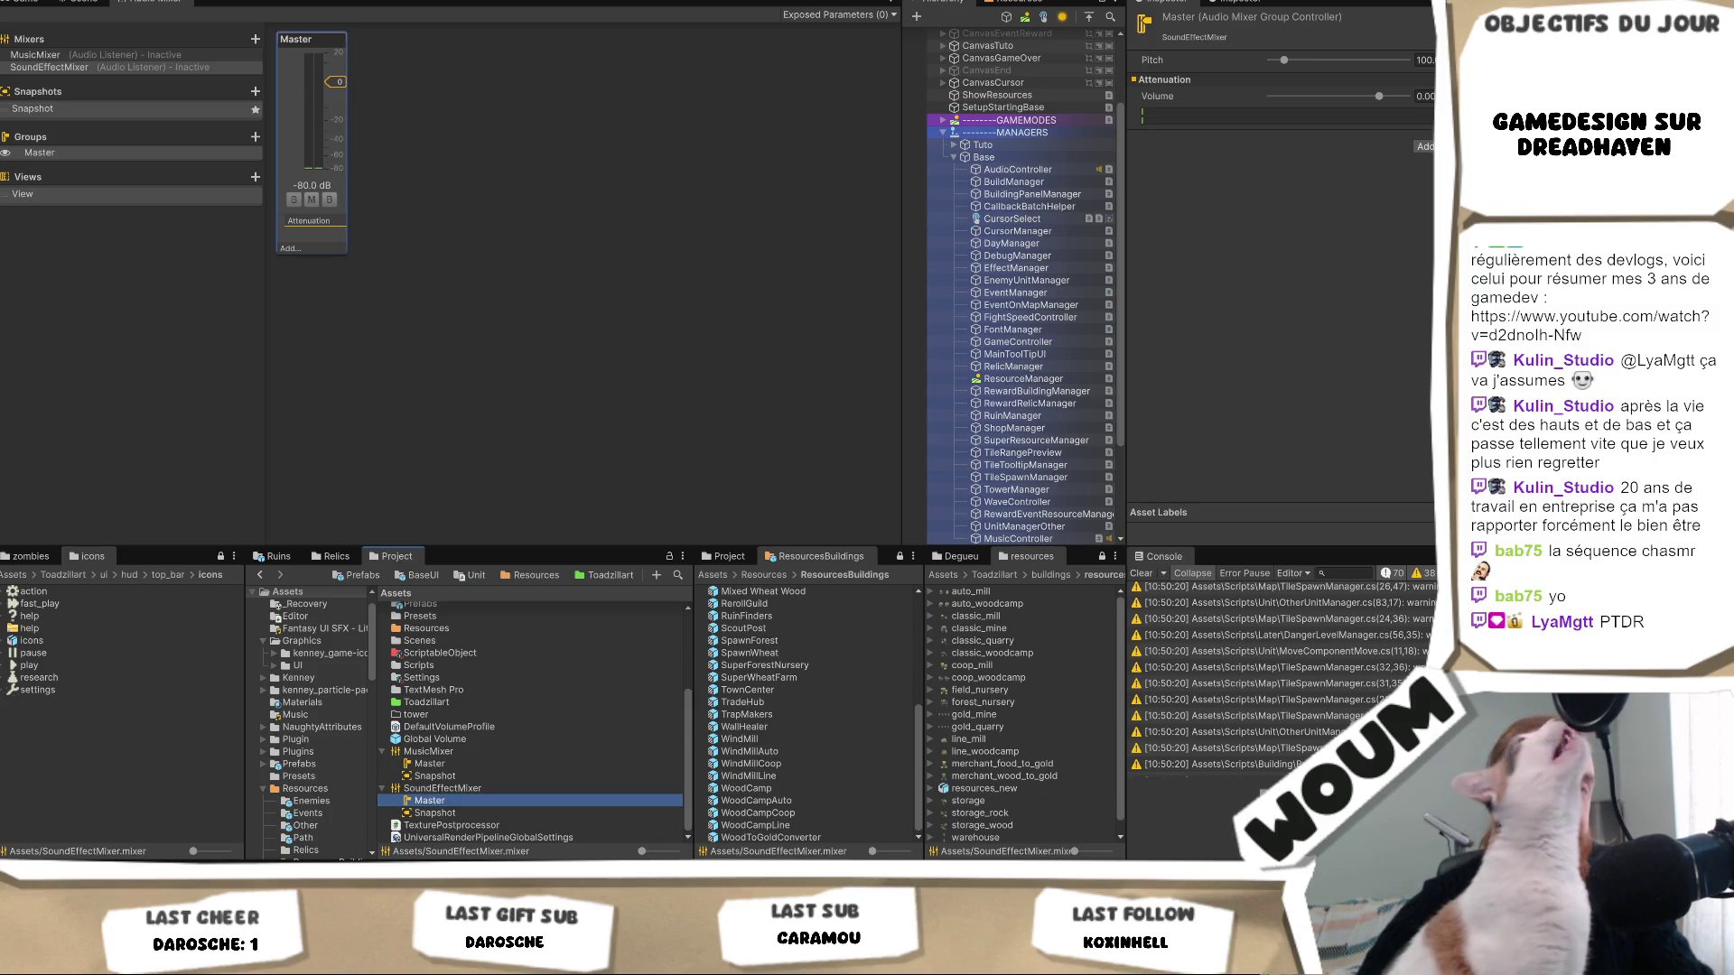
pyautogui.hotkey('alt', 'Tab')
pyautogui.hotkey('alt', 'Tab')
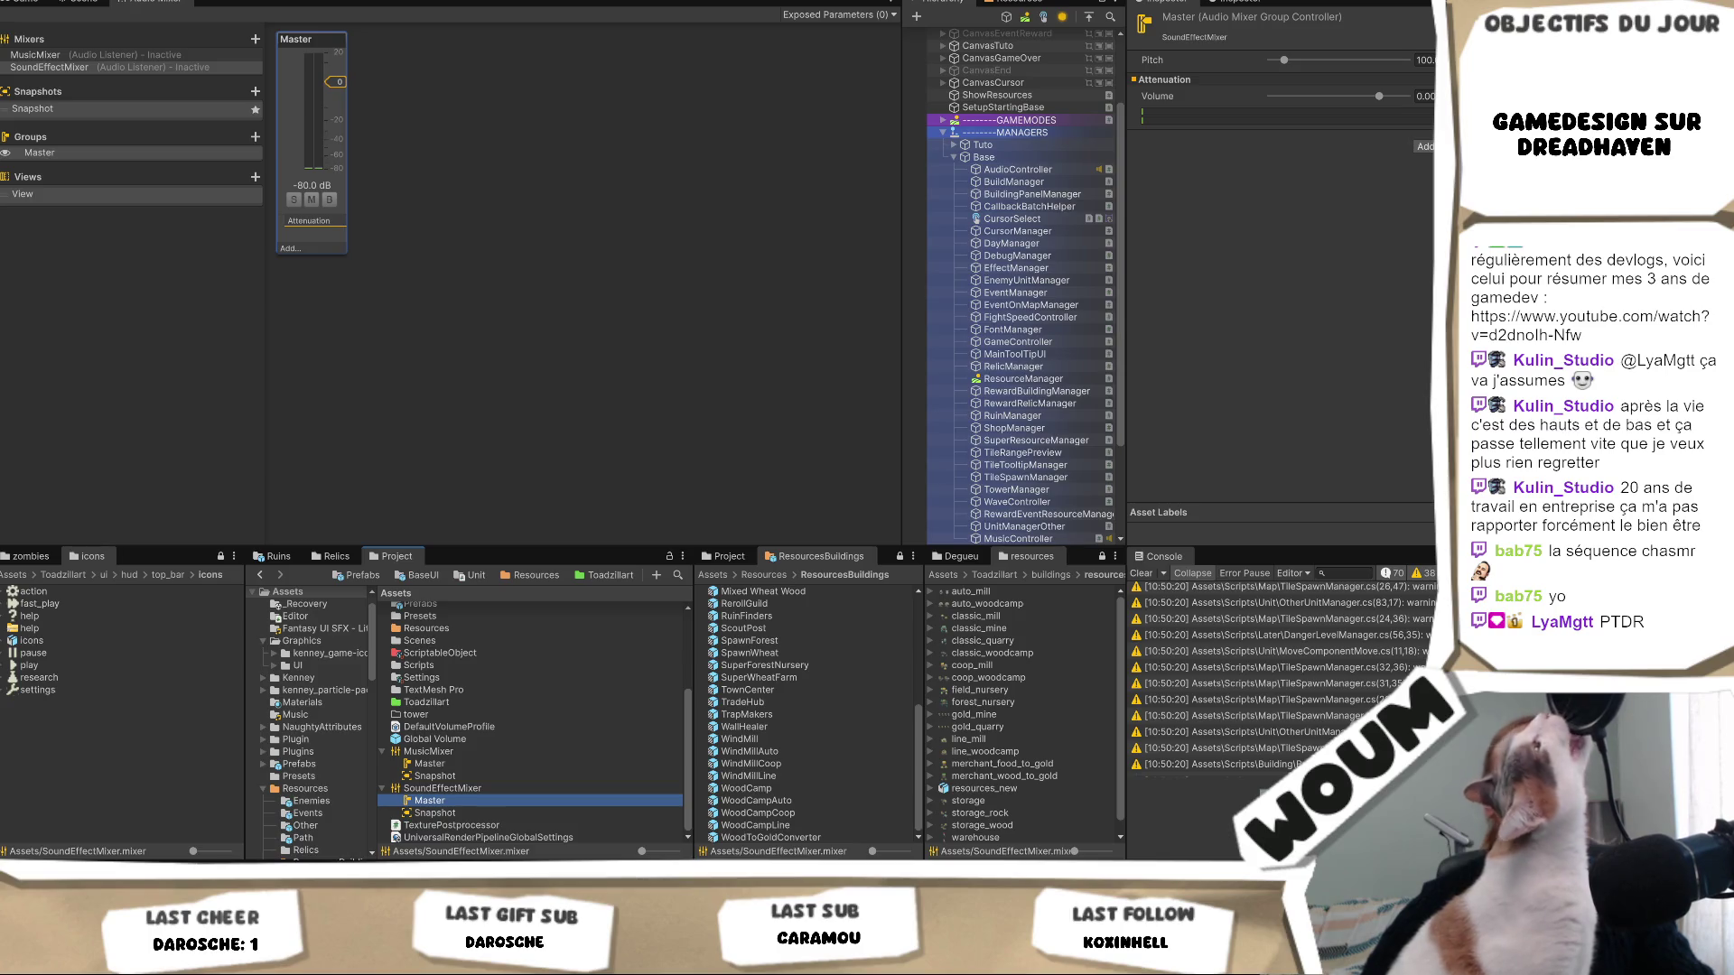
# Expose SoundEffectMixer's Master volume to scripts and rename MyExposedParam to Volume.
pyautogui.rightClick(1167, 97)
pyautogui.click(1265, 104)
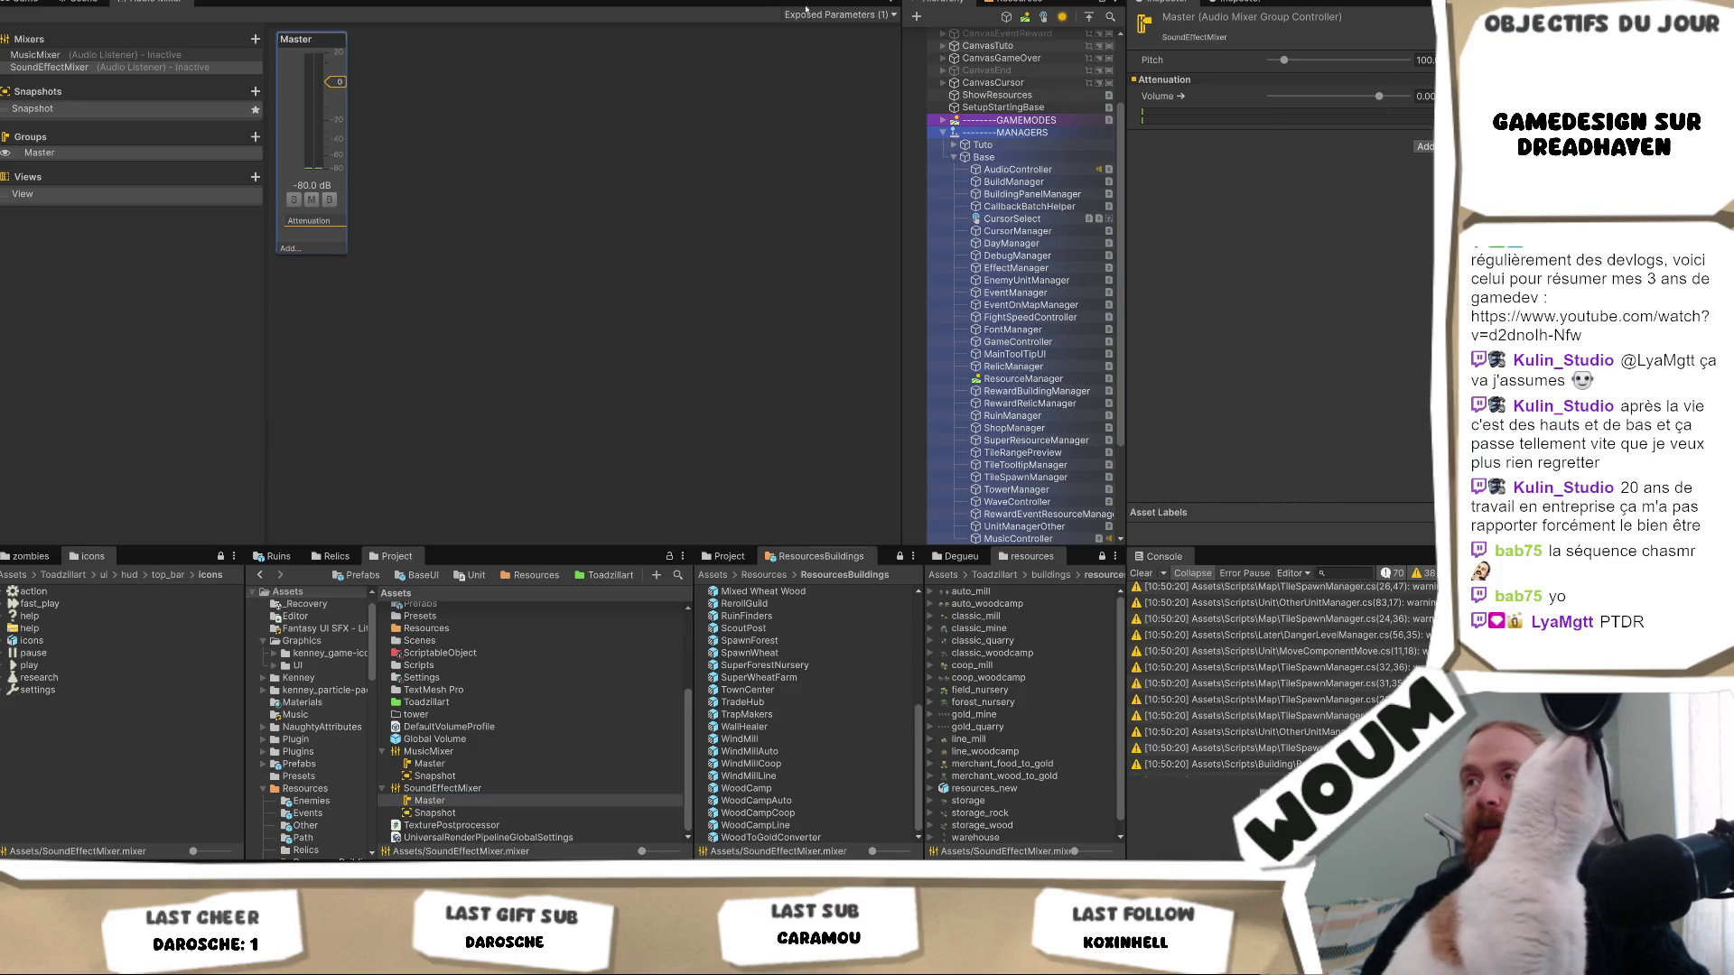
pyautogui.click(829, 15)
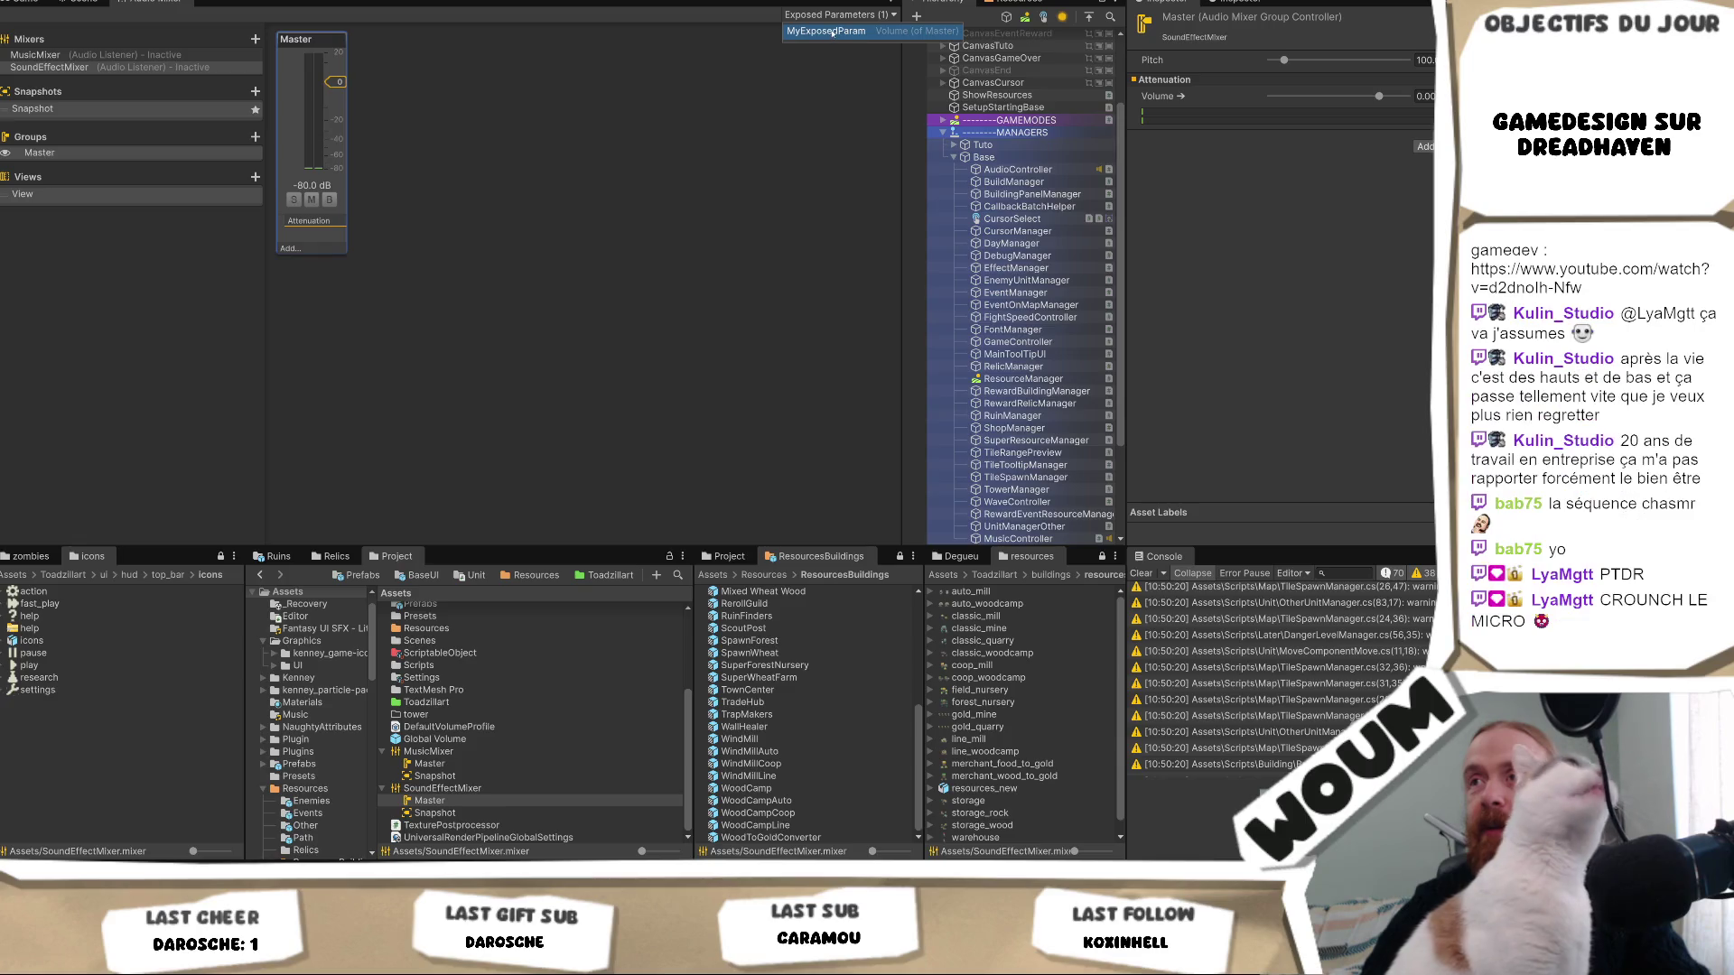
pyautogui.doubleClick(827, 32)
pyautogui.write('Volume')
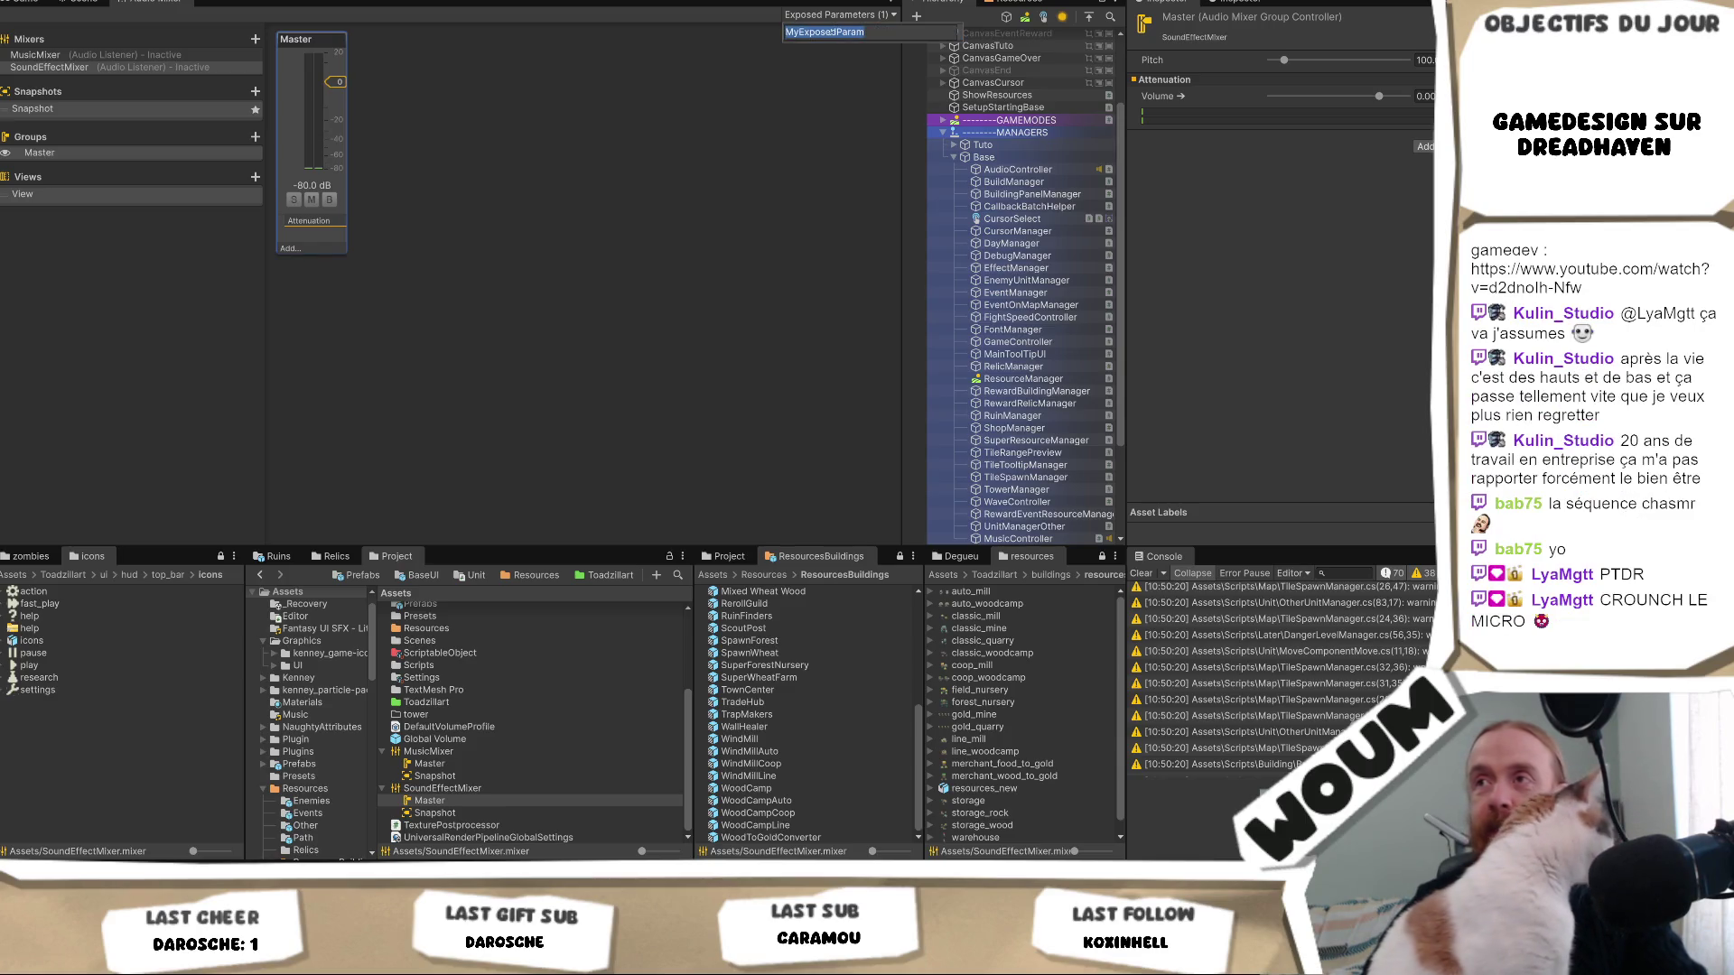
pyautogui.press('Return')
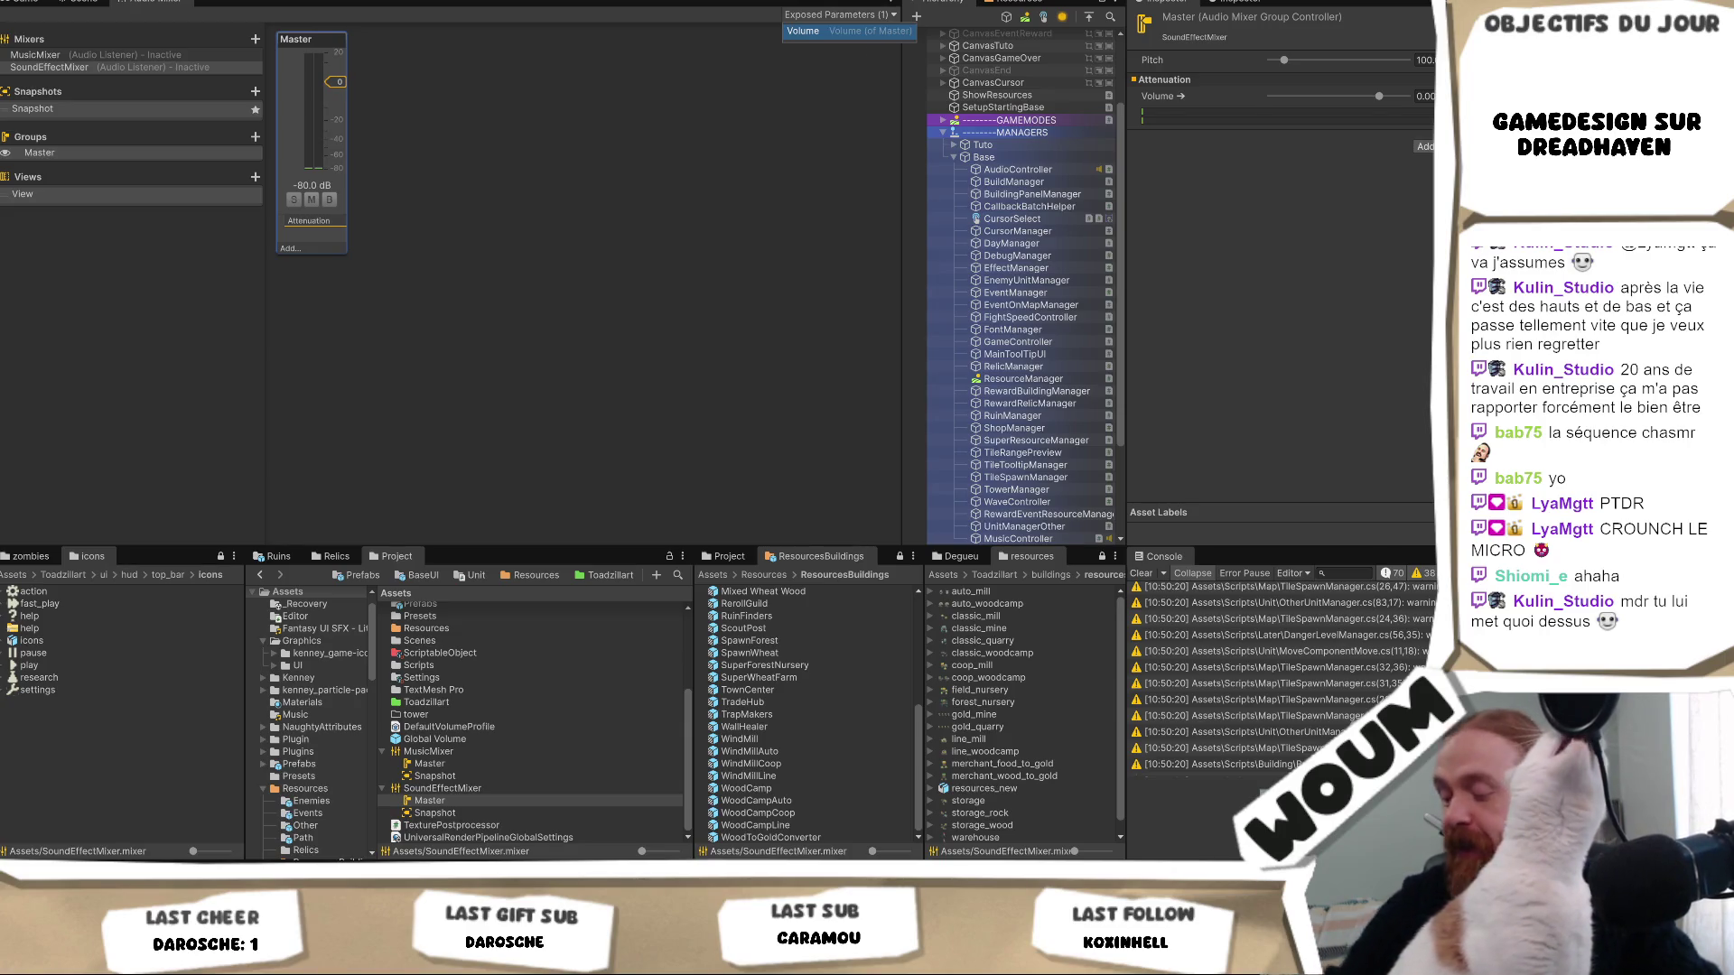
pyautogui.moveTo(1321, 2)
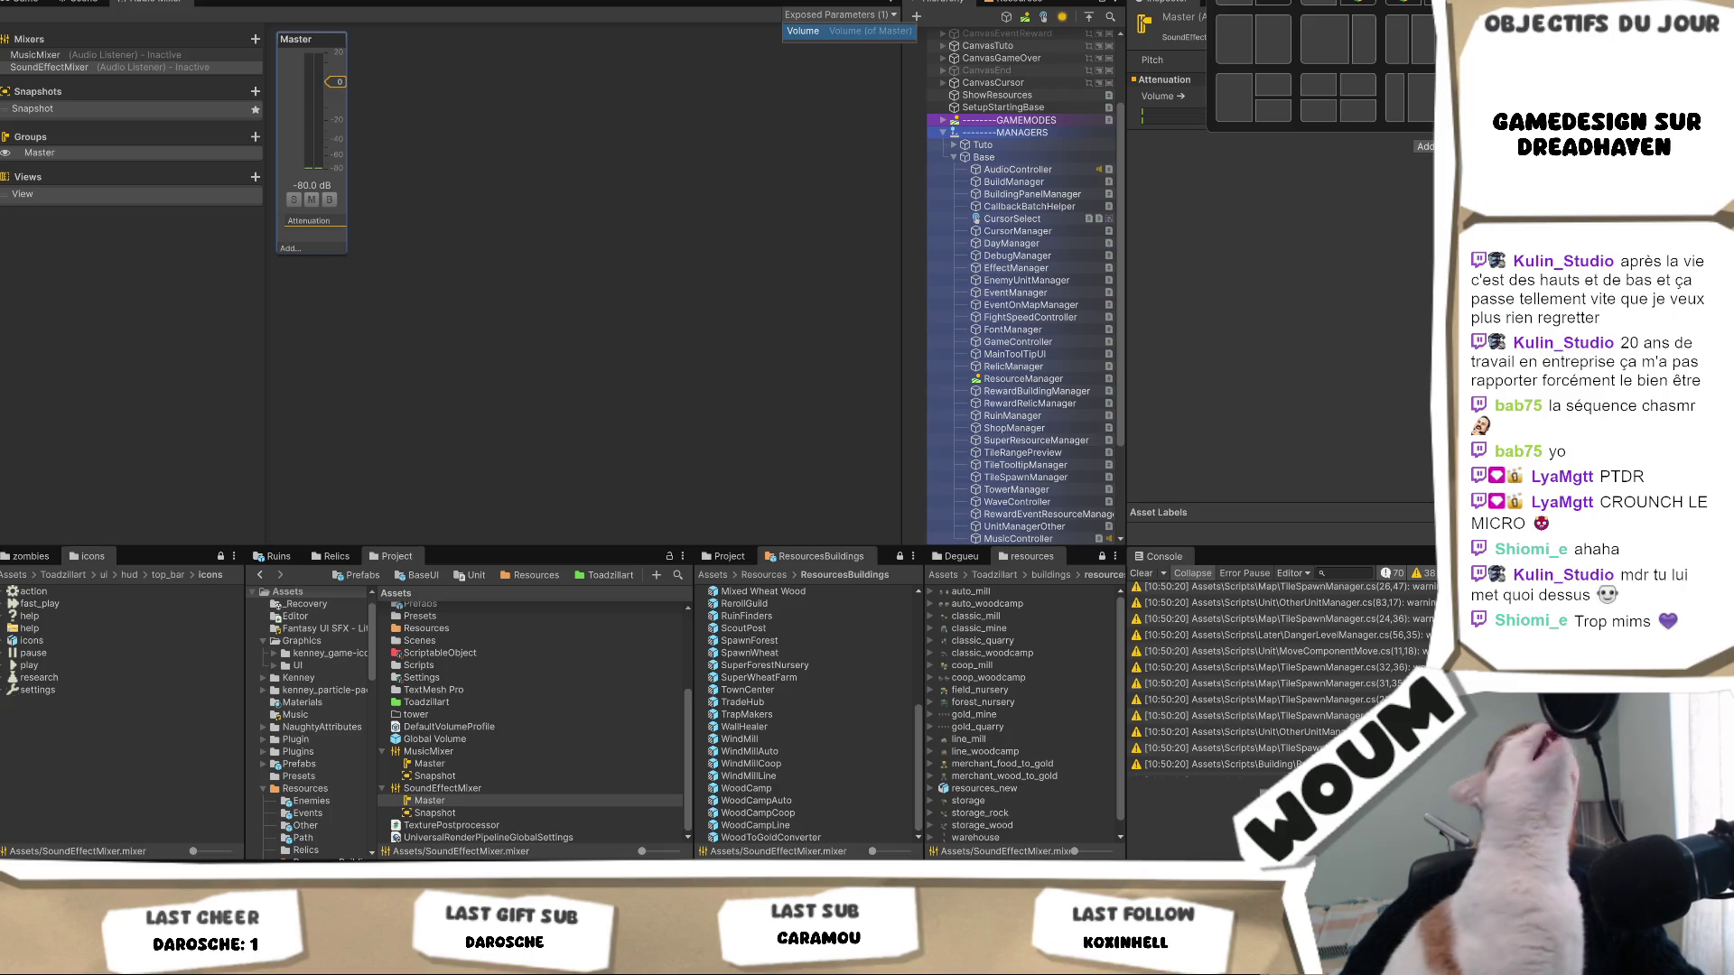
pyautogui.click(1249, 325)
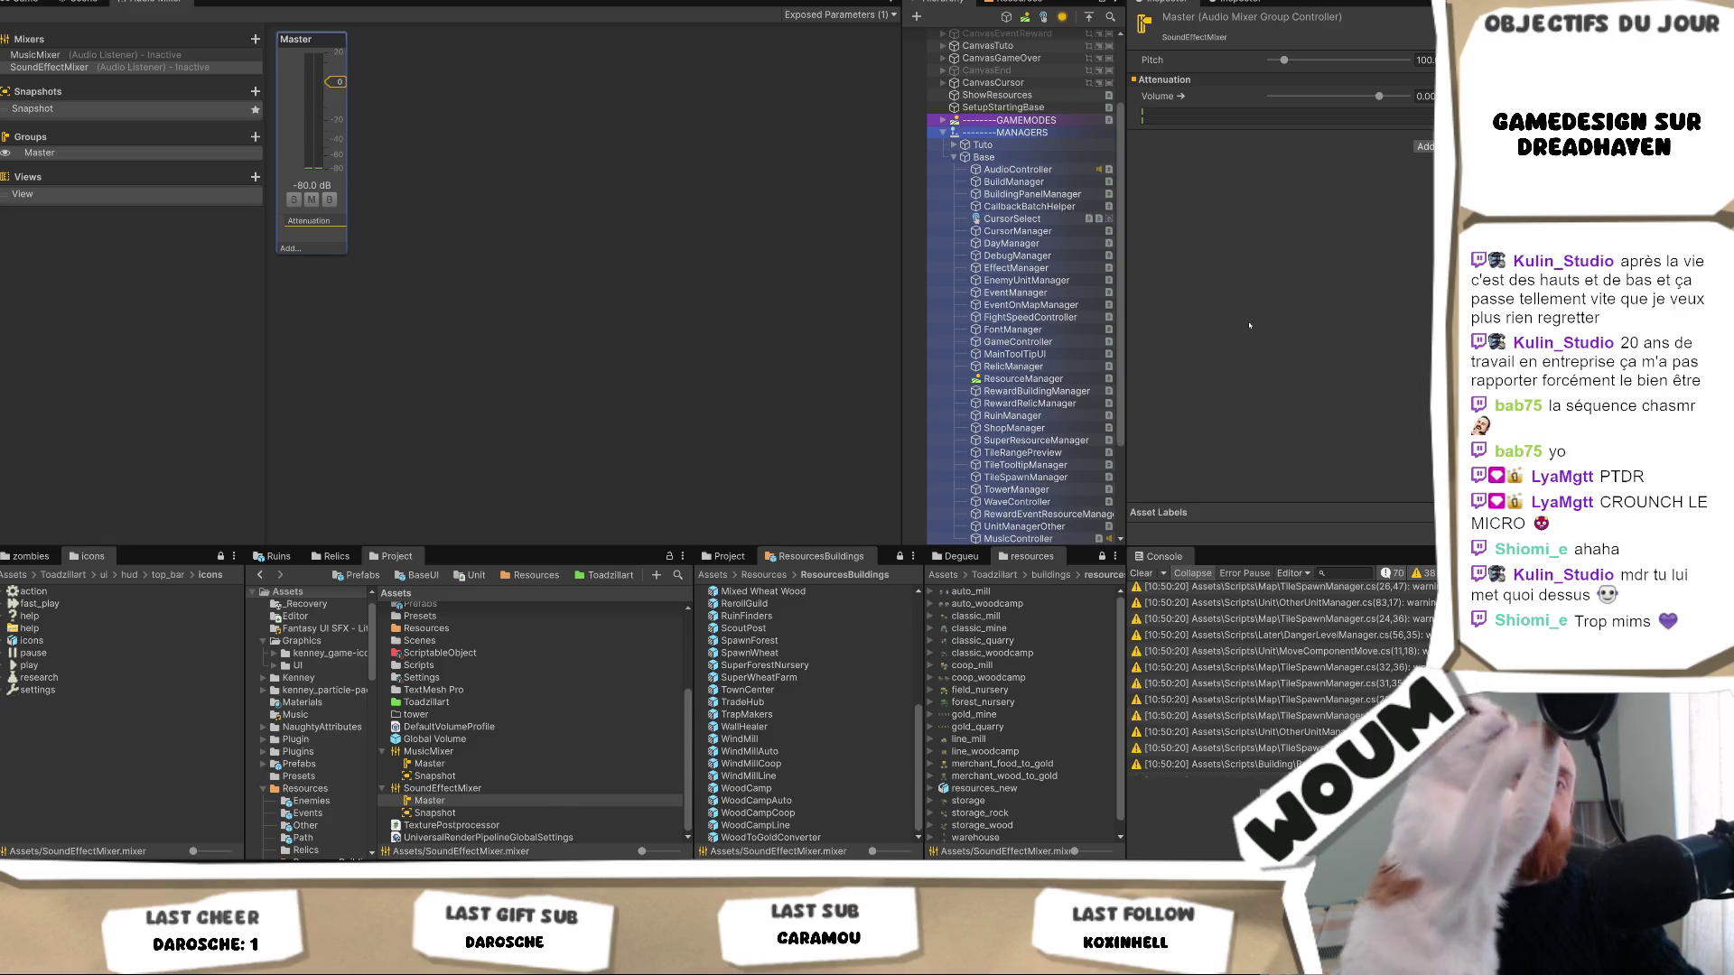